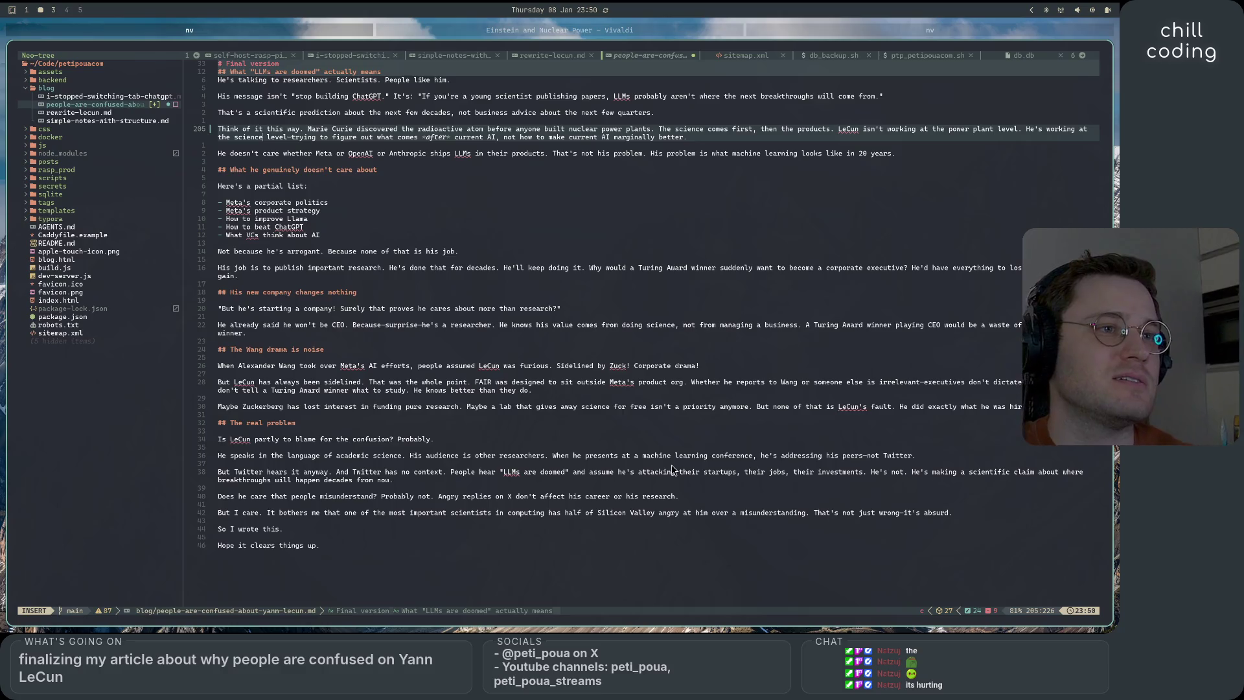
Change the em dash after 'Because' on line 227 to a comma
{"action": "left_click", "coordinate": [385, 325]}
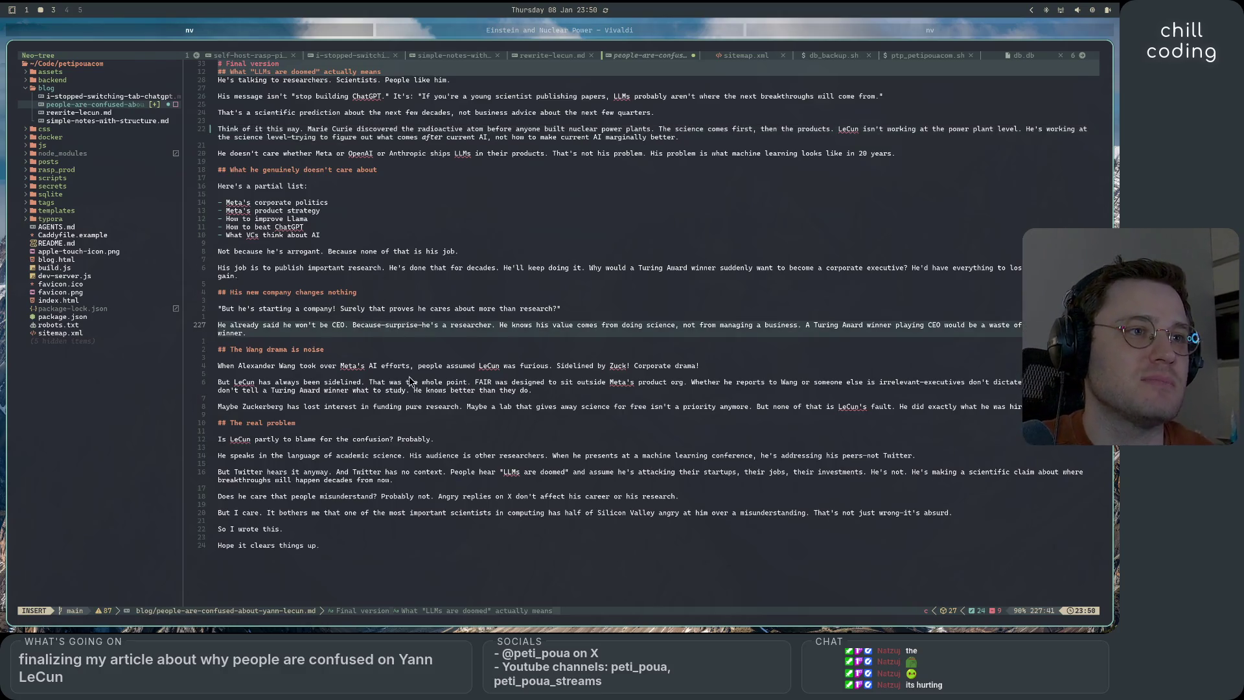
{"action": "key", "text": "Delete"}
{"action": "type", "text": ","}
{"action": "left_click", "coordinate": [412, 325]}
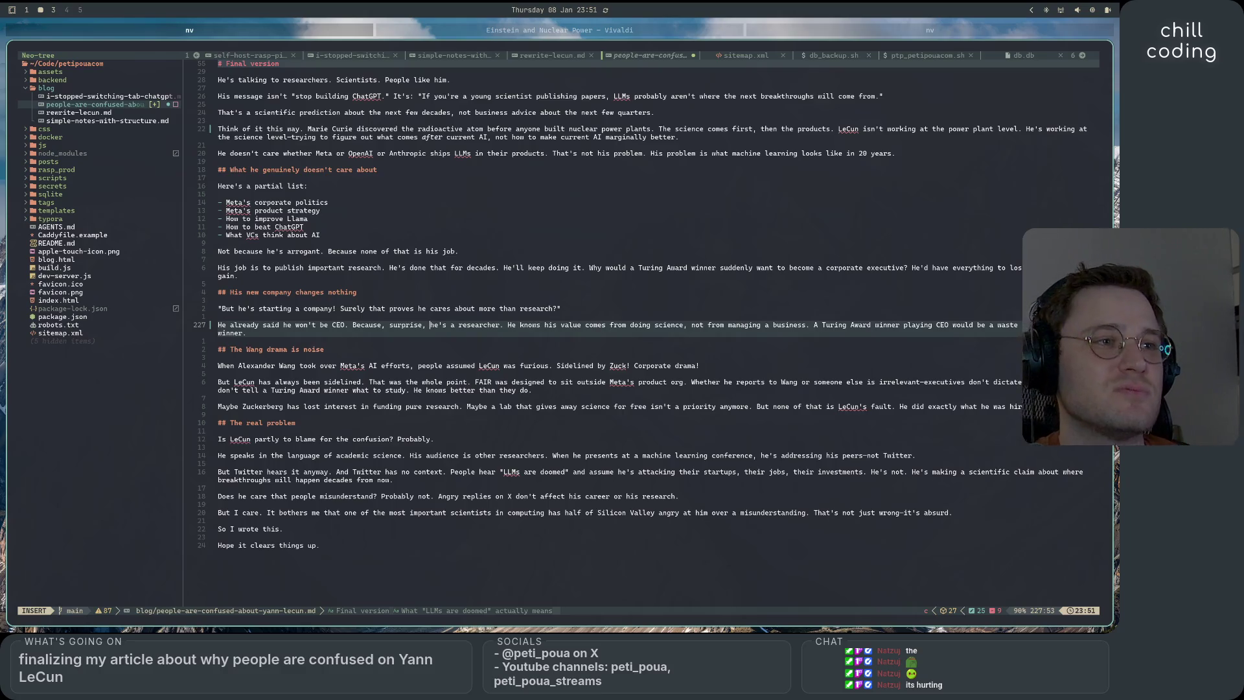
Replace the em dash in 'irrelevant—executives' with a comma
{"action": "left_click", "coordinate": [926, 383]}
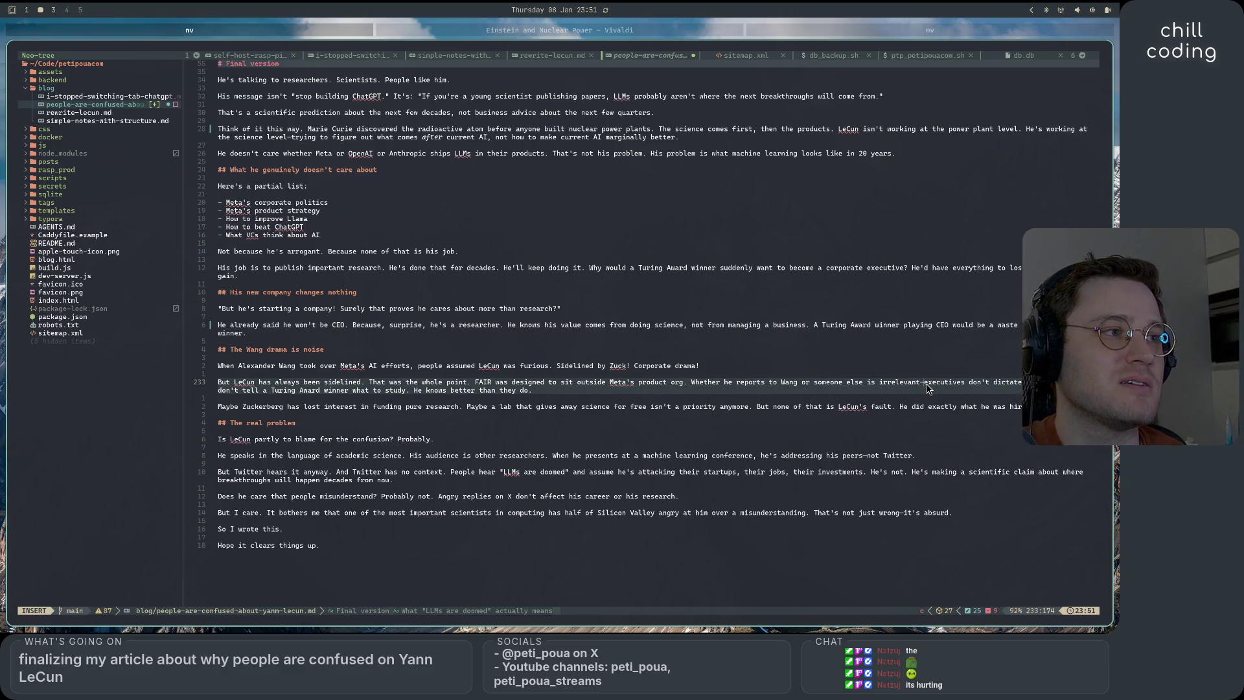
{"action": "key", "text": "BackSpace"}
{"action": "type", "text": ","}
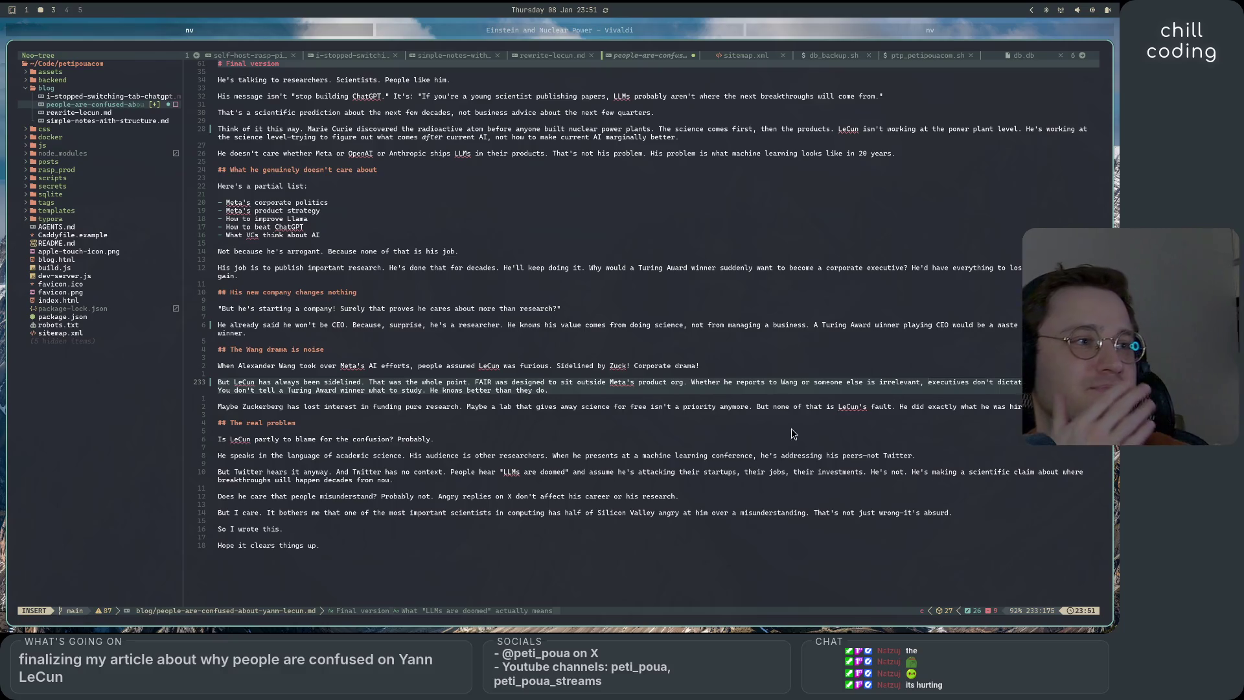
Change the paragraph's last sentence to end with 'everyone else' instead of 'they do'
{"action": "left_click", "coordinate": [644, 396]}
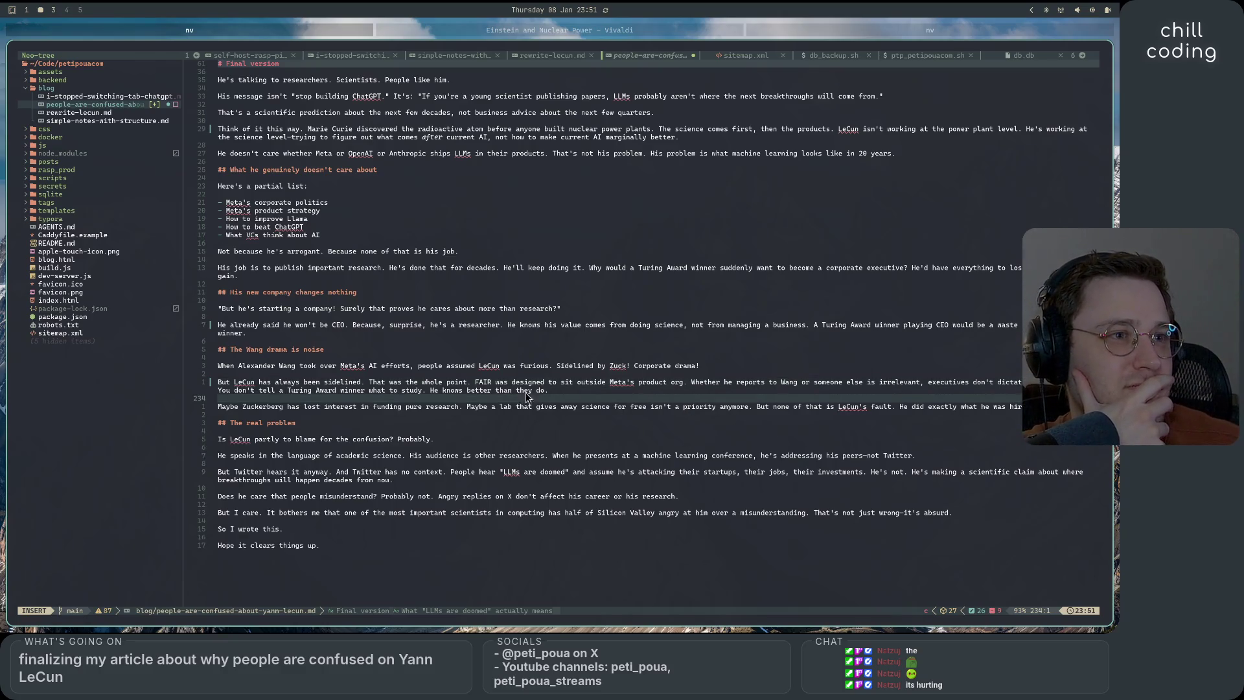
{"action": "left_click", "coordinate": [332, 392]}
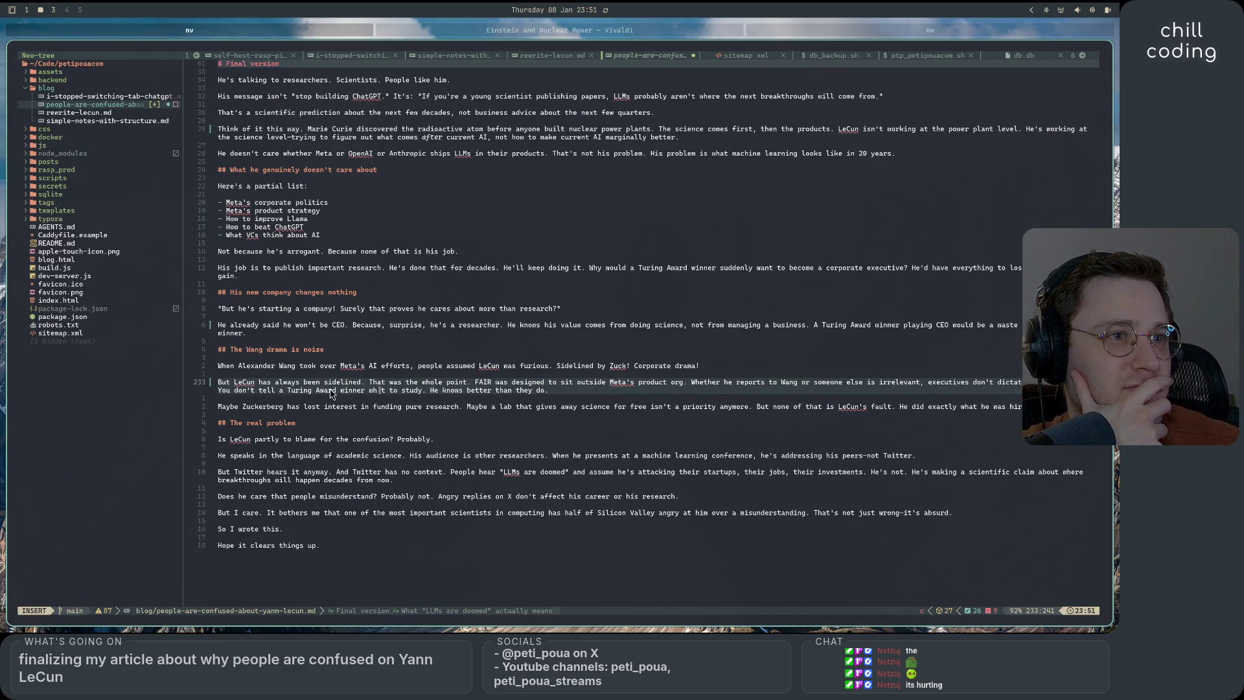
{"action": "left_click", "coordinate": [548, 391]}
{"action": "key", "text": "End"}
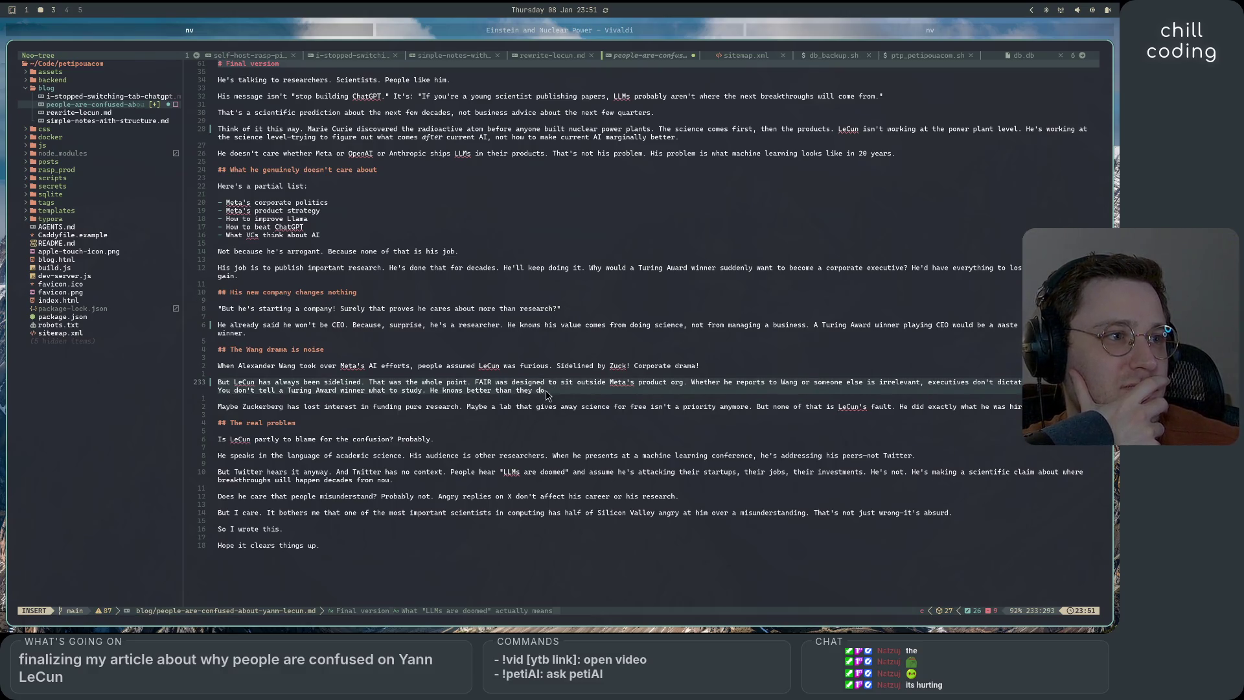
{"action": "key", "text": "BackSpace"}
{"action": "key", "text": "BackSpace"}
{"action": "key", "text": "BackSpace"}
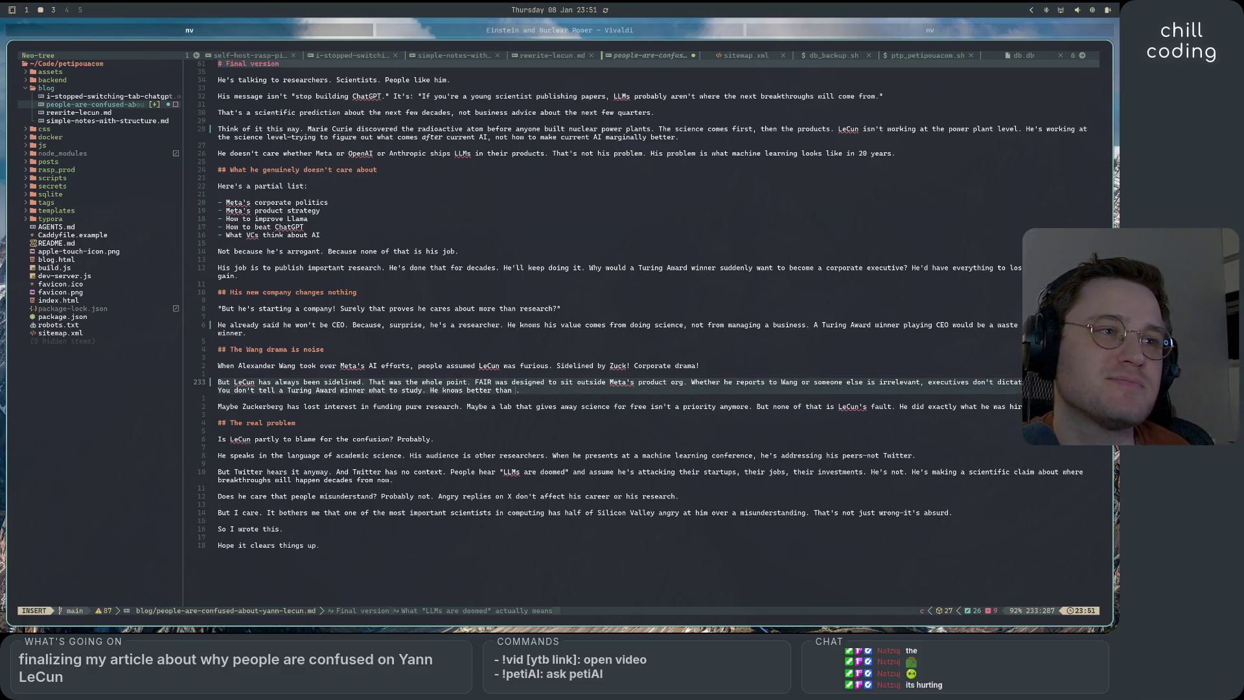
{"action": "type", "text": "every"}
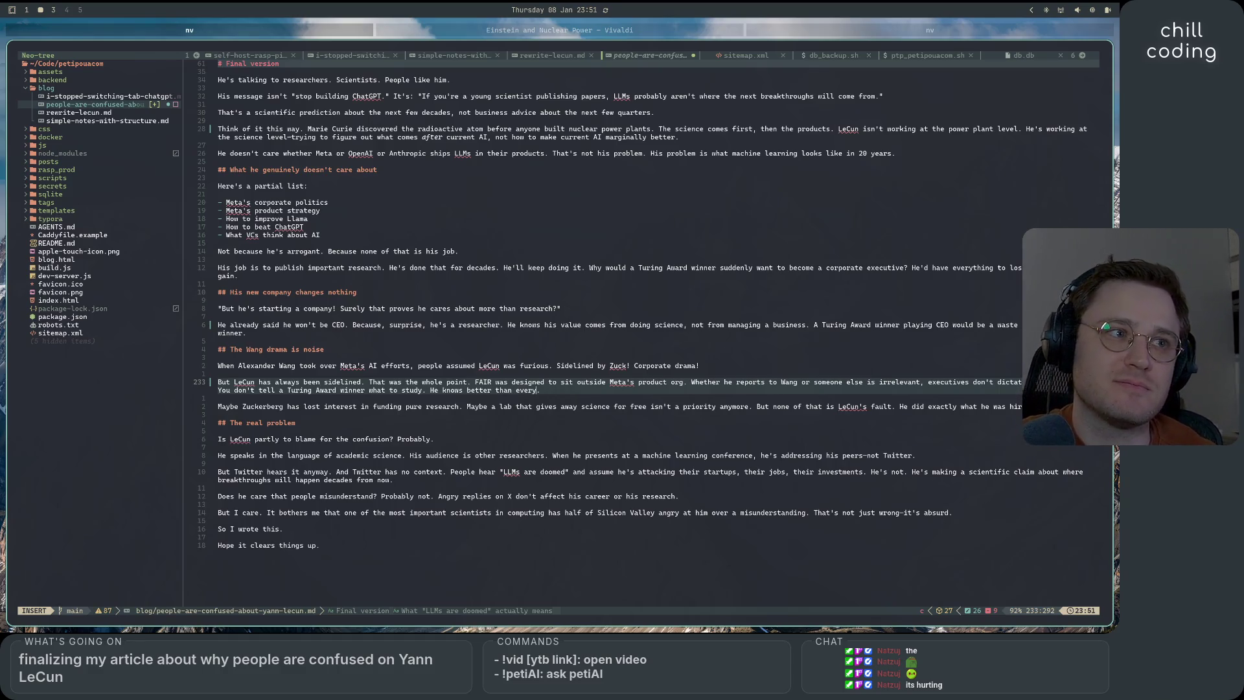
{"action": "type", "text": "one else"}
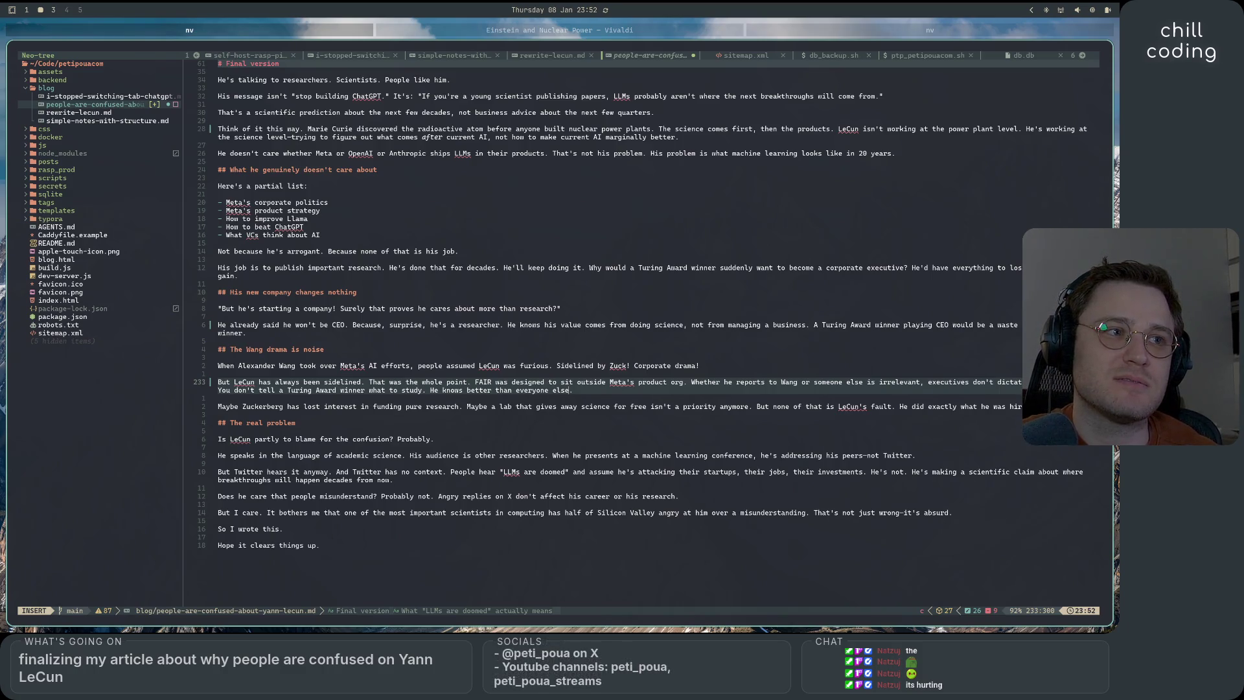
{"action": "left_click", "coordinate": [565, 390]}
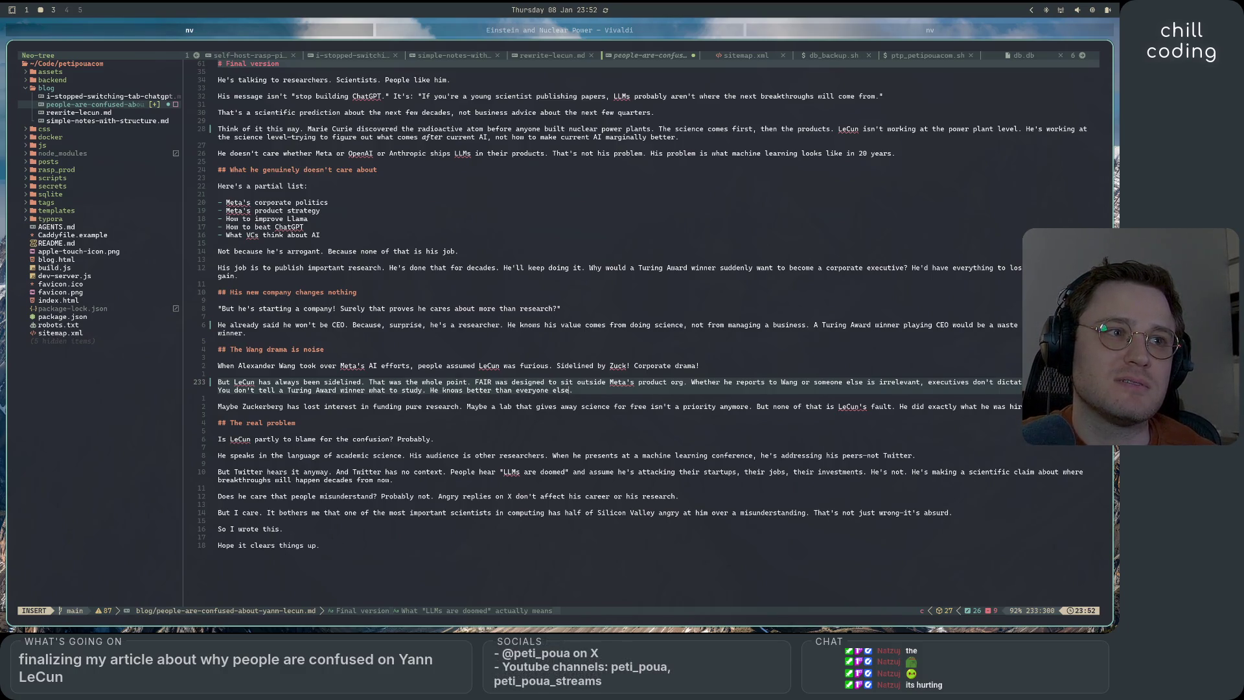
{"action": "scroll", "coordinate": [633, 313], "scroll_direction": "up", "scroll_amount": 10}
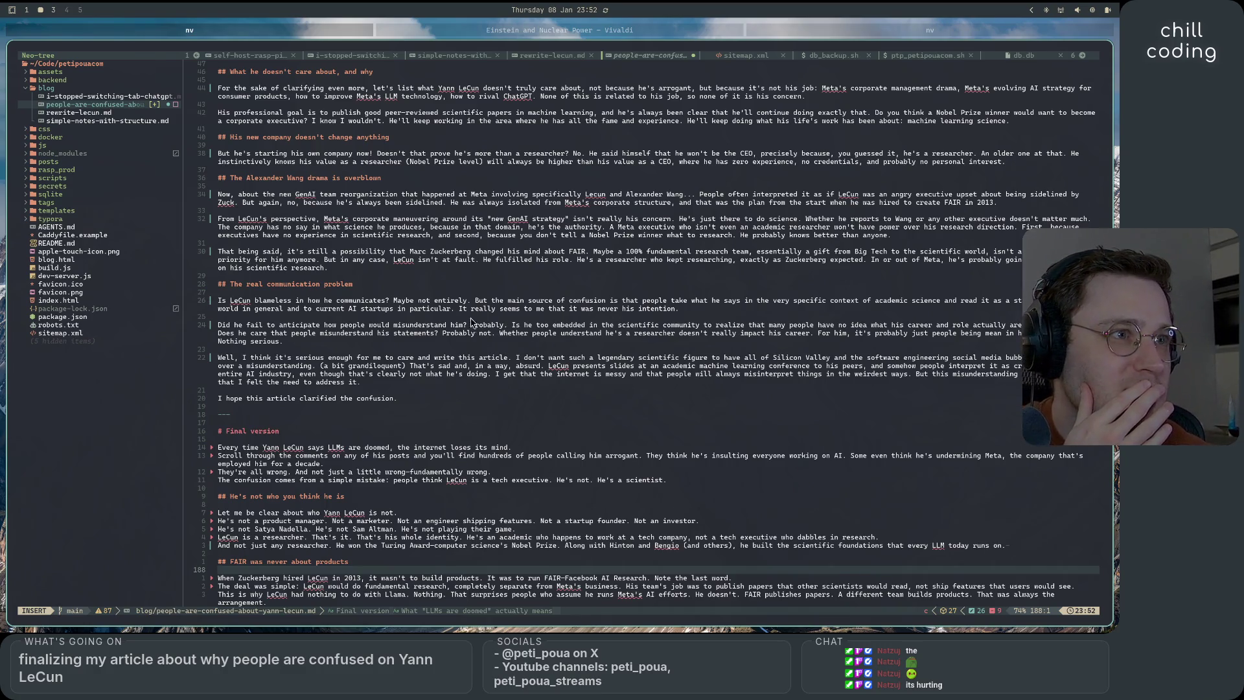
Yank 'He probably knows better than anyone' from the Polished version and return to the Final version
{"action": "scroll", "coordinate": [554, 374], "scroll_direction": "up", "scroll_amount": 4}
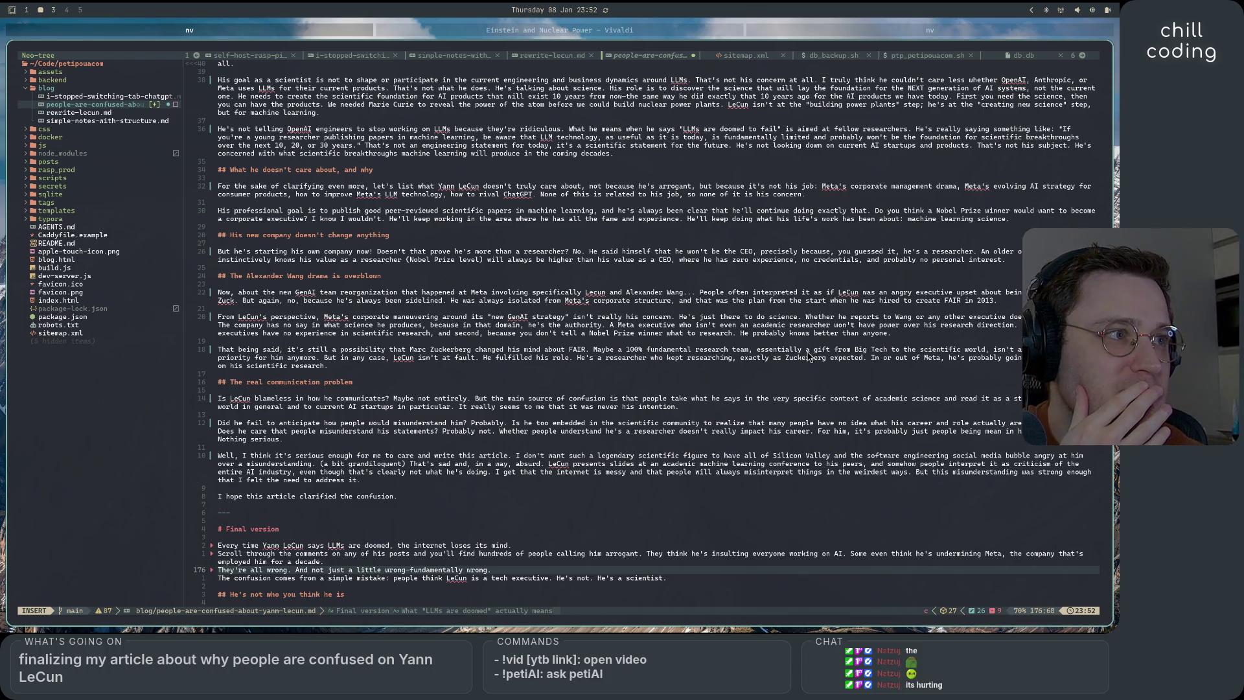
{"action": "left_click_drag", "start_coordinate": [743, 336], "coordinate": [887, 339]}
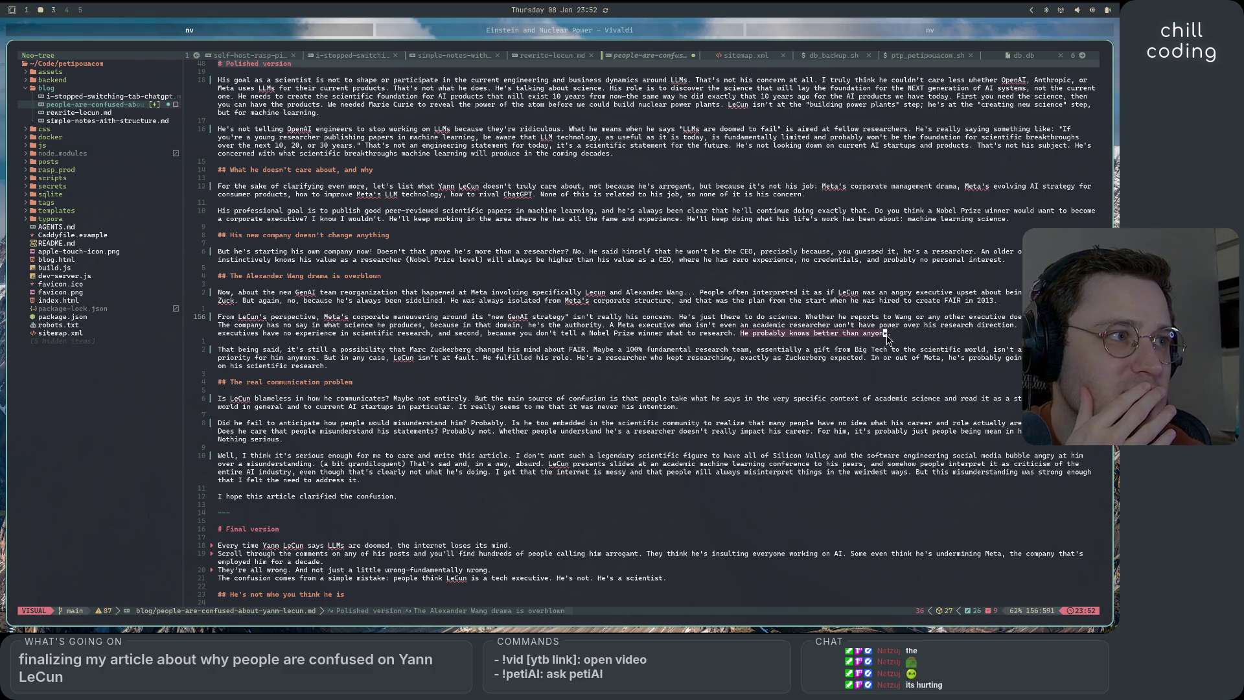
{"action": "key", "text": "y"}
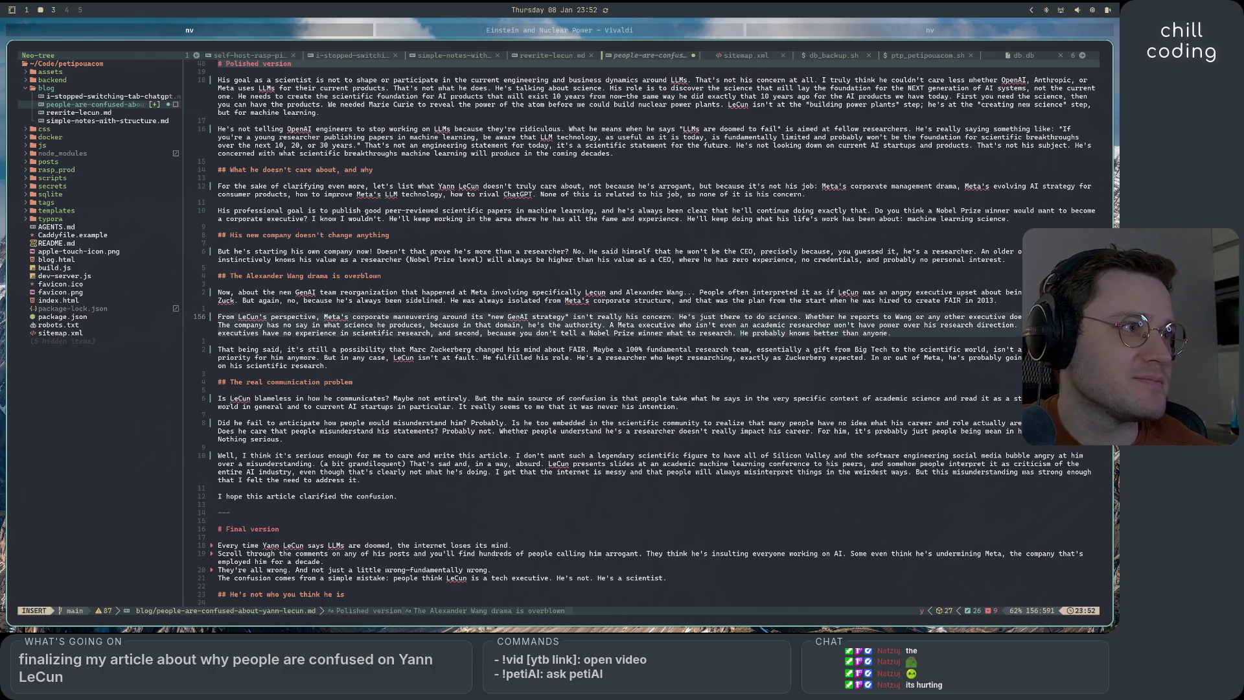
{"action": "key", "text": "g"}
{"action": "key", "text": "i"}
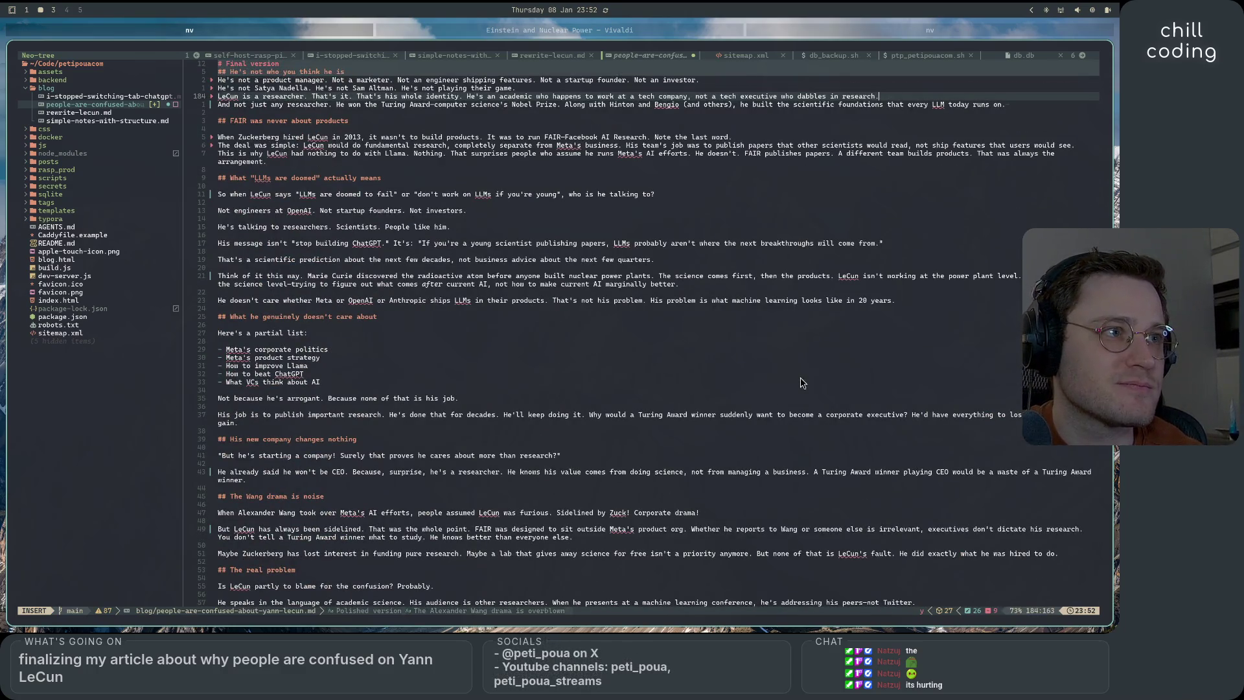
{"action": "key", "text": "Escape"}
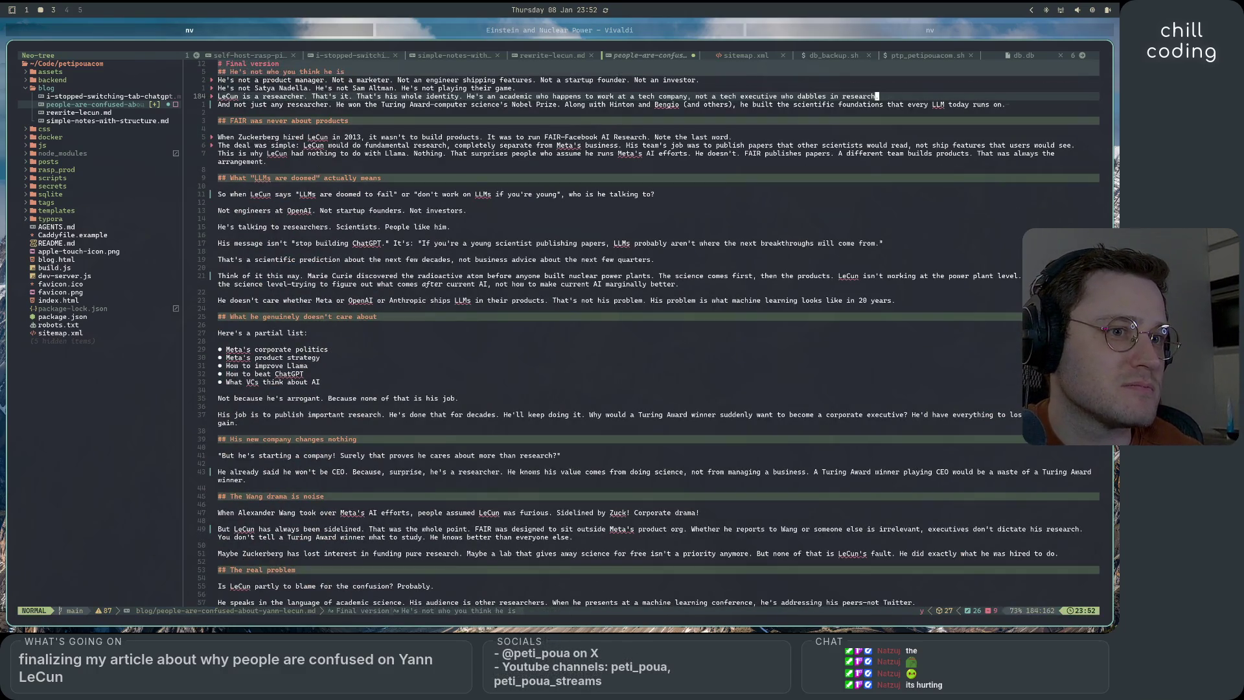
{"action": "key", "text": "ctrl+d"}
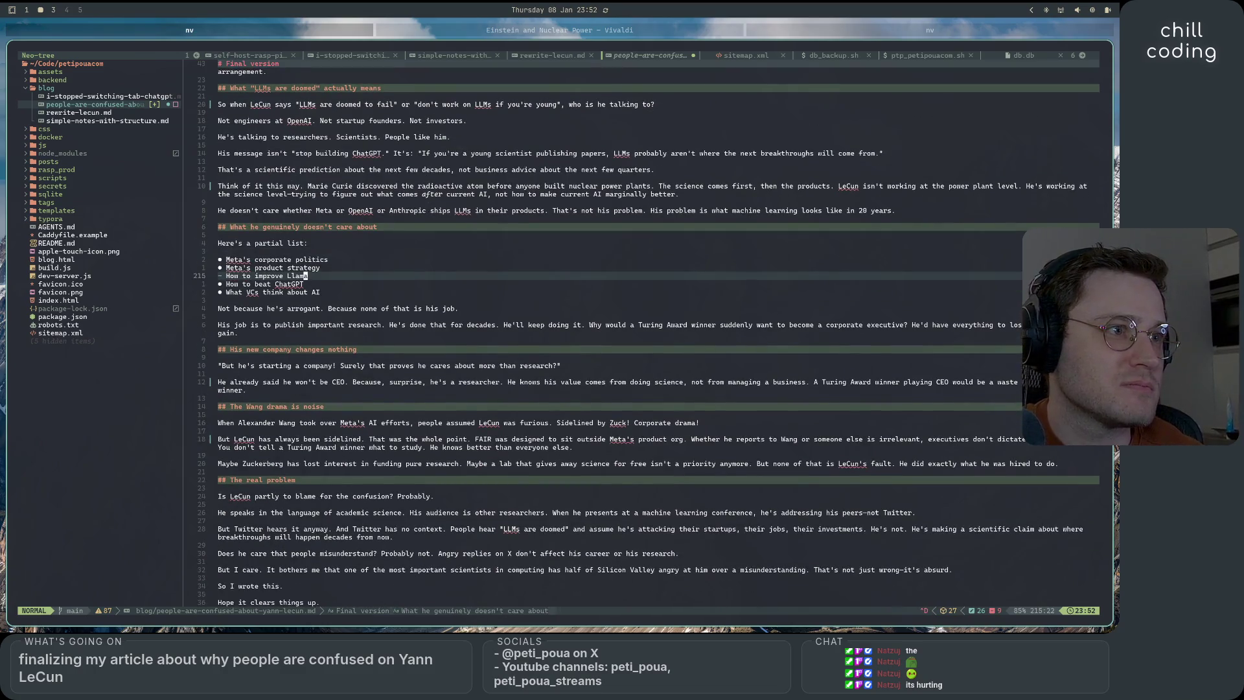
{"action": "key", "text": "ctrl+d"}
{"action": "key", "text": "ctrl+d"}
{"action": "key", "text": "ctrl+u"}
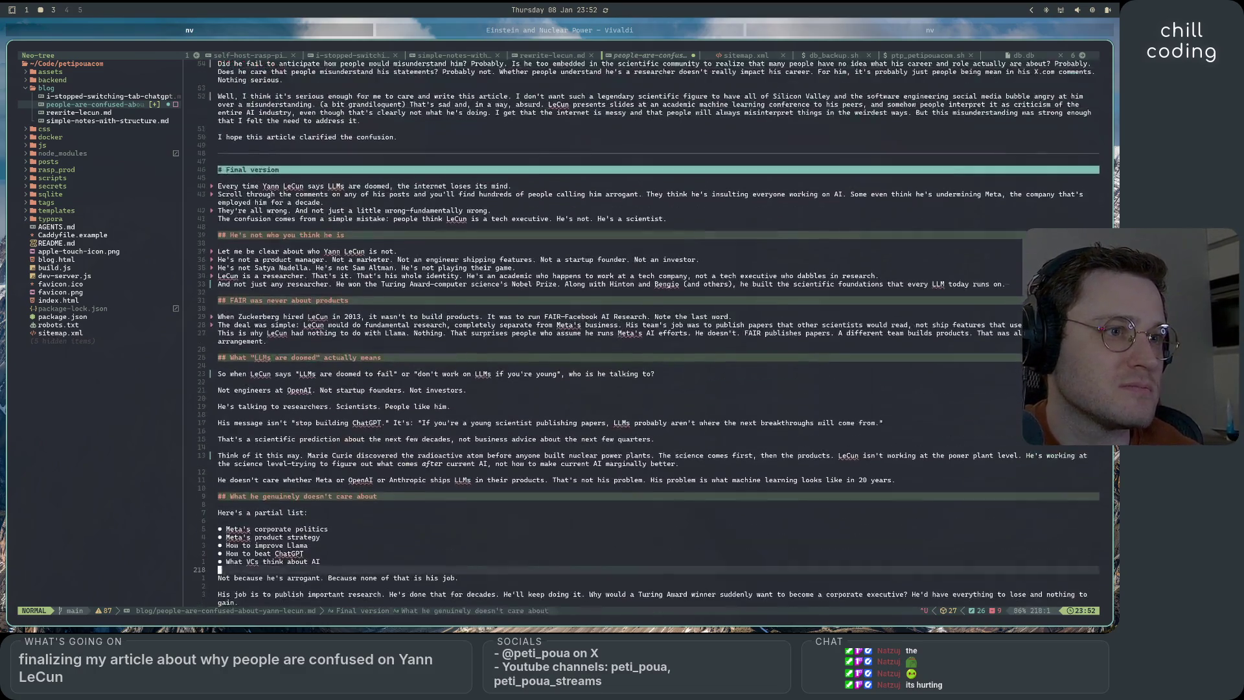
{"action": "key", "text": "ctrl+d"}
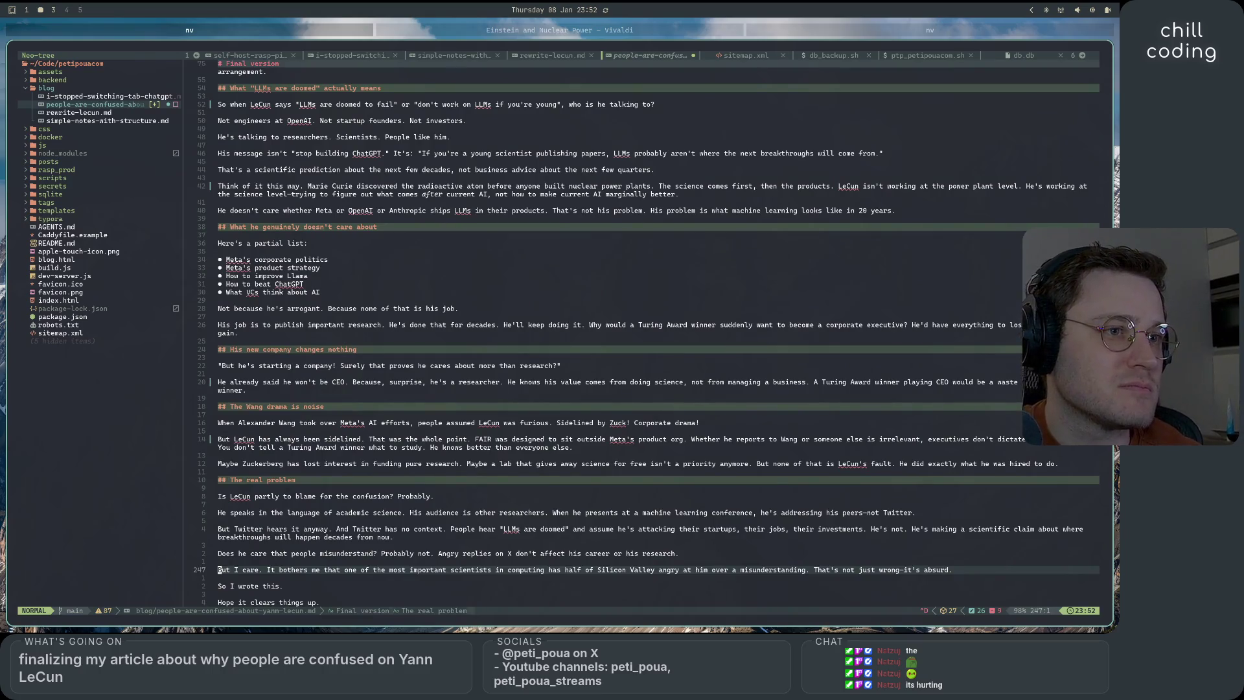
{"action": "key", "text": "j"}
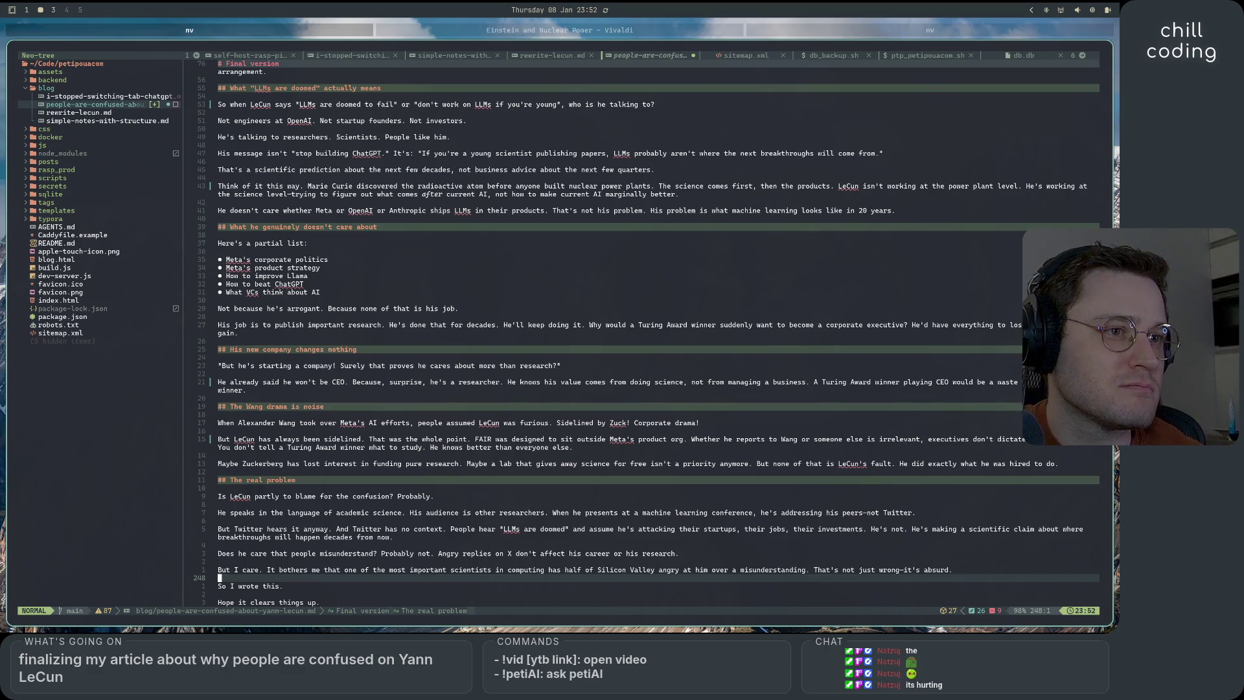
{"action": "key", "text": "3"}
{"action": "key", "text": "0"}
{"action": "key", "text": "k"}
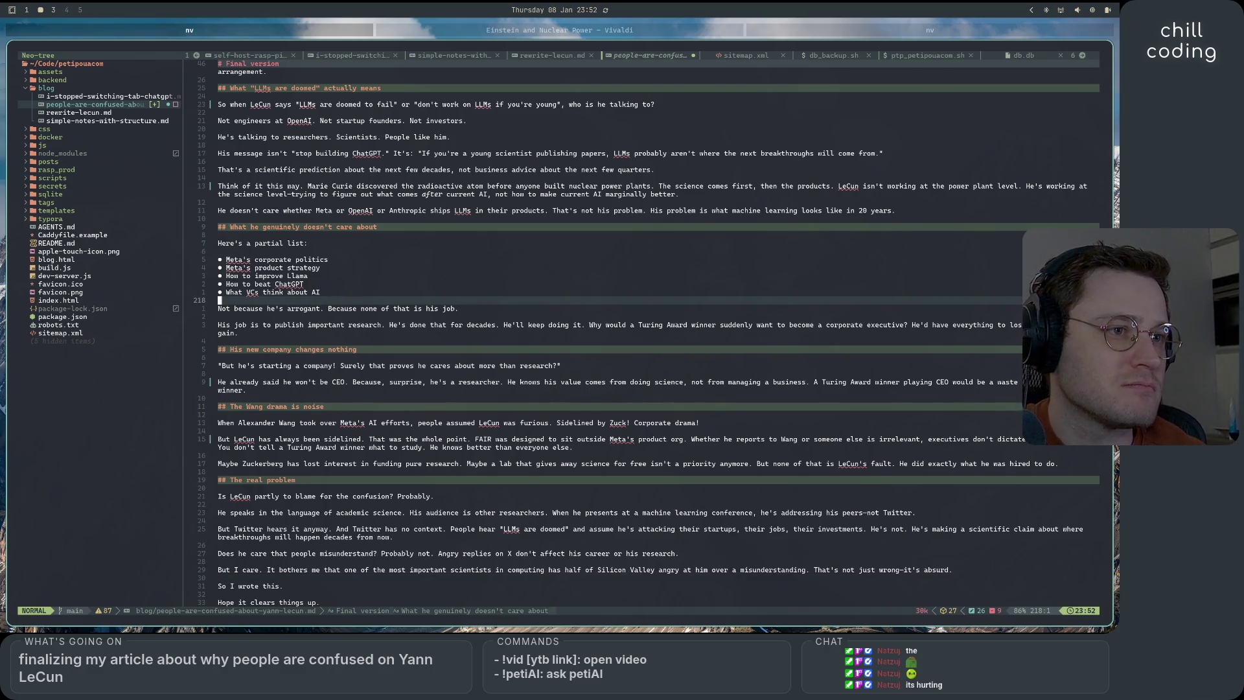
{"action": "key", "text": "j"}
{"action": "key", "text": "2"}
{"action": "key", "text": "0"}
{"action": "key", "text": "j"}
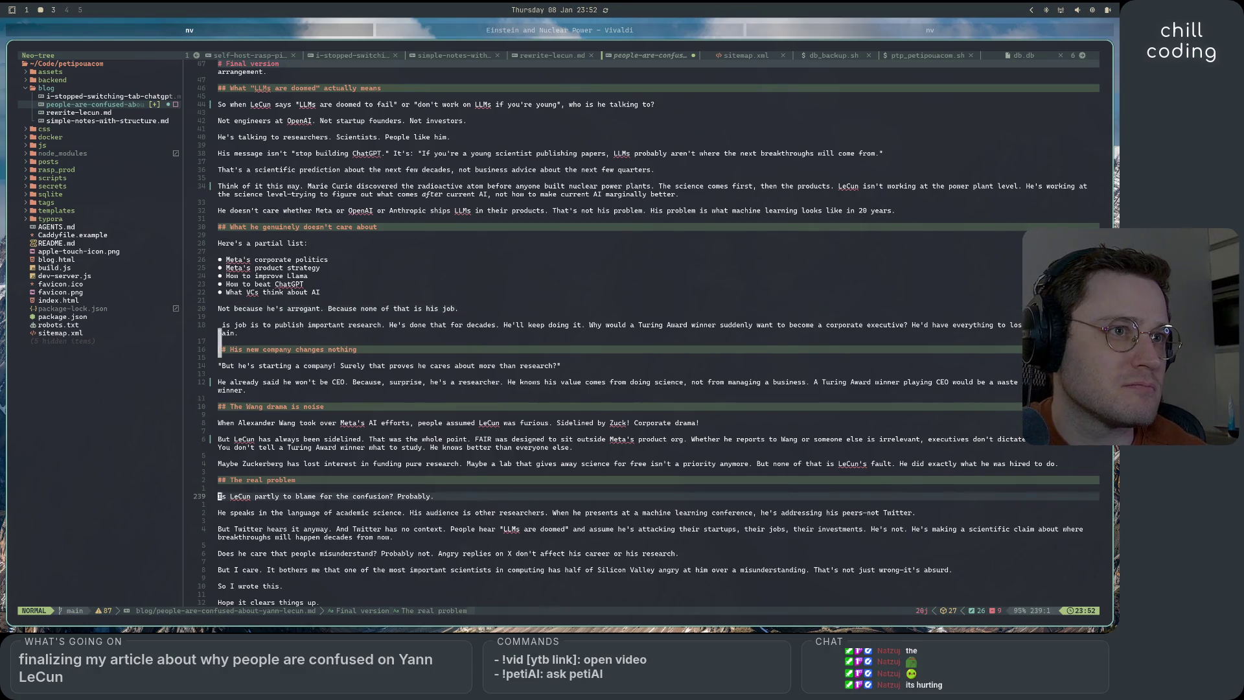
{"action": "key", "text": "4"}
{"action": "key", "text": "k"}
{"action": "key", "text": "g"}
{"action": "key", "text": "k"}
{"action": "key", "text": "g"}
{"action": "key", "text": "k"}
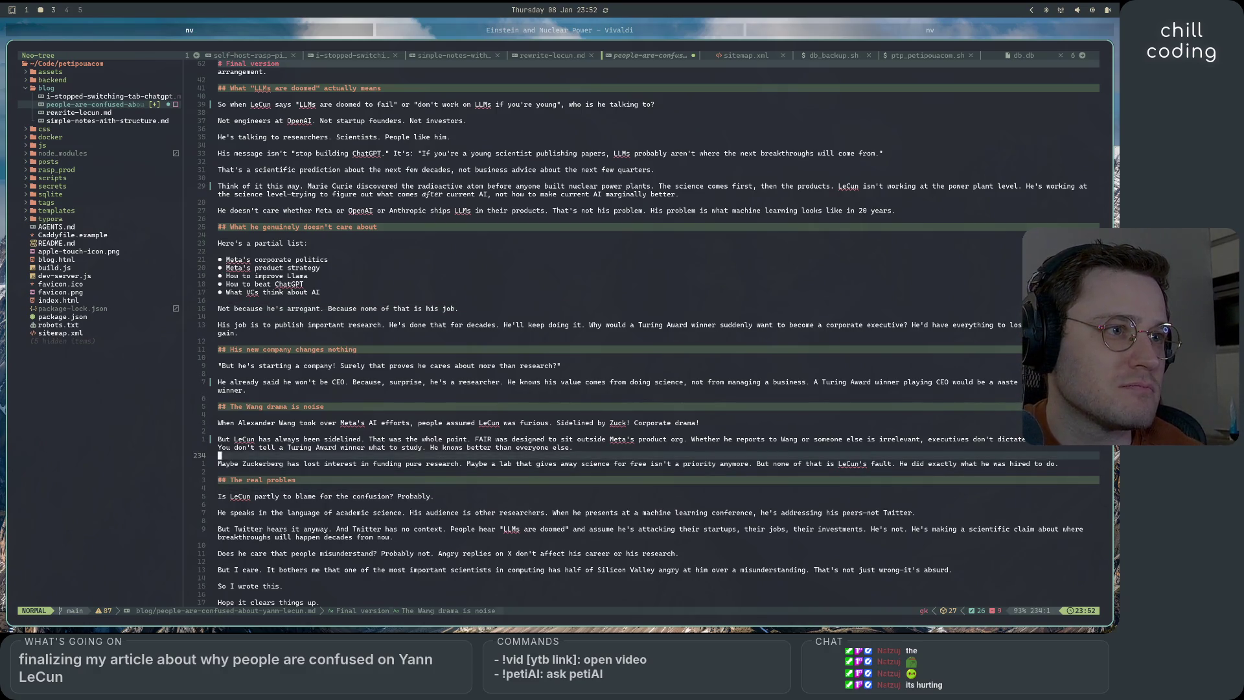
{"action": "key", "text": "w"}
{"action": "key", "text": "w"}
{"action": "key", "text": "w"}
{"action": "key", "text": "dollar"}
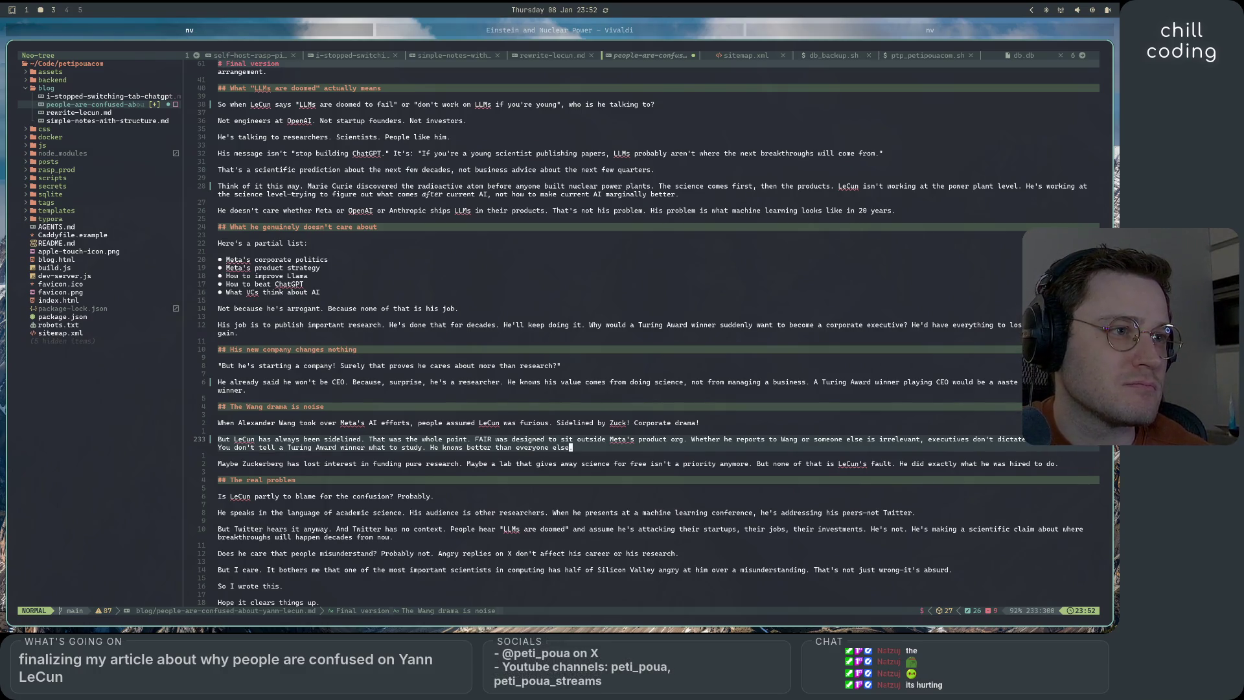
{"action": "key", "text": "v"}
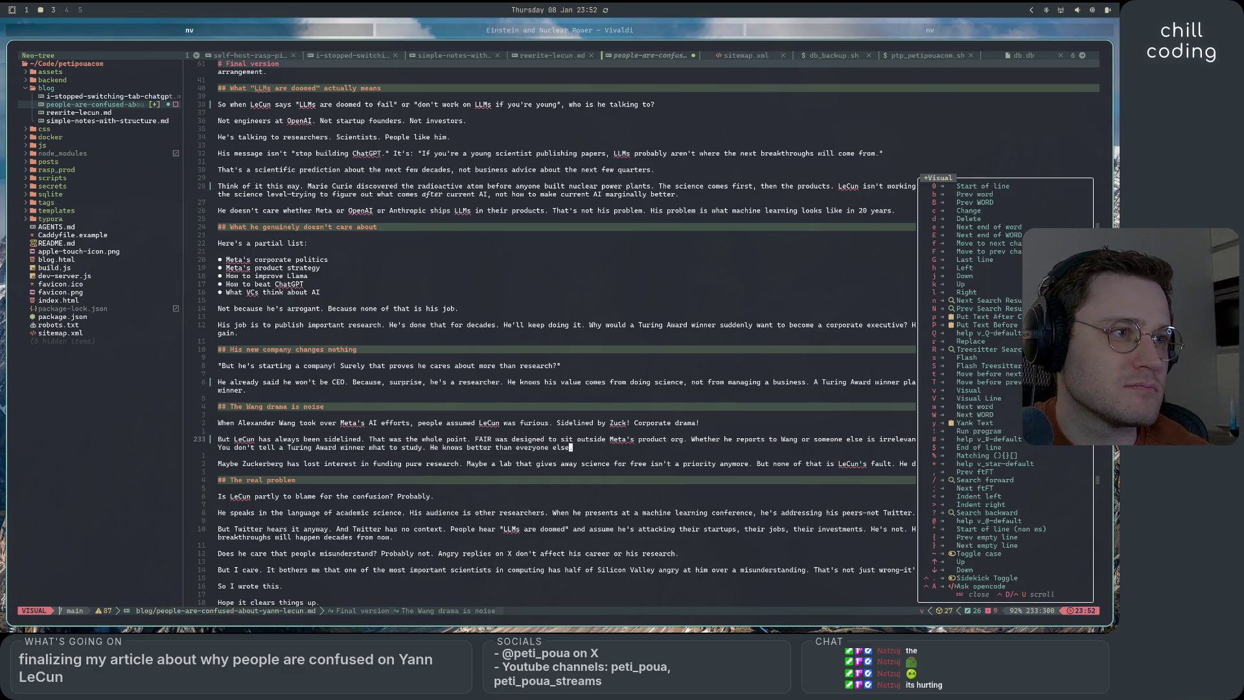
Paste 'He probably knows better than anyone.' over the old closing sentence and remove the blank line below
{"action": "key", "text": "b"}
{"action": "key", "text": "b"}
{"action": "key", "text": "b"}
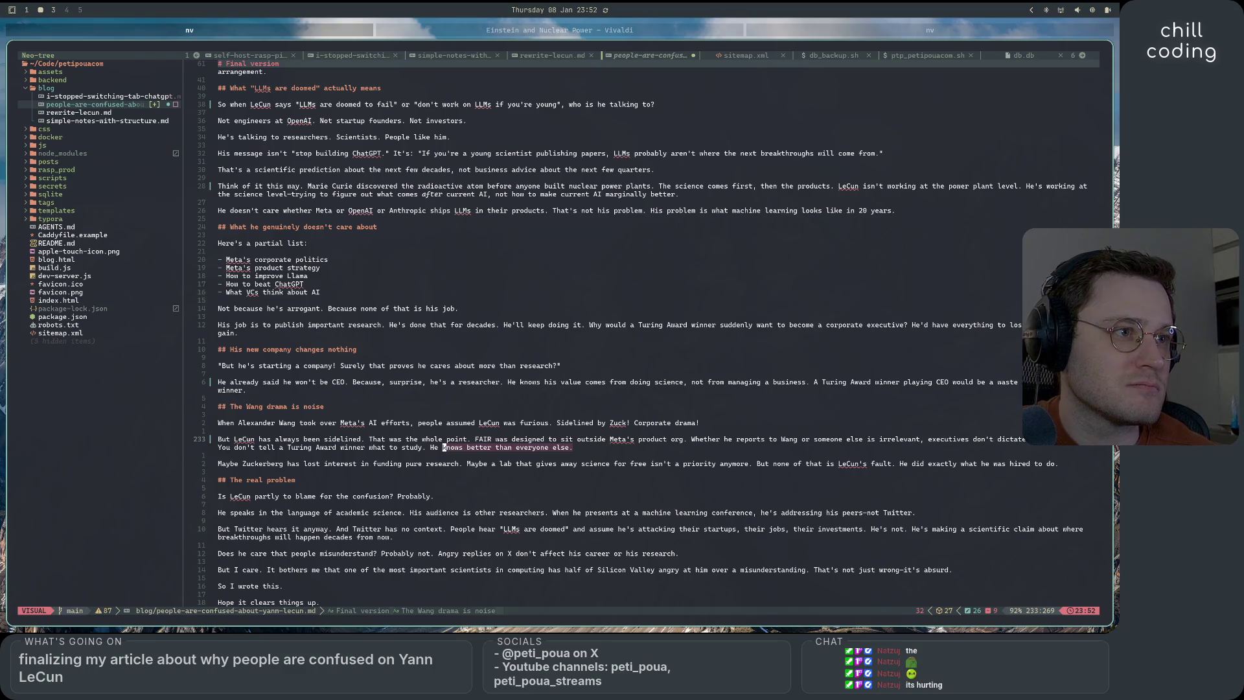
{"action": "key", "text": "b"}
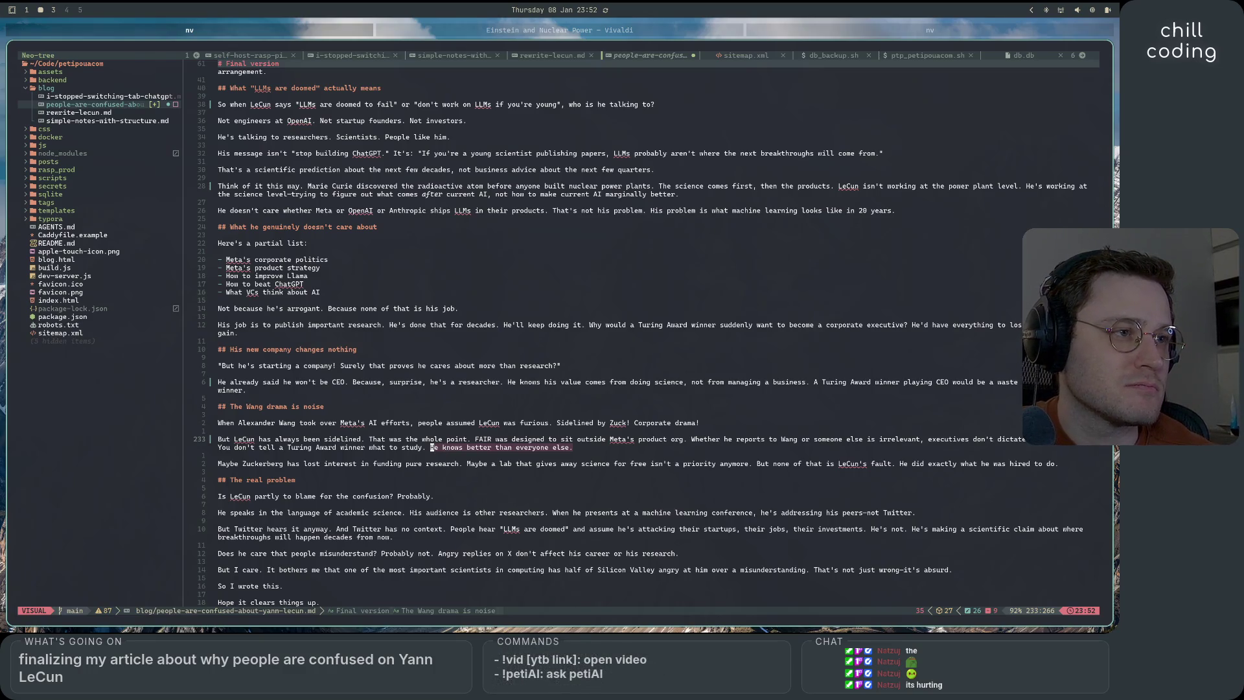
{"action": "key", "text": "p"}
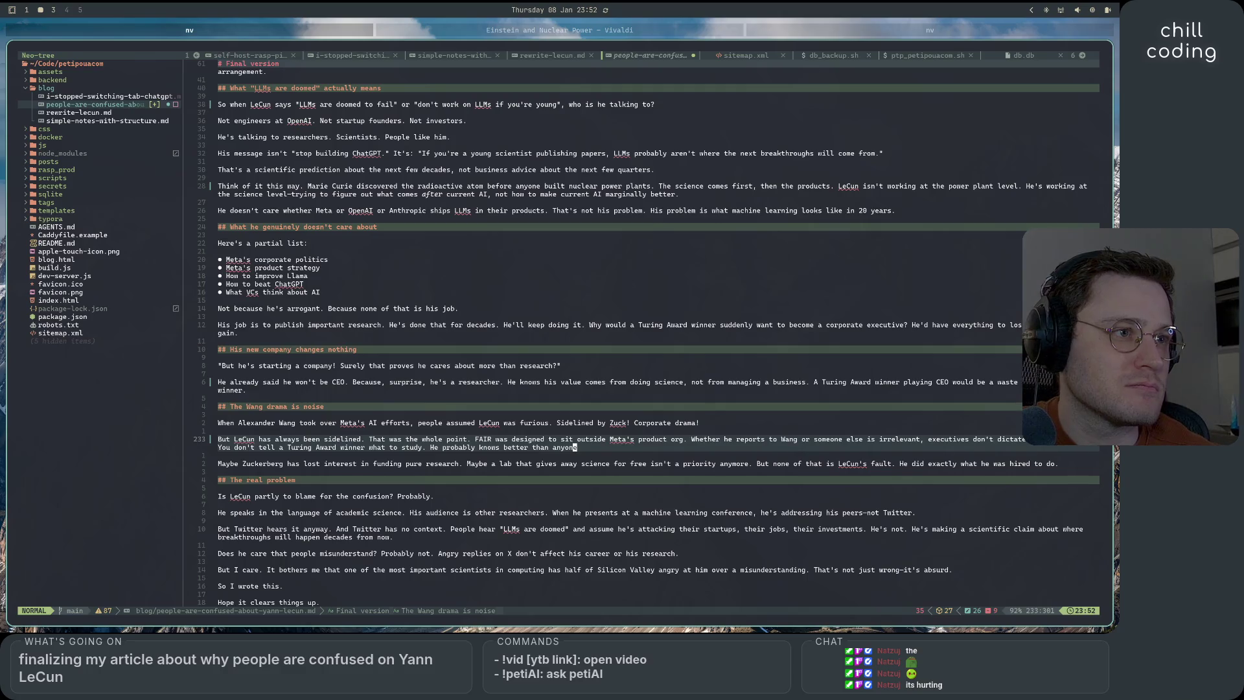
{"action": "key", "text": "J"}
{"action": "key", "text": "x"}
{"action": "key", "text": "d"}
Add a blank line above the 'Maybe' paragraph and end the But LeCun paragraph with a period
{"action": "left_click", "coordinate": [227, 455]}
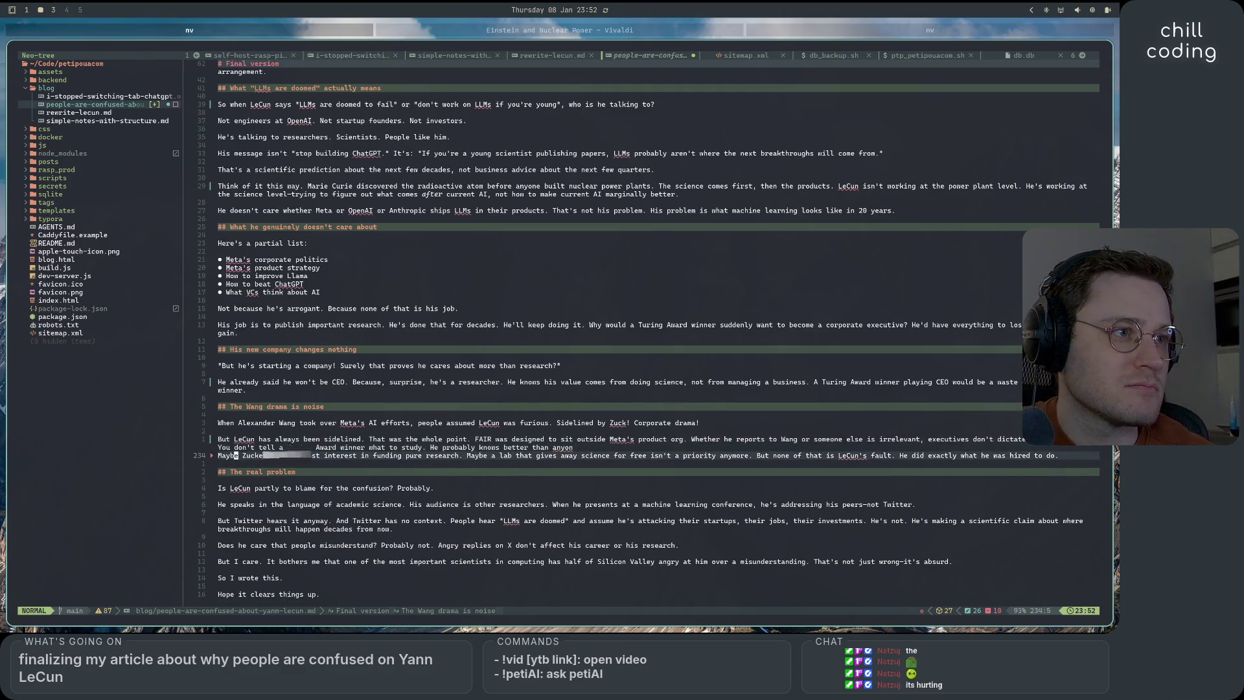
{"action": "key", "text": "h"}
{"action": "key", "text": "h"}
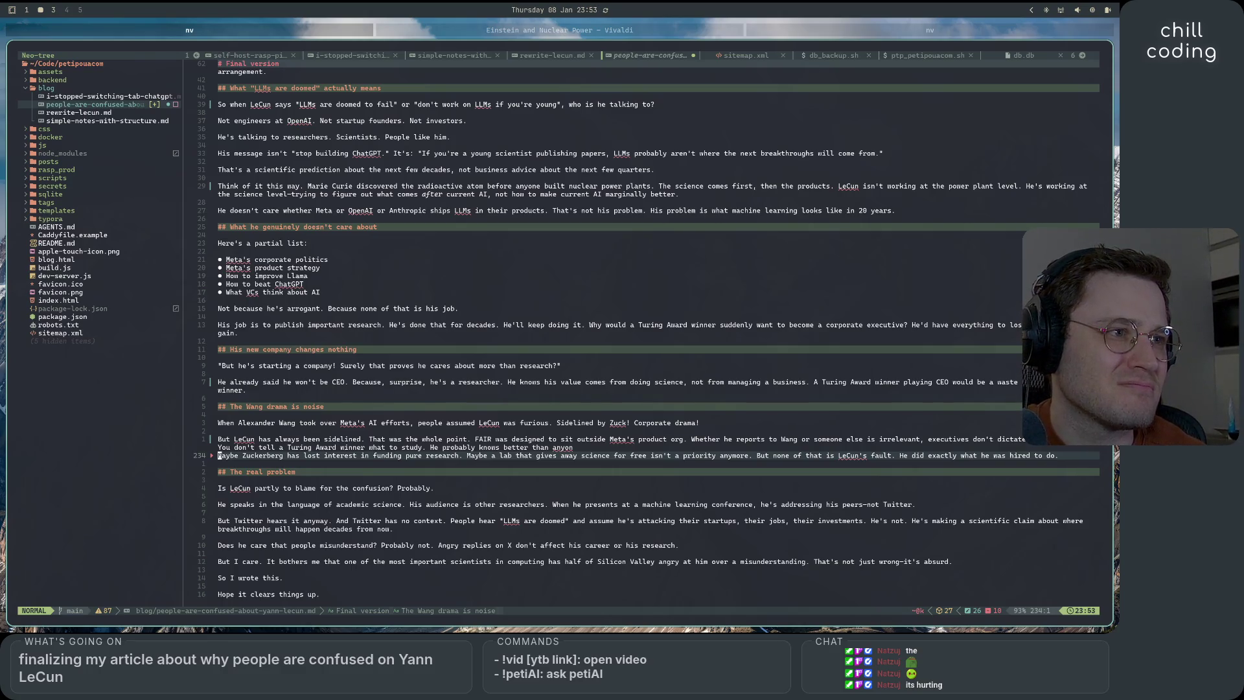
{"action": "key", "text": "i"}
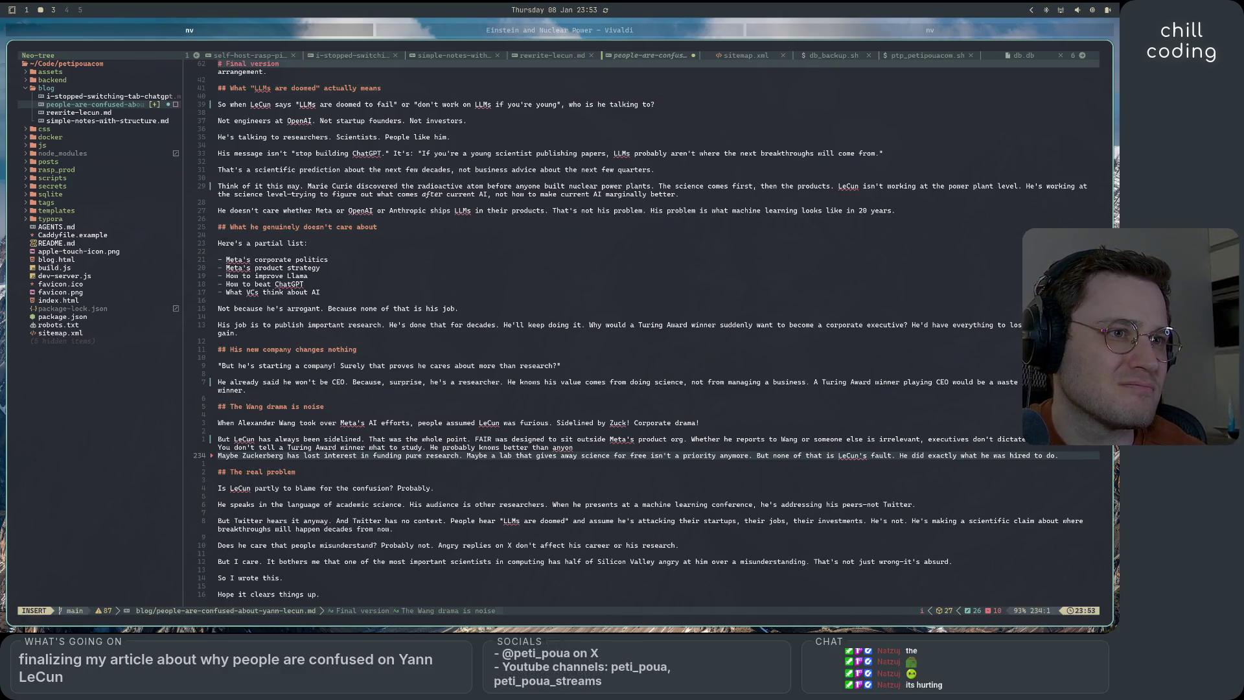
{"action": "key", "text": "Return"}
{"action": "key", "text": "Escape"}
{"action": "key", "text": "k"}
{"action": "key", "text": "k"}
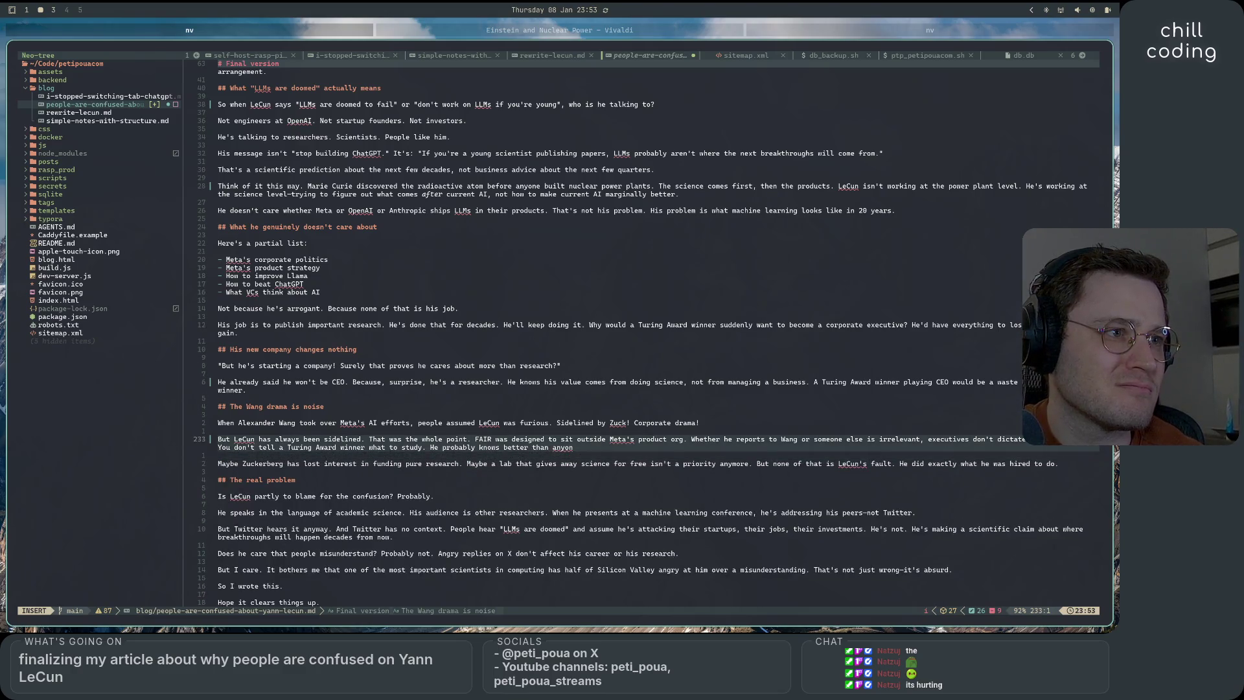
{"action": "key", "text": "$"}
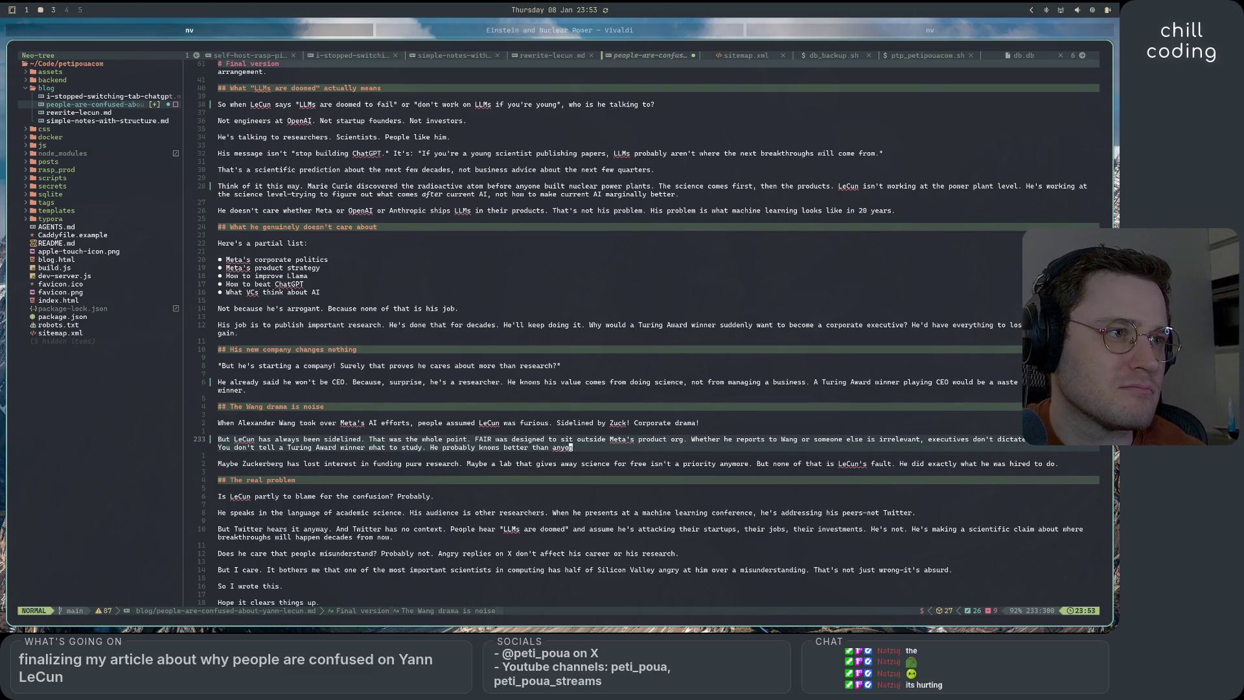
{"action": "type", "text": "a"}
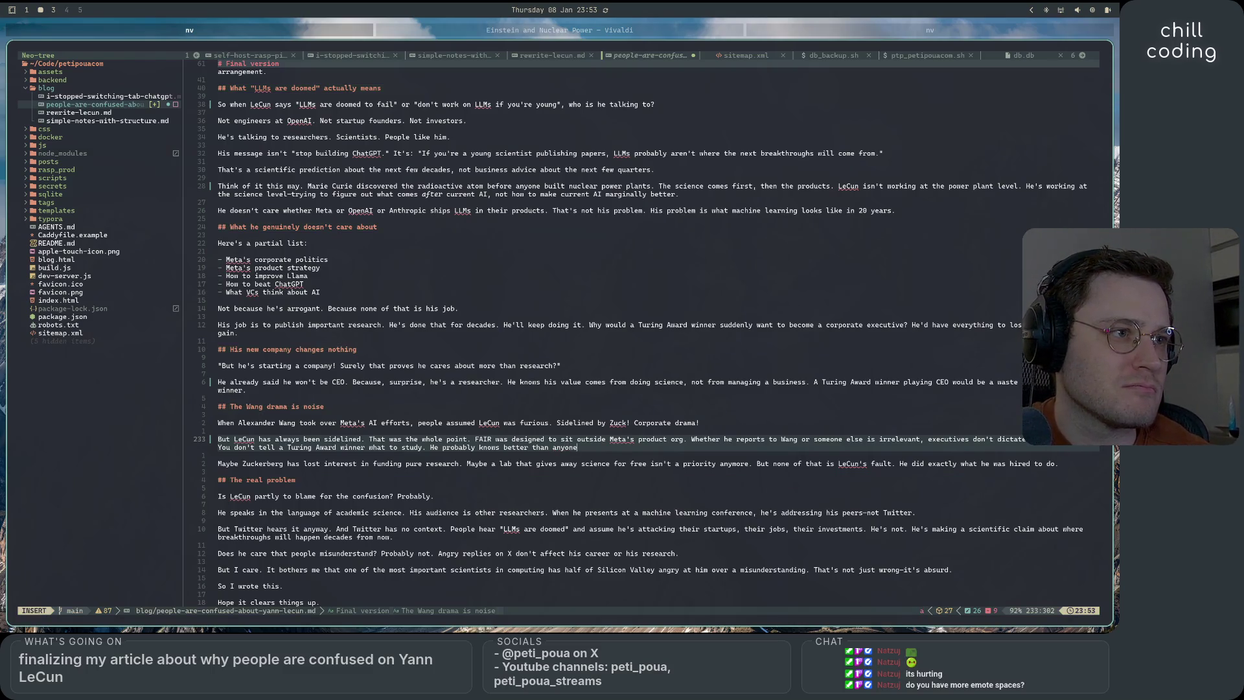
{"action": "type", "text": "."}
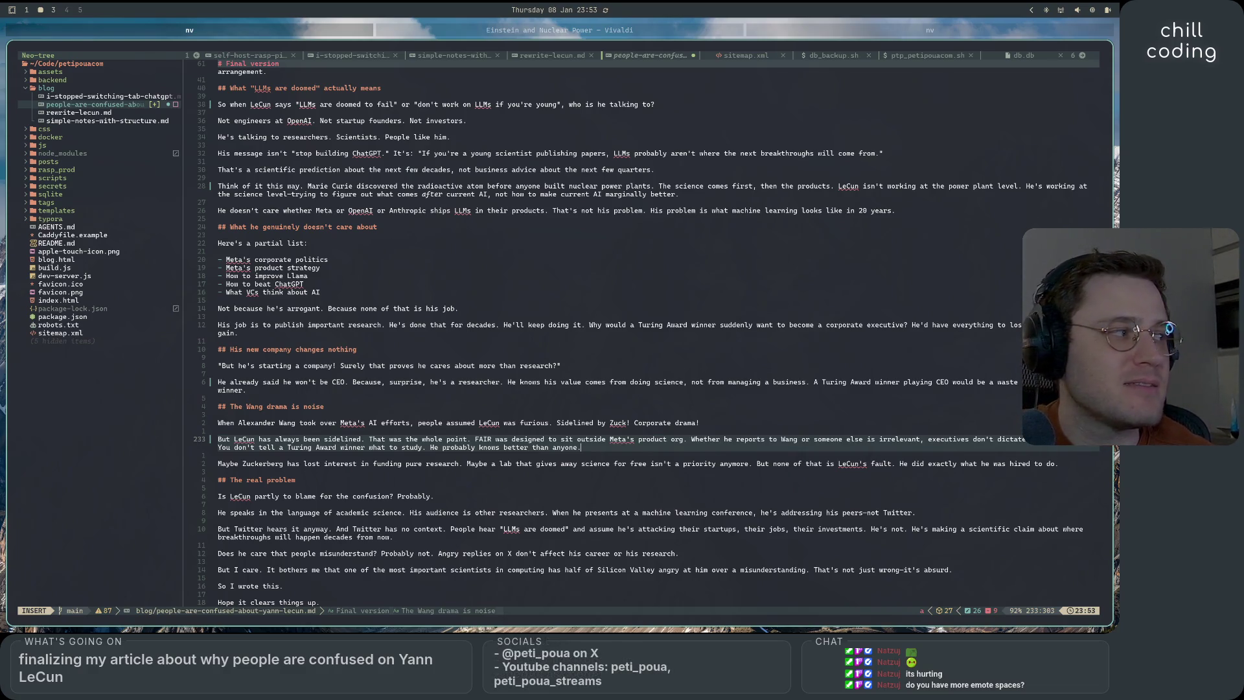
{"action": "key", "text": "super+3"}
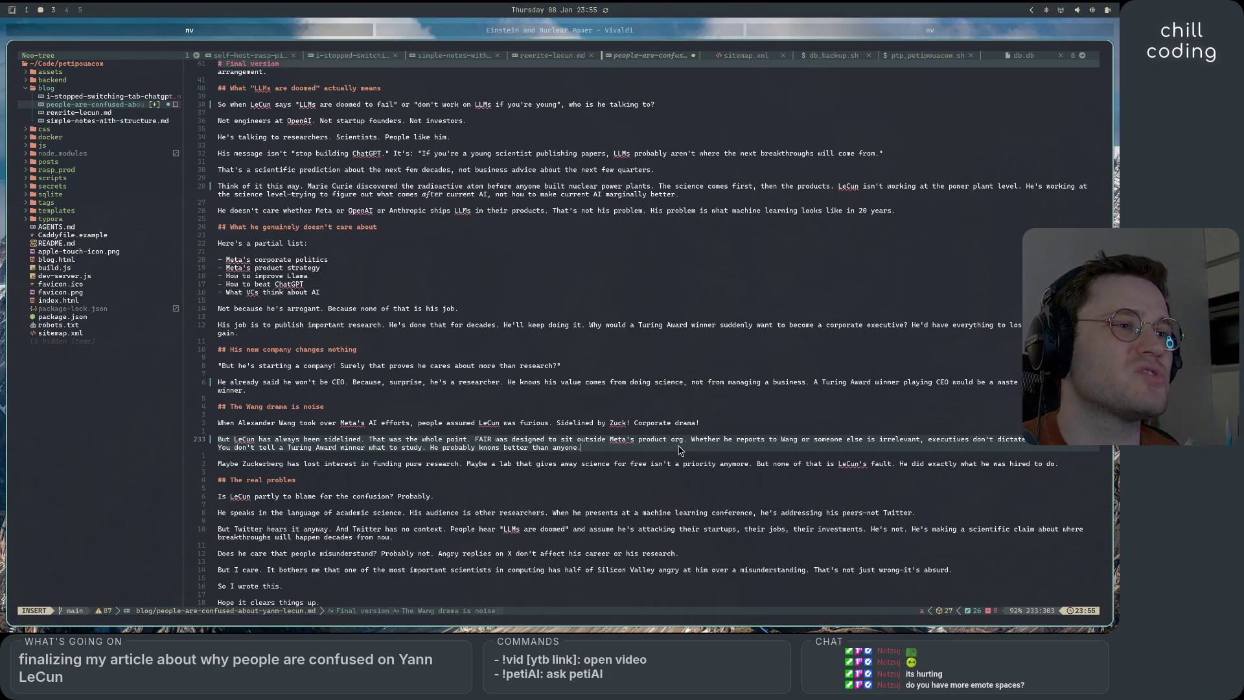
{"action": "key", "text": "ctrl+Left"}
{"action": "key", "text": "ctrl+Left"}
{"action": "key", "text": "ctrl+Left"}
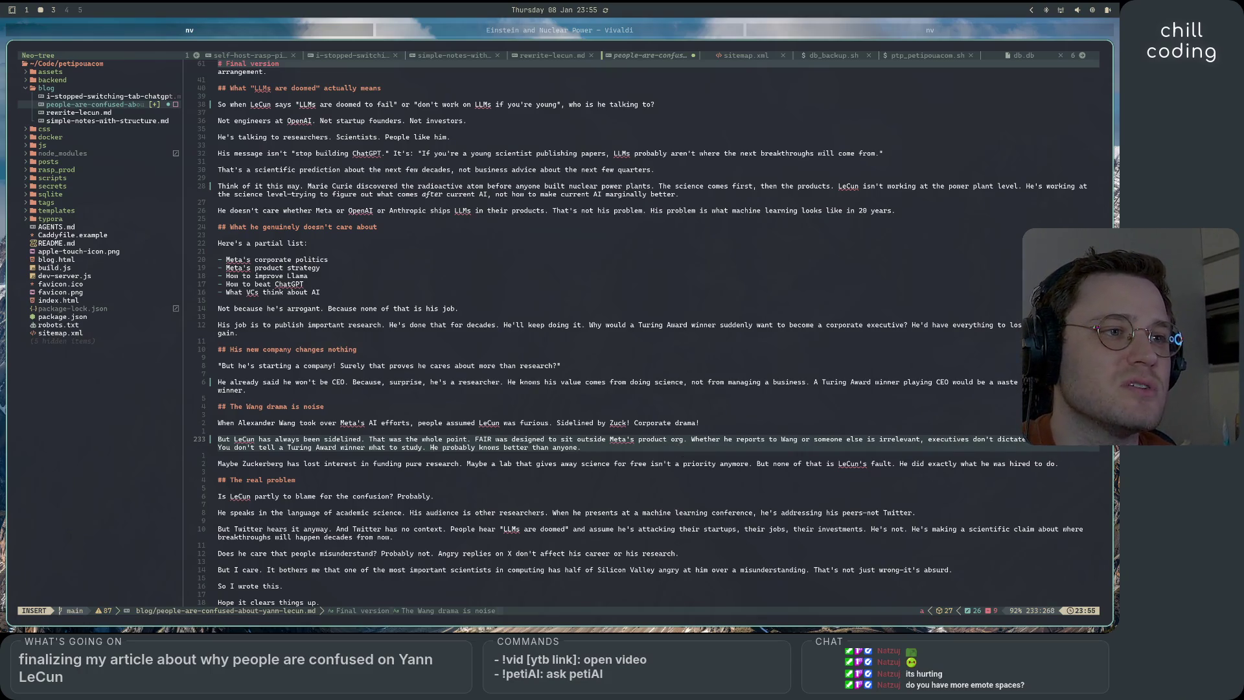
Replace 'study' with 'research' in the Turing Award sentence, then go to the empty line below
{"action": "key", "text": "BackSpace"}
{"action": "key", "text": "BackSpace"}
{"action": "key", "text": "BackSpace"}
{"action": "type", "text": "research"}
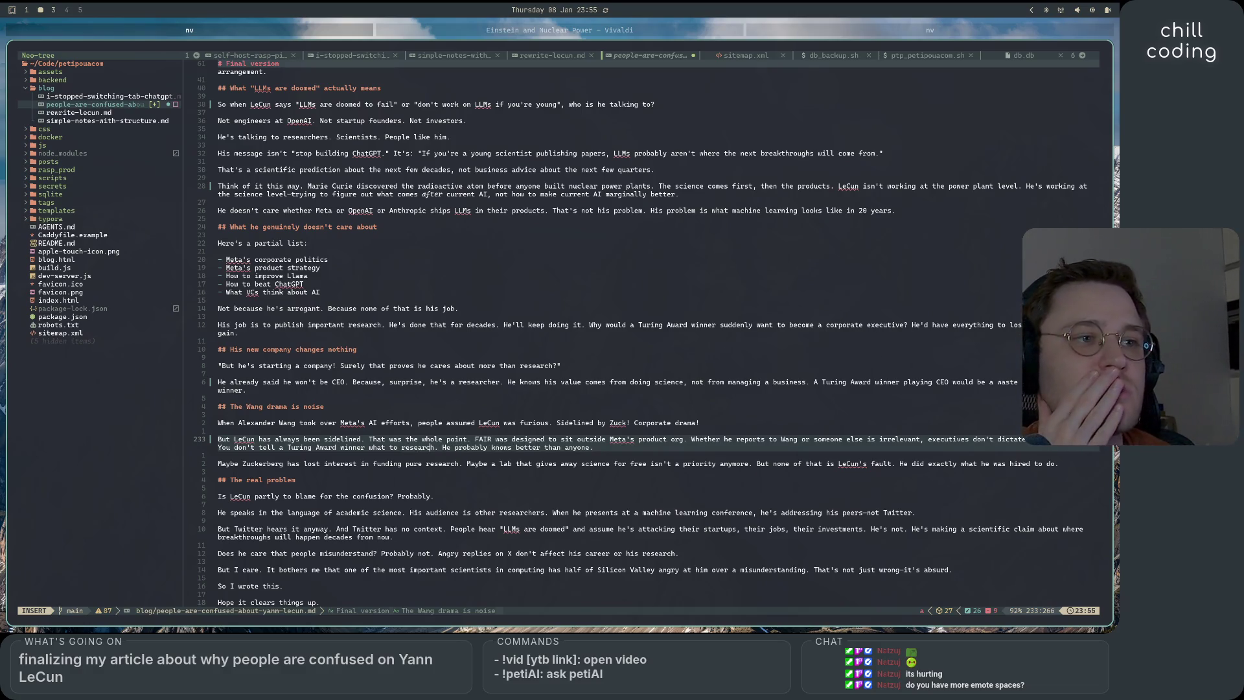
{"action": "left_click", "coordinate": [401, 447]}
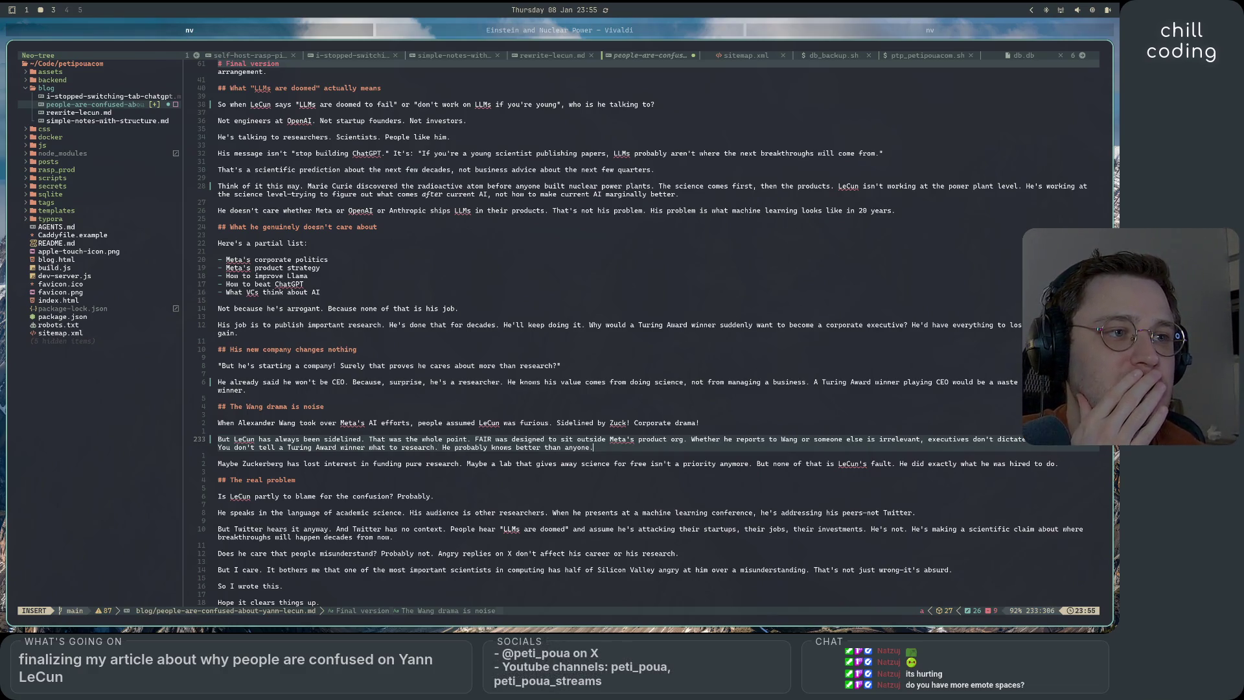
{"action": "left_click", "coordinate": [219, 455]}
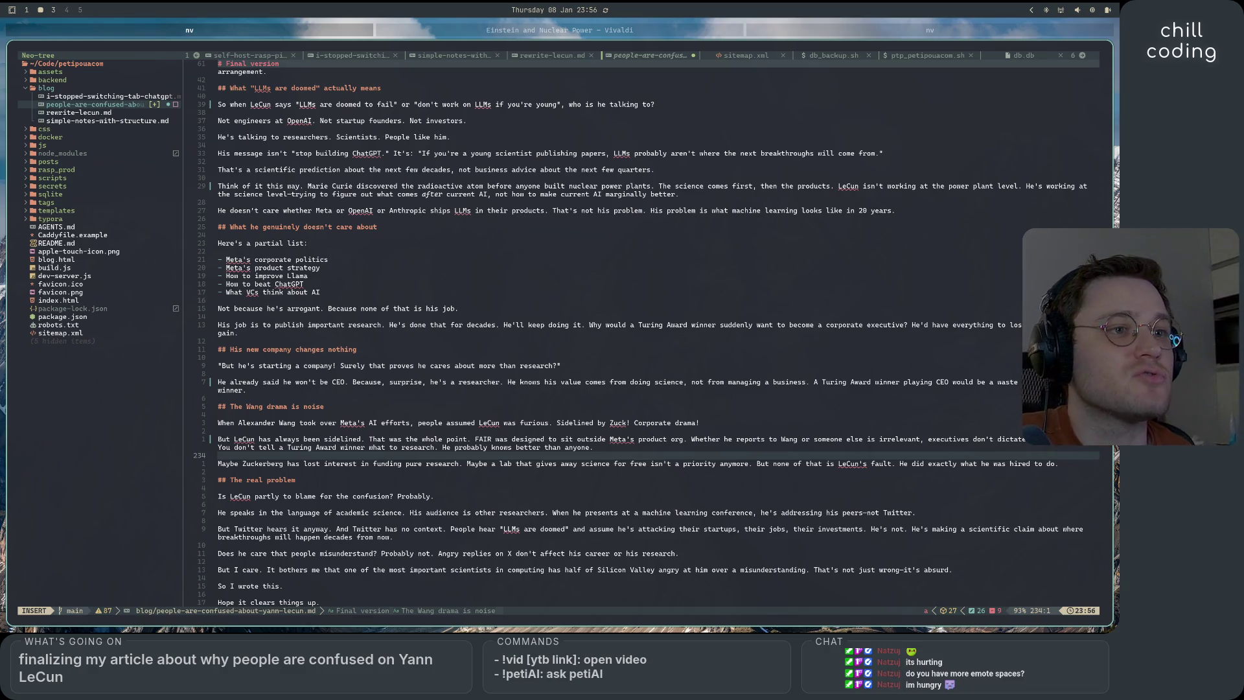
Scroll down the draft toward the 'The real problem' section
{"action": "scroll", "coordinate": [980, 487], "scroll_direction": "down", "scroll_amount": 2}
{"action": "scroll", "coordinate": [981, 487], "scroll_direction": "down", "scroll_amount": 2}
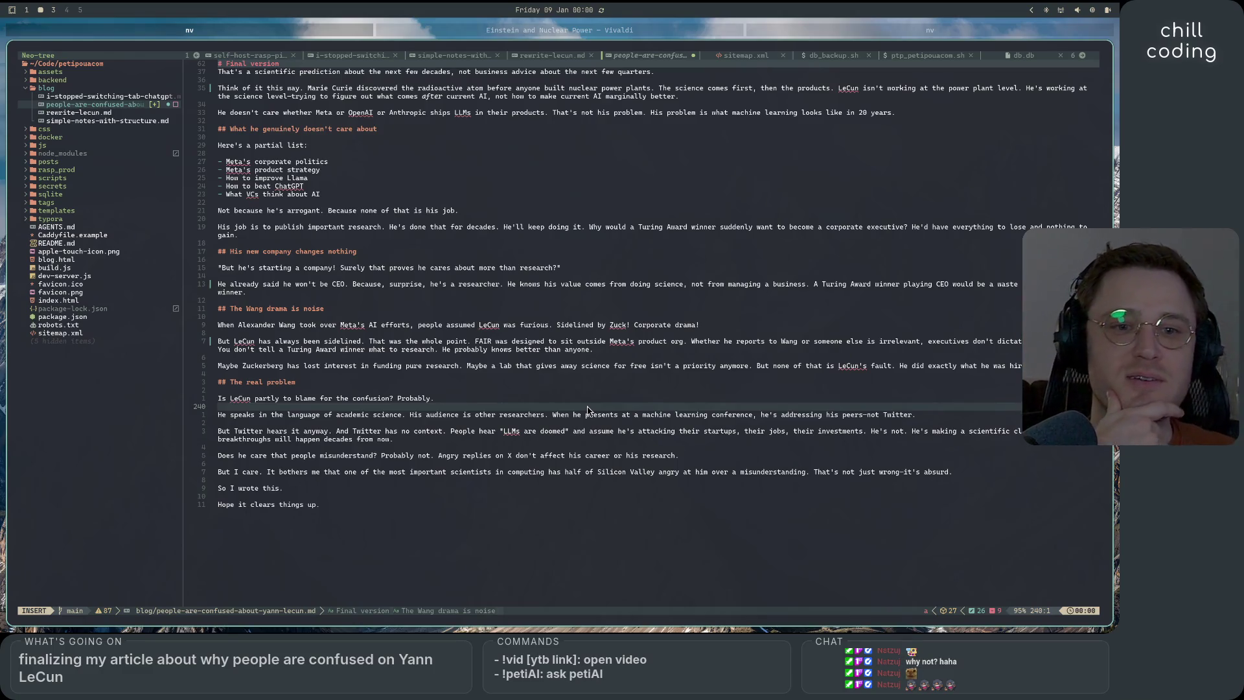
{"action": "key", "text": "super+1"}
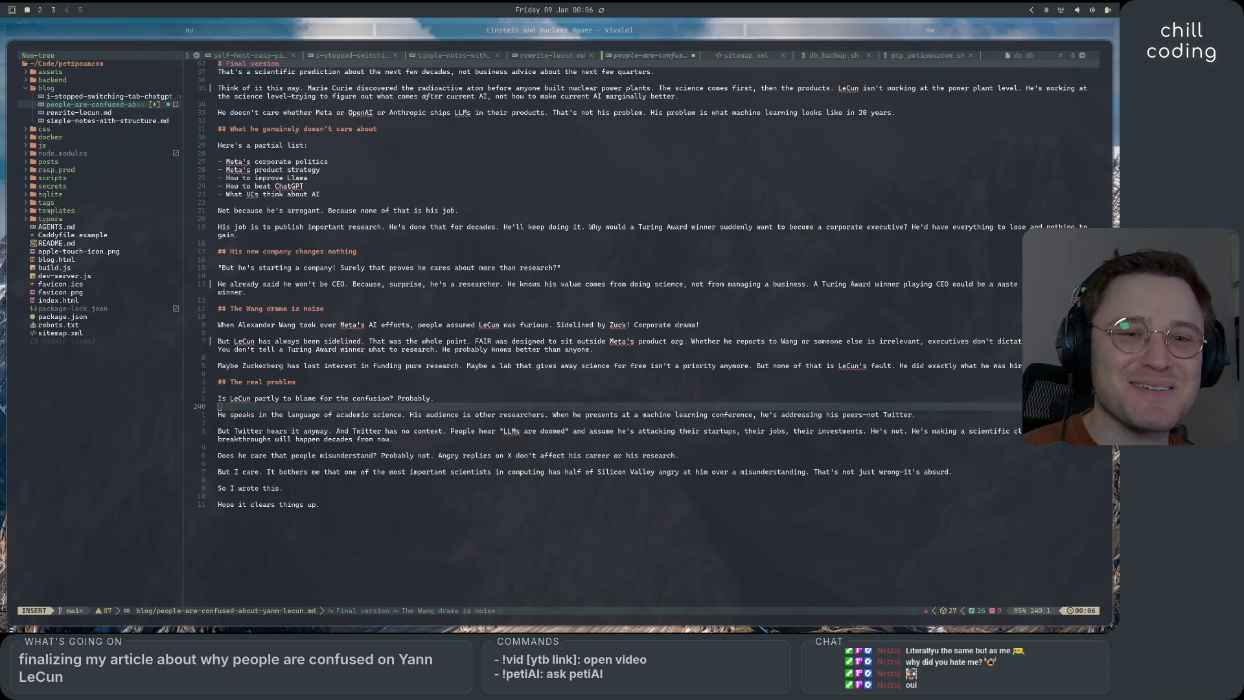
{"action": "key", "text": "super+2"}
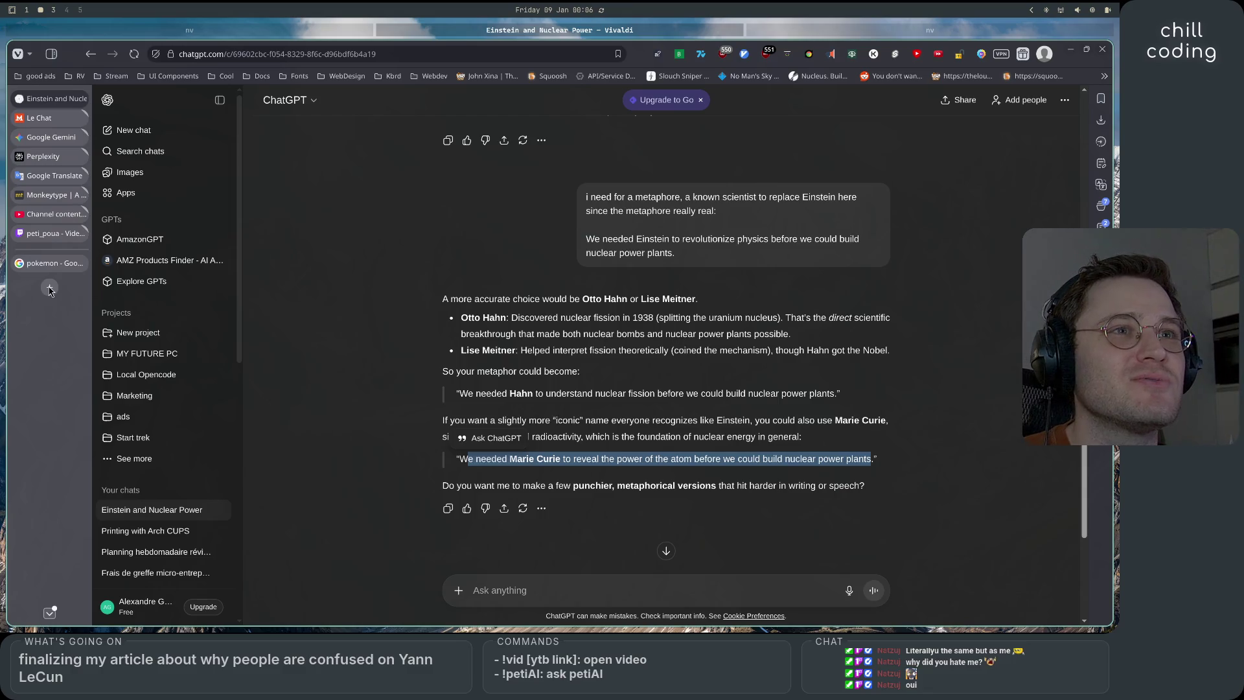
Set the Gemini prompt to 'Créer des images' from Outils, and open a new browser tab
{"action": "left_click", "coordinate": [47, 138]}
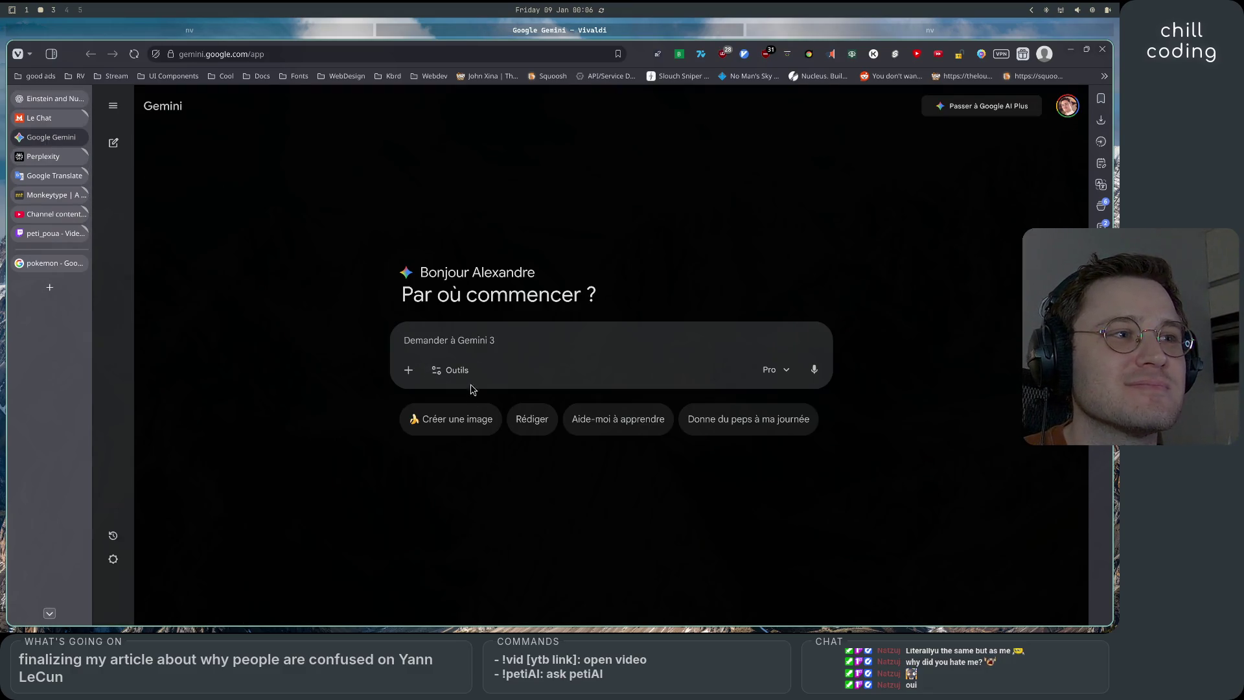
{"action": "left_click", "coordinate": [453, 370]}
{"action": "left_click", "coordinate": [468, 401]}
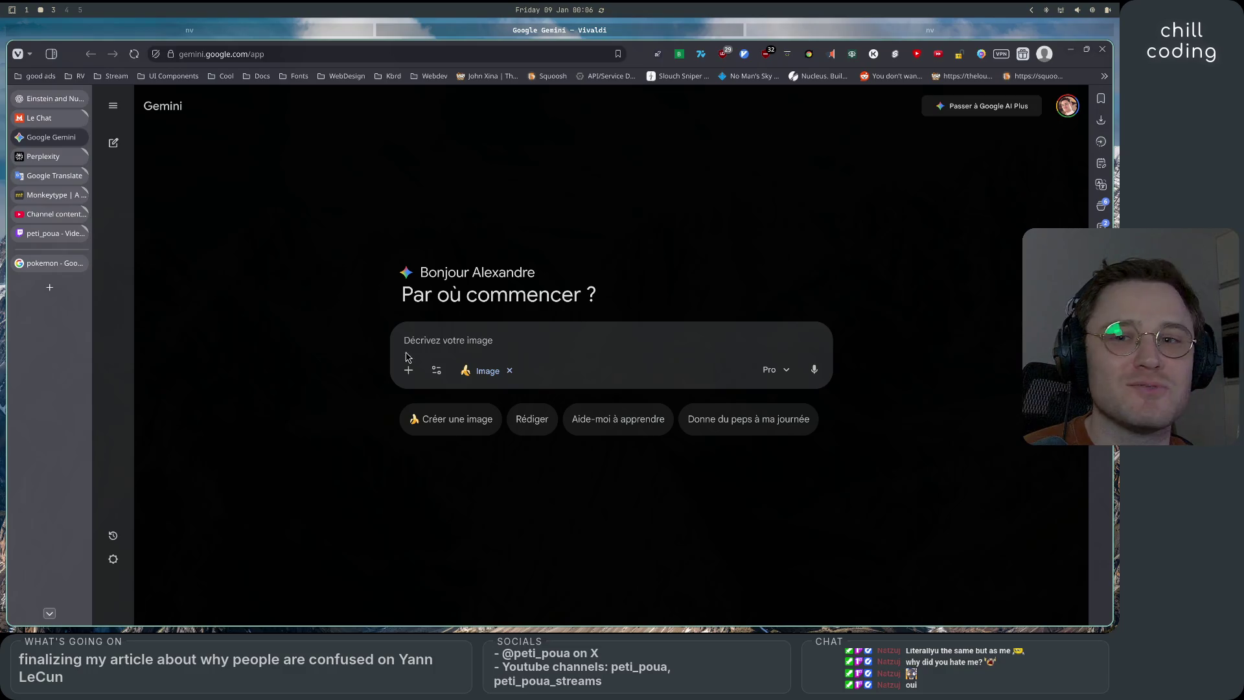
{"action": "left_click", "coordinate": [49, 287]}
Search Google Images for 'SAJ', then narrow it to 'SAJ twitch'
{"action": "type", "text": "SA"}
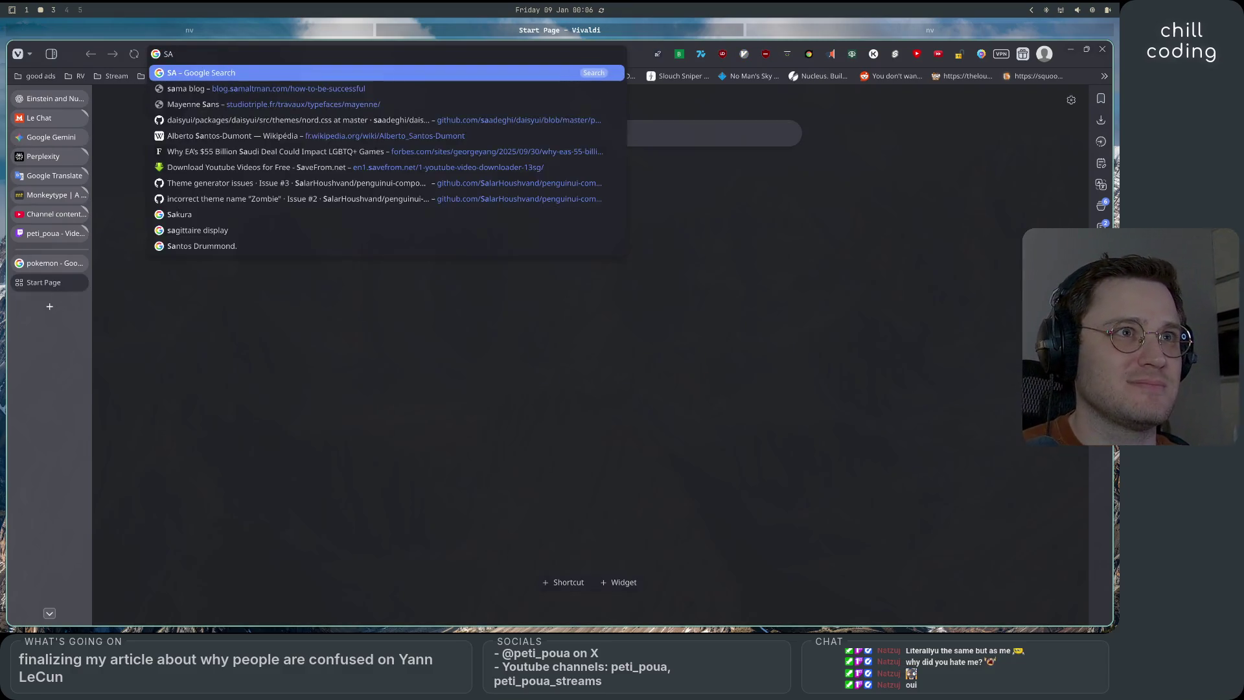
{"action": "type", "text": "J"}
{"action": "key", "text": "Return"}
{"action": "left_click", "coordinate": [257, 162]}
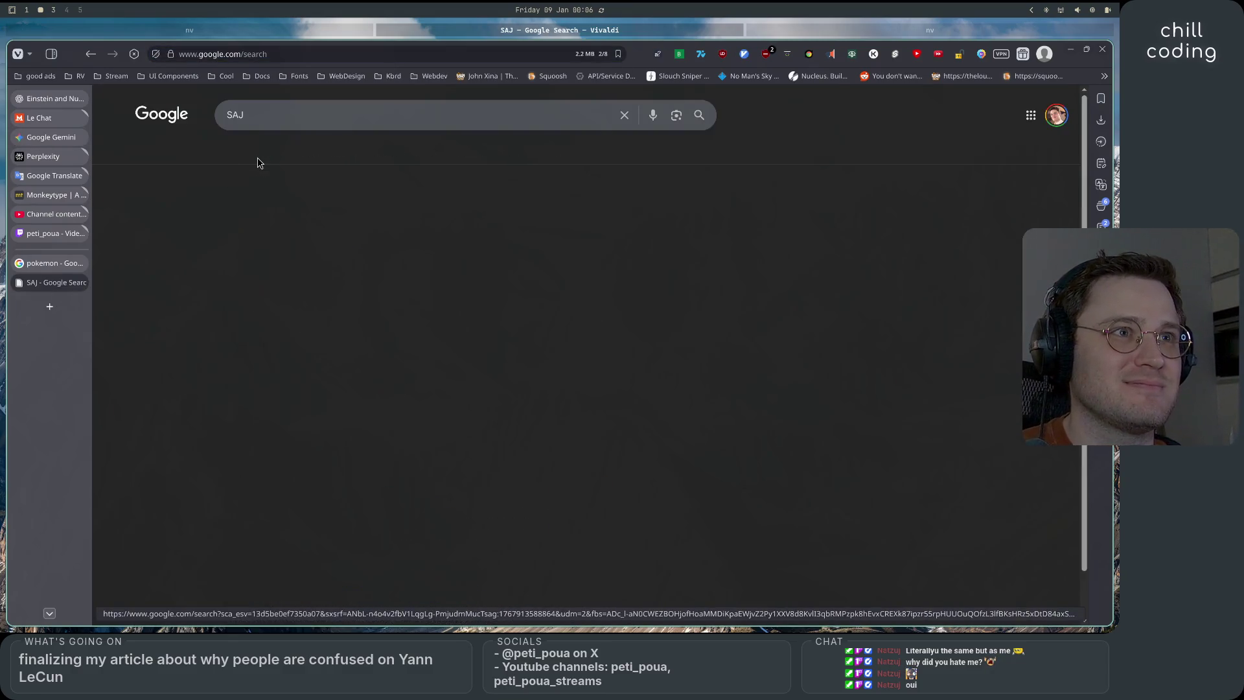
{"action": "left_click", "coordinate": [289, 114]}
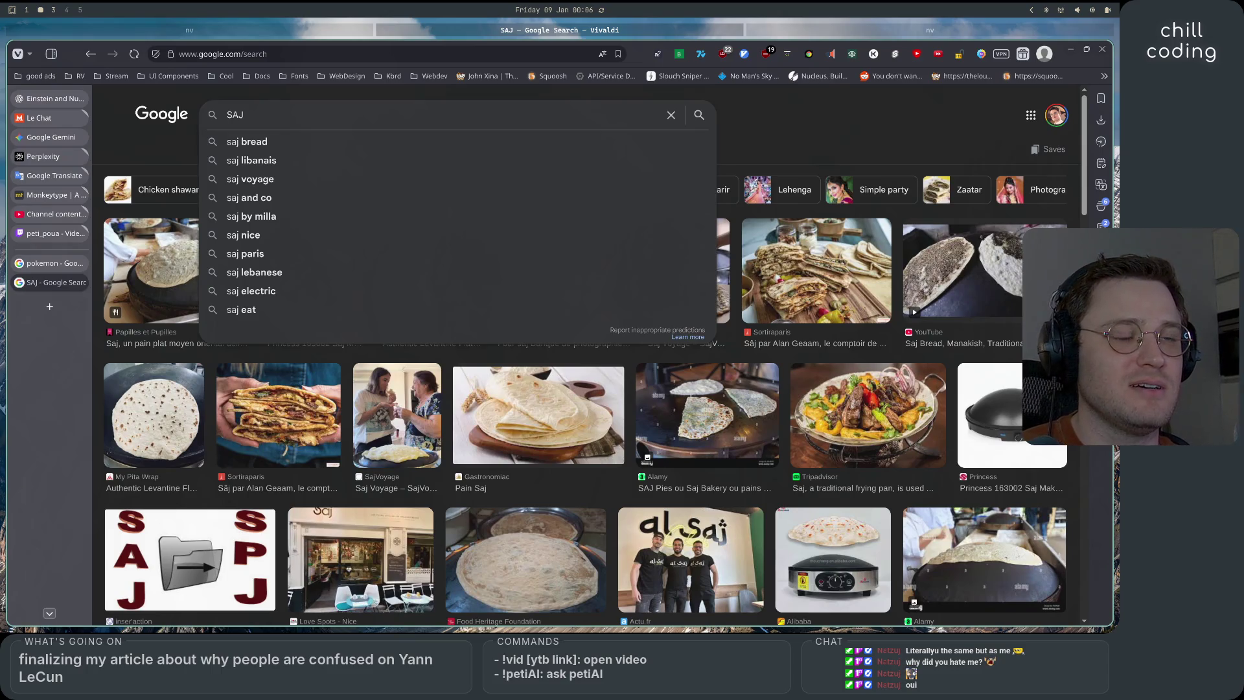
{"action": "type", "text": " twitch"}
{"action": "key", "text": "Return"}
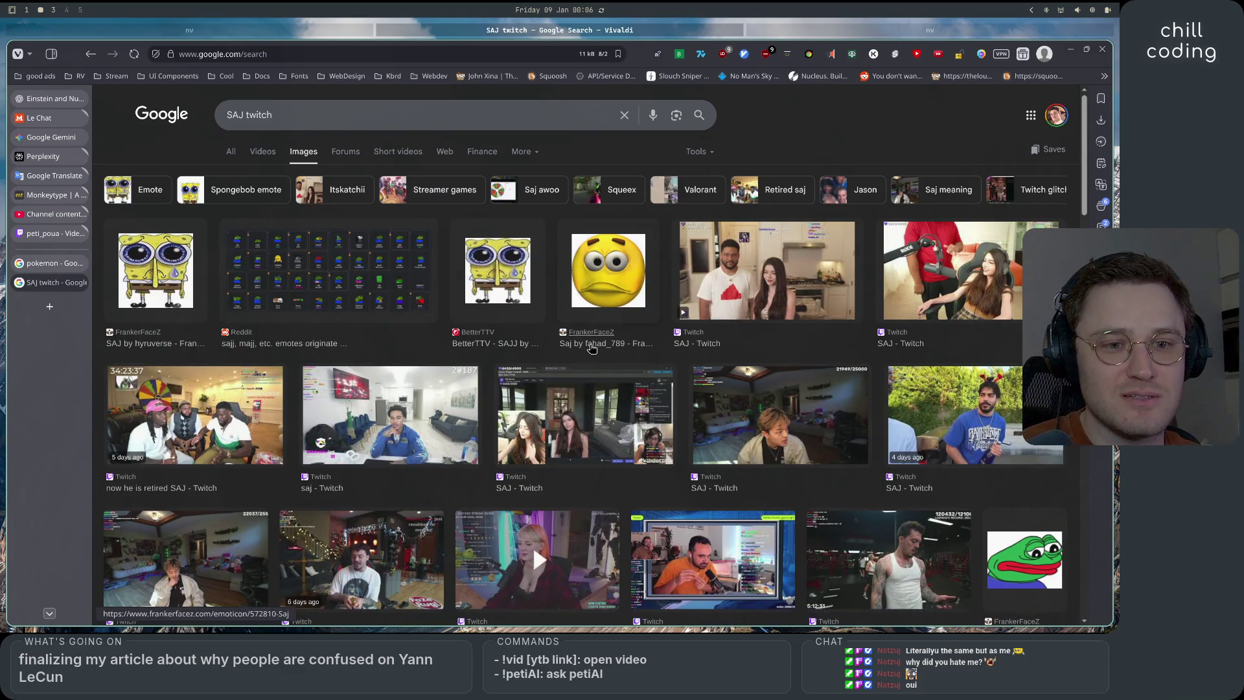
{"action": "scroll", "coordinate": [591, 348], "scroll_direction": "down", "scroll_amount": 10}
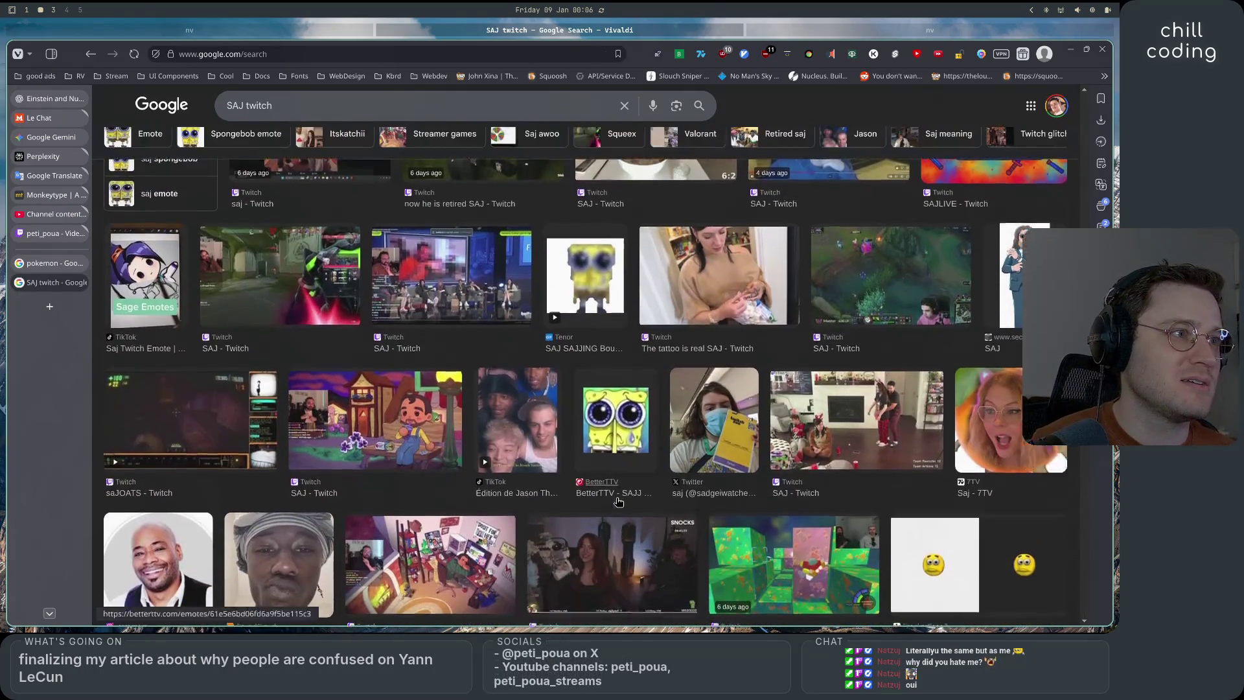
{"action": "scroll", "coordinate": [617, 501], "scroll_direction": "up", "scroll_amount": 10}
Extend the search to 'SAJ twitch emote' and preview the yellow Saj emoji
{"action": "left_click", "coordinate": [389, 114]}
{"action": "type", "text": "emo"}
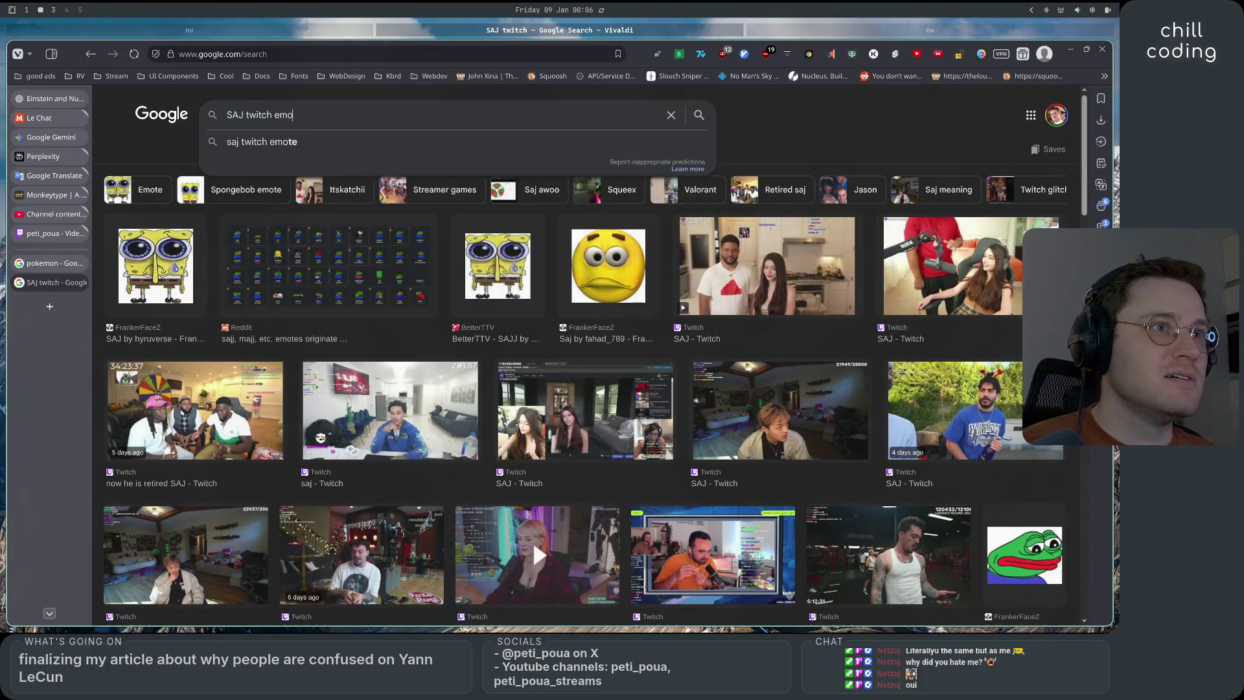
{"action": "type", "text": "te"}
{"action": "key", "text": "Return"}
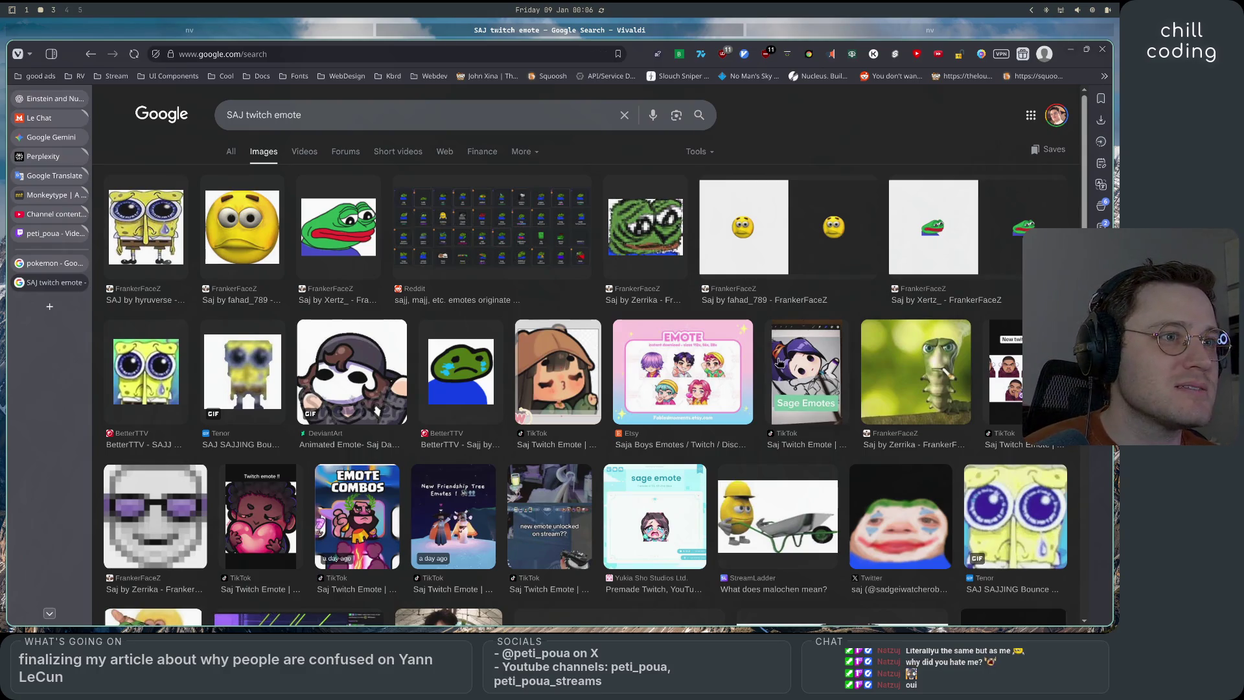
{"action": "scroll", "coordinate": [780, 362], "scroll_direction": "down", "scroll_amount": 5}
{"action": "scroll", "coordinate": [555, 394], "scroll_direction": "down", "scroll_amount": 5}
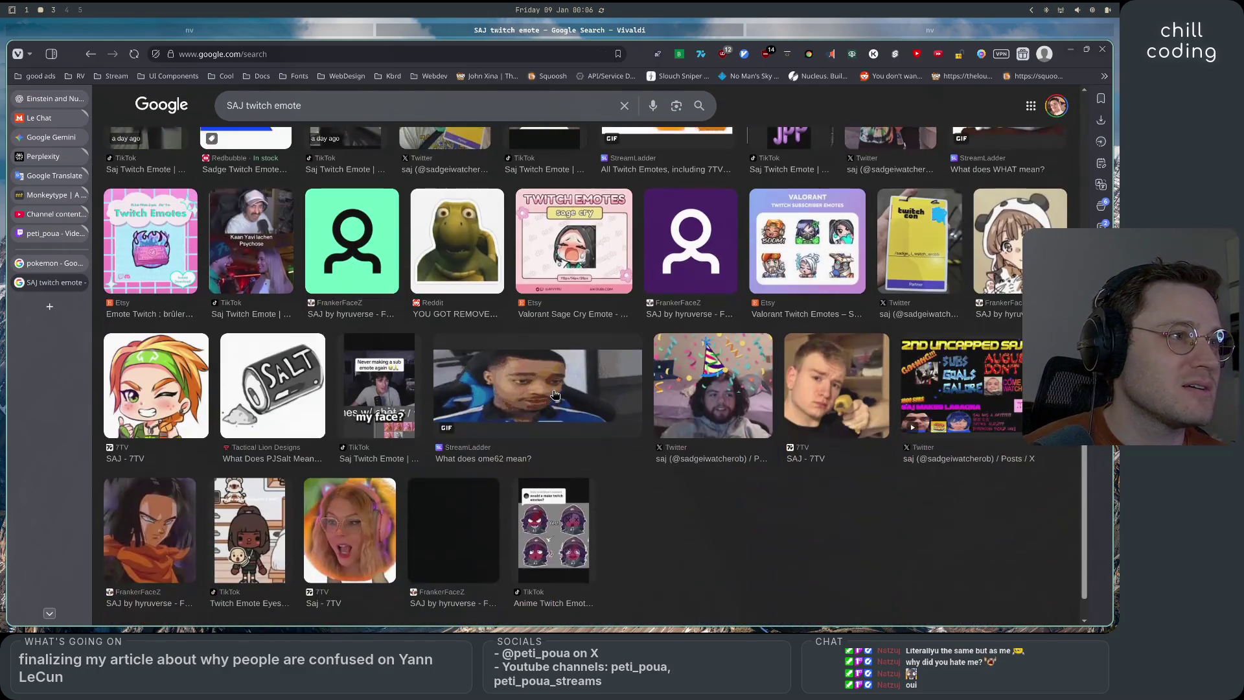
{"action": "scroll", "coordinate": [279, 194], "scroll_direction": "up", "scroll_amount": 10}
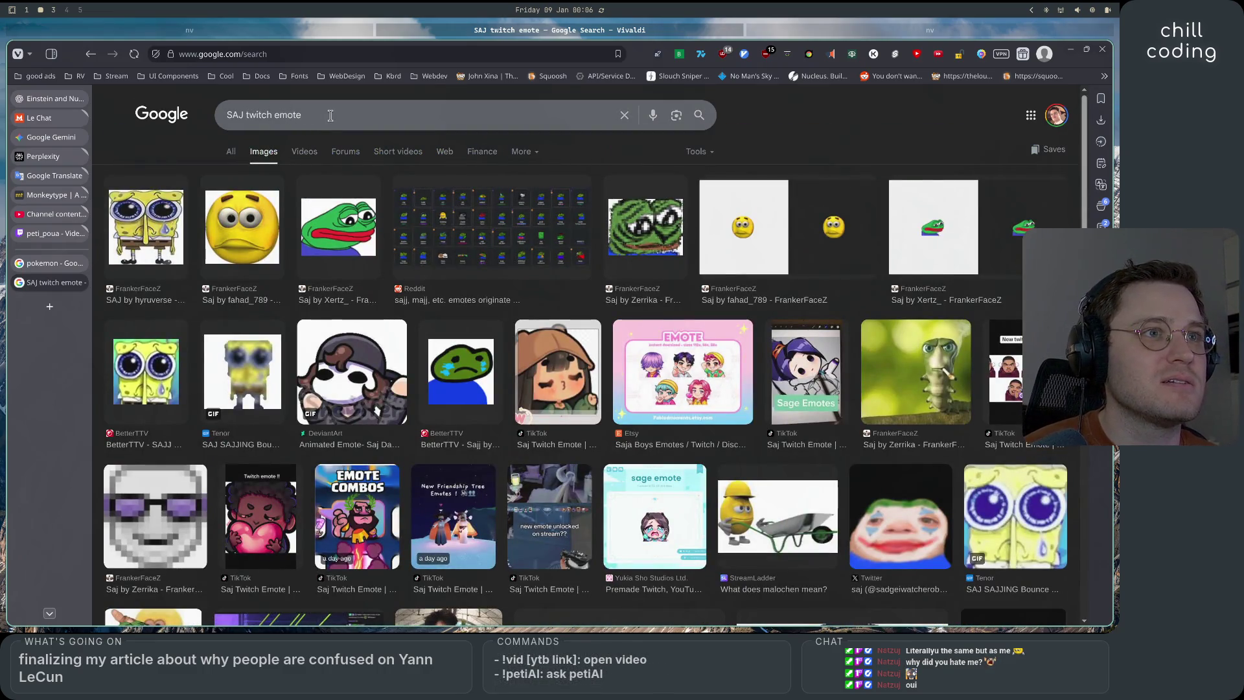
{"action": "left_click", "coordinate": [247, 242]}
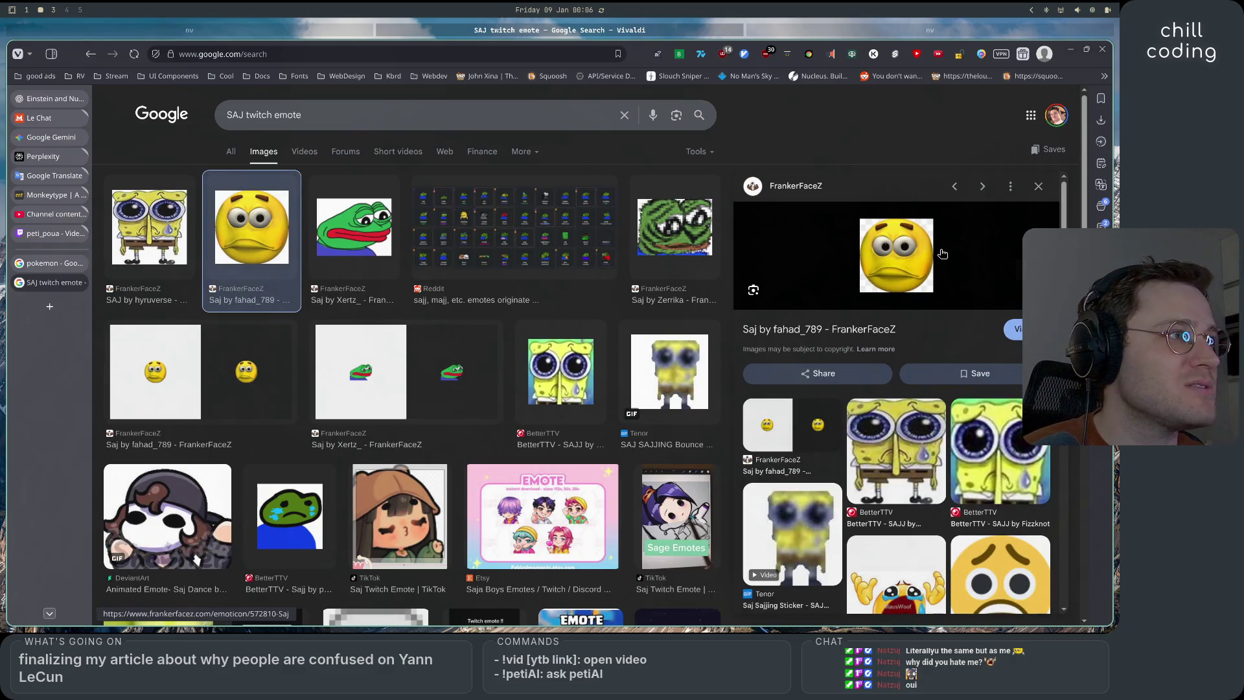
{"action": "scroll", "coordinate": [937, 461], "scroll_direction": "down", "scroll_amount": 8}
{"action": "scroll", "coordinate": [937, 461], "scroll_direction": "up", "scroll_amount": 8}
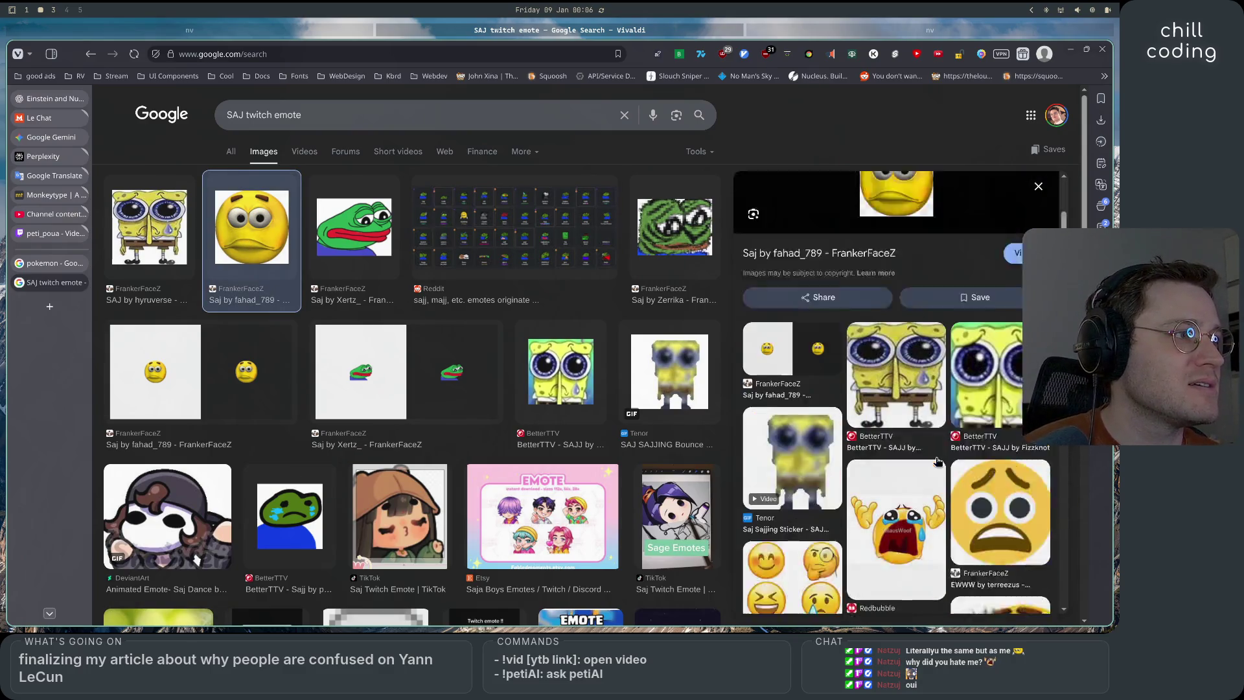
{"action": "left_click", "coordinate": [1038, 190]}
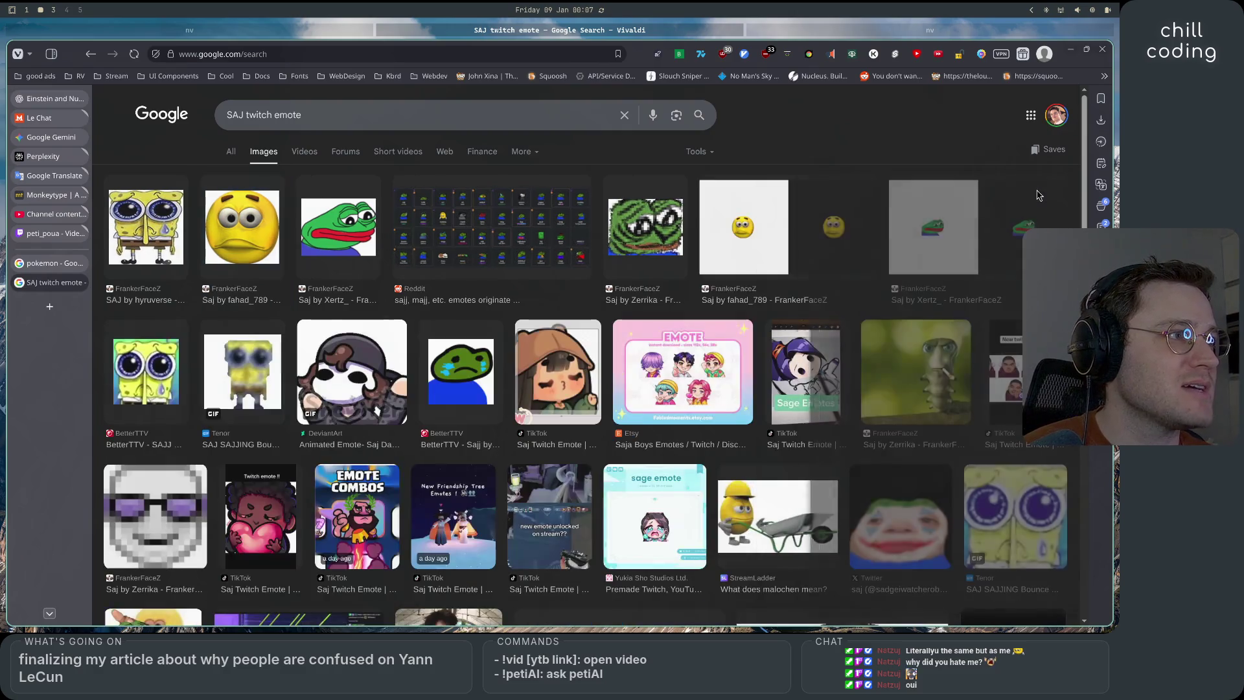
{"action": "scroll", "coordinate": [876, 403], "scroll_direction": "down", "scroll_amount": 3}
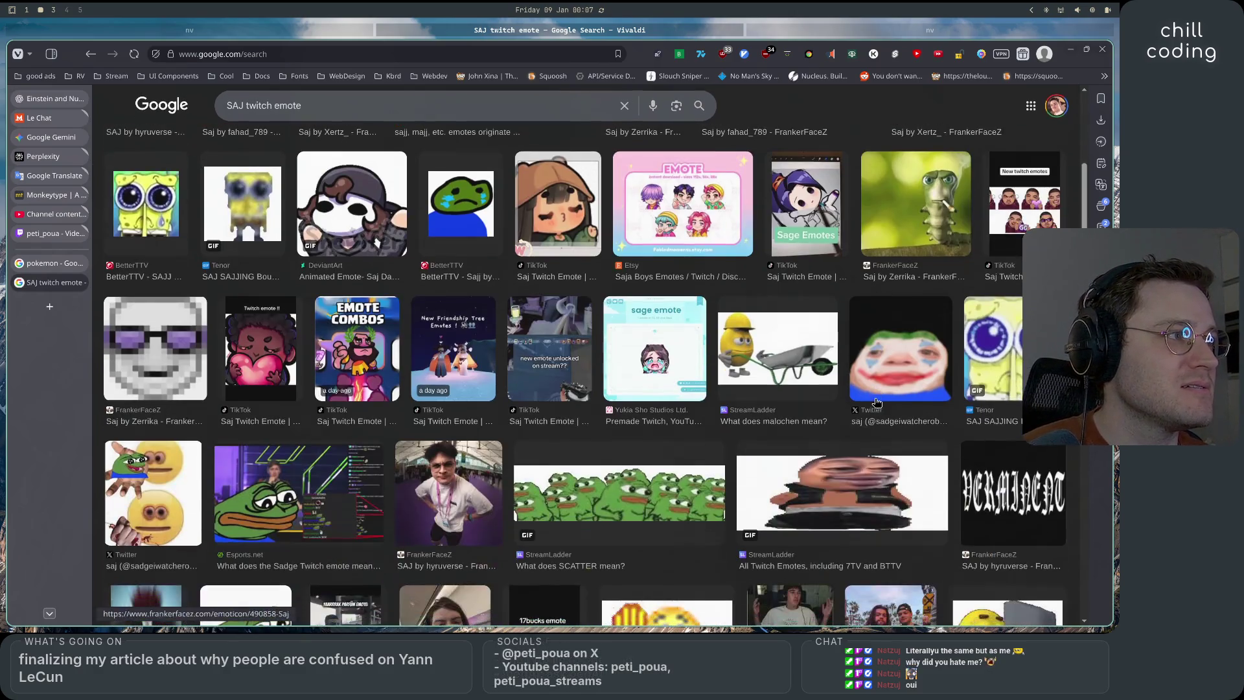
{"action": "scroll", "coordinate": [876, 403], "scroll_direction": "down", "scroll_amount": 10}
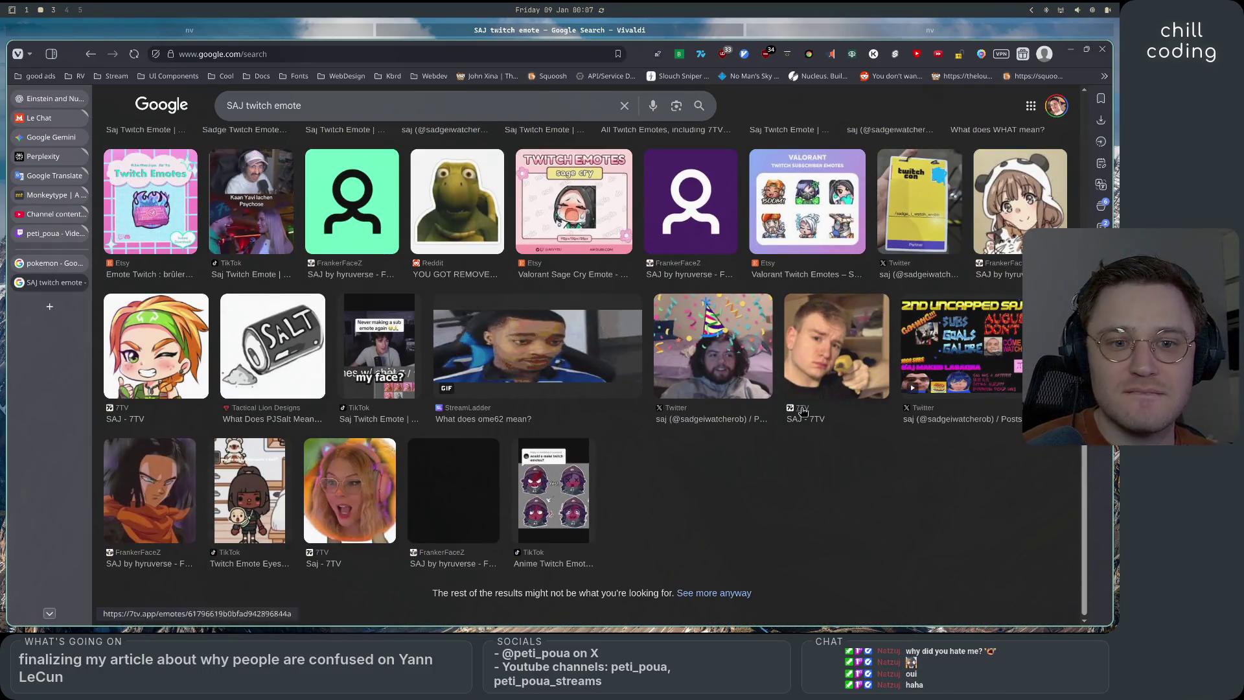
Add 'real' to the query, fix the 'reaql' typo, and select the word 'real'
{"action": "left_click", "coordinate": [714, 593]}
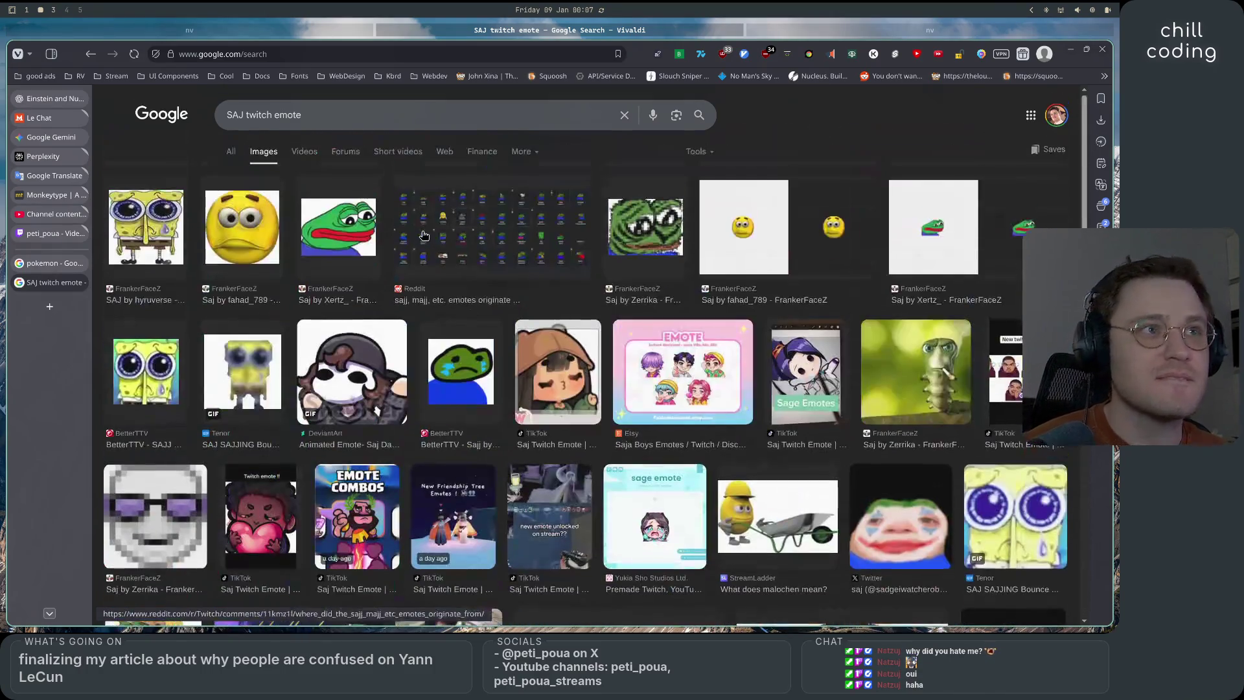
{"action": "left_click", "coordinate": [363, 114]}
{"action": "type", "text": "reaql"}
{"action": "key", "text": "Return"}
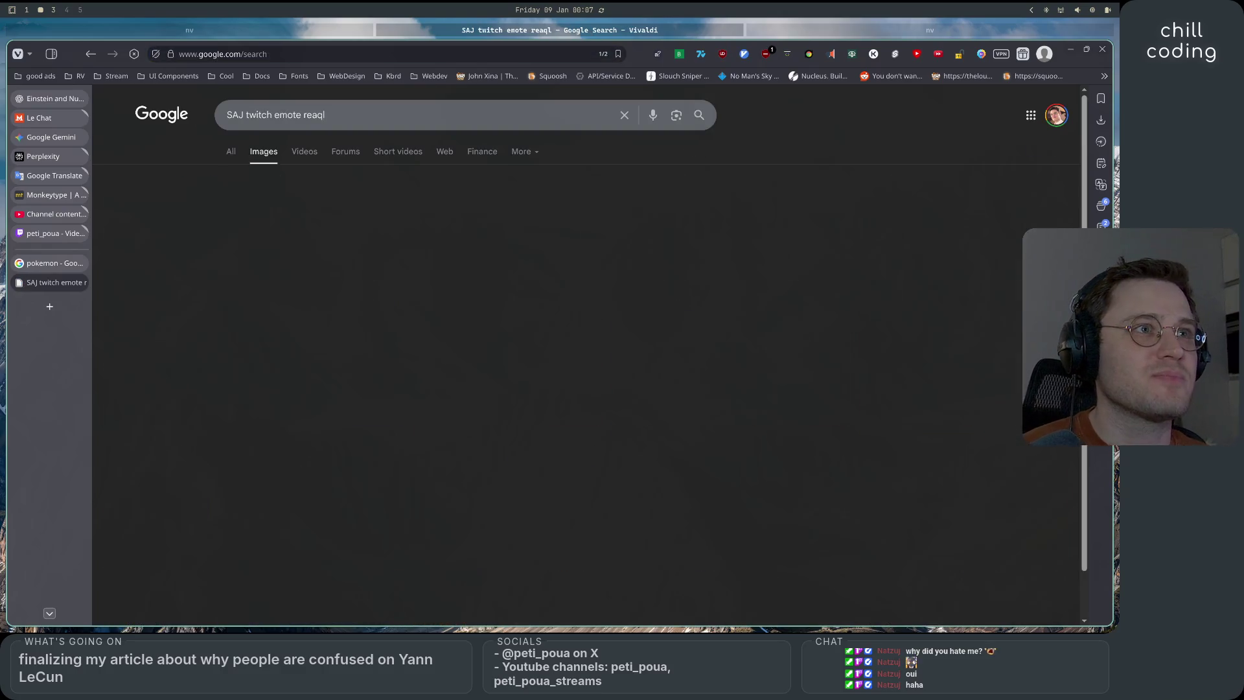
{"action": "left_click", "coordinate": [330, 115]}
{"action": "key", "text": "Left"}
{"action": "key", "text": "BackSpace"}
{"action": "key", "text": "Return"}
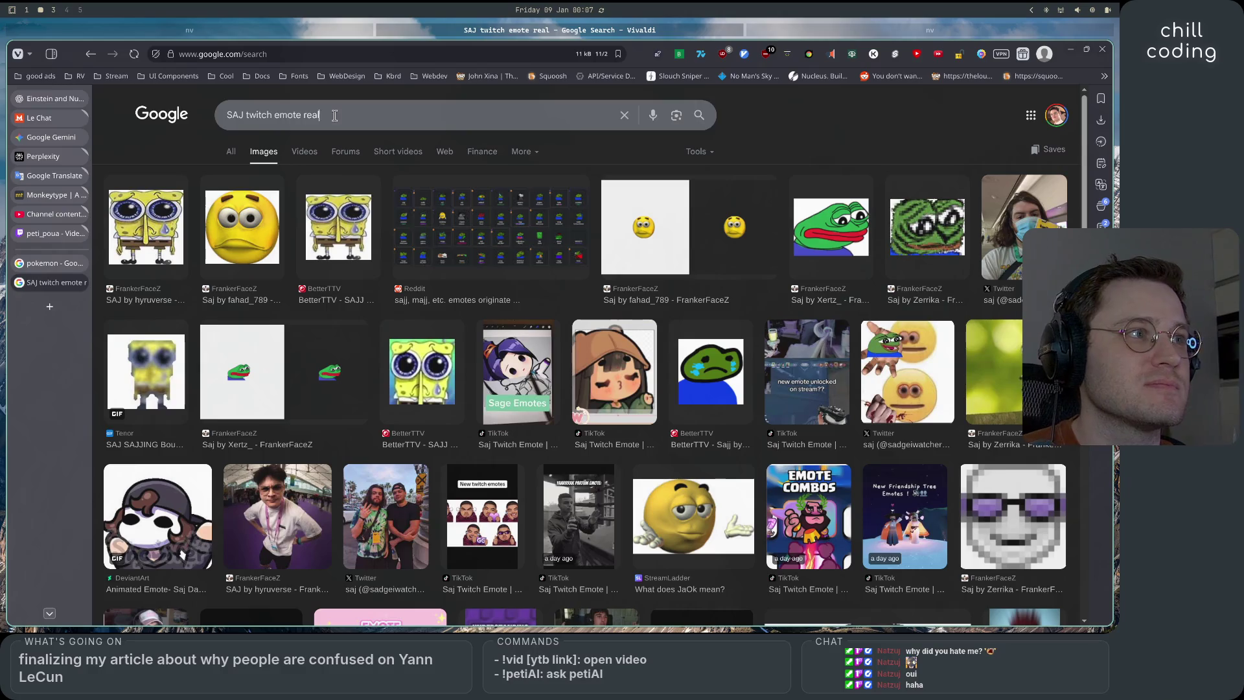
{"action": "left_click", "coordinate": [330, 115]}
{"action": "left_click_drag", "start_coordinate": [329, 115], "coordinate": [305, 116]}
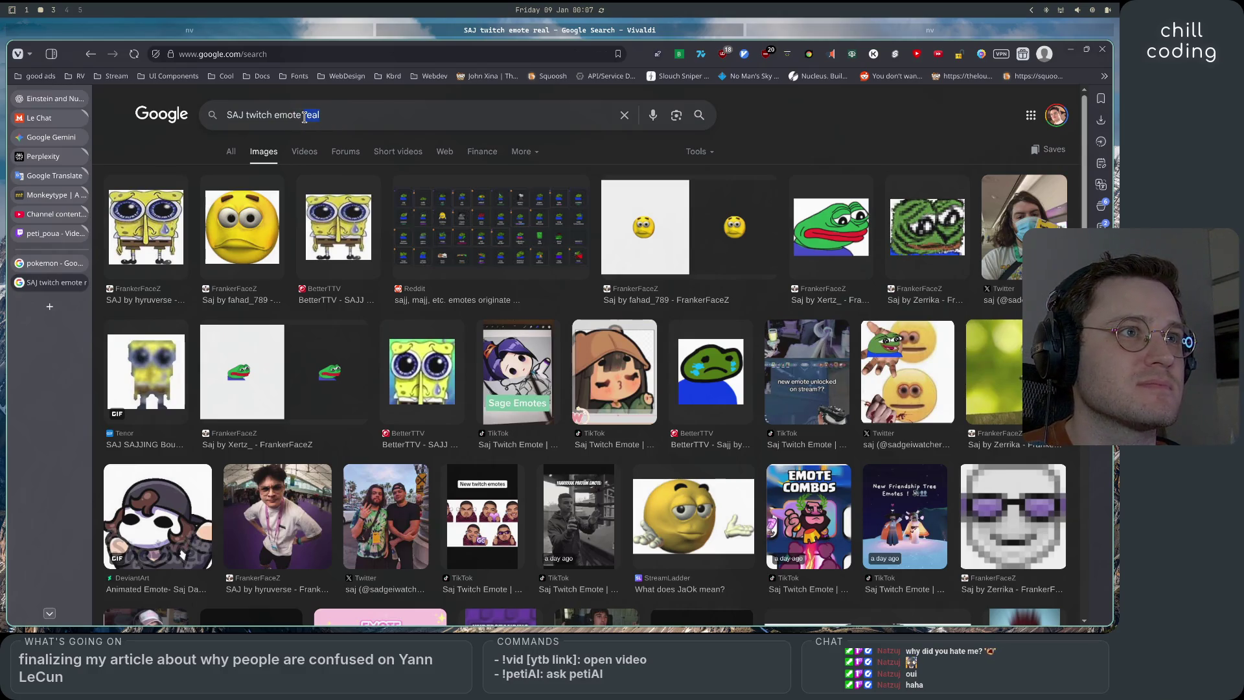
Search 'SAJ twitch emote 7tv' and preview the 7tv Sticker and BOURBIER76 sad emotes
{"action": "type", "text": "7tv"}
{"action": "key", "text": "Return"}
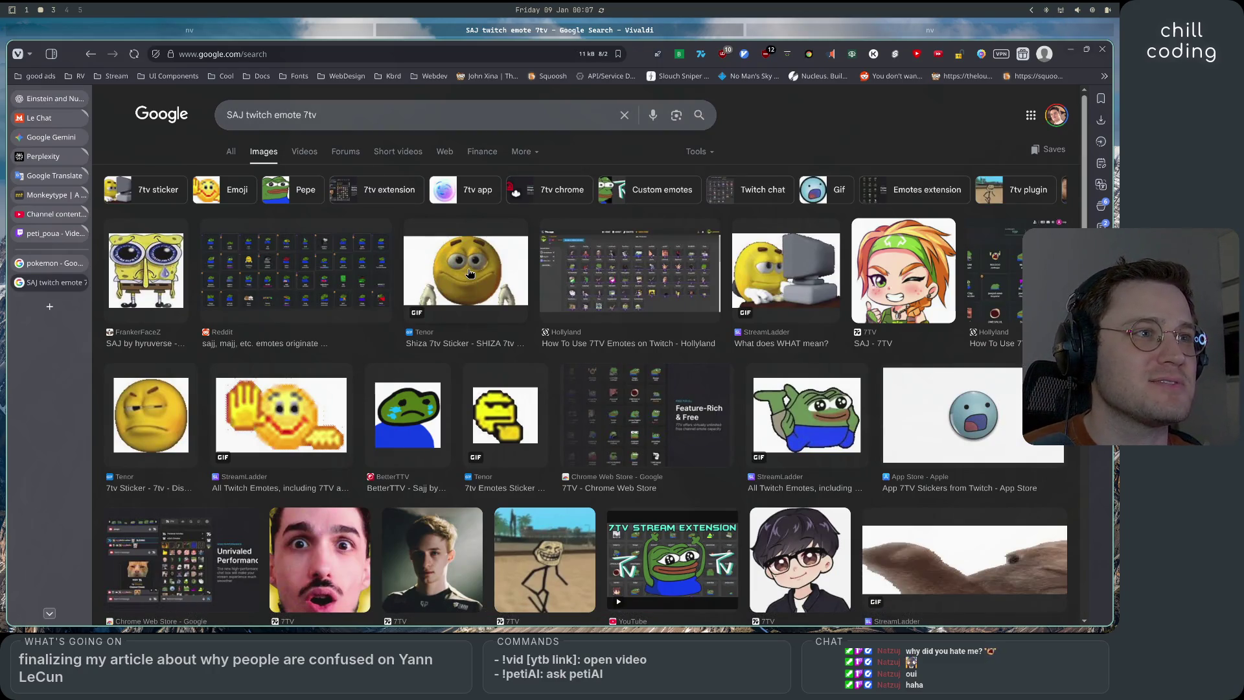
{"action": "left_click", "coordinate": [155, 418]}
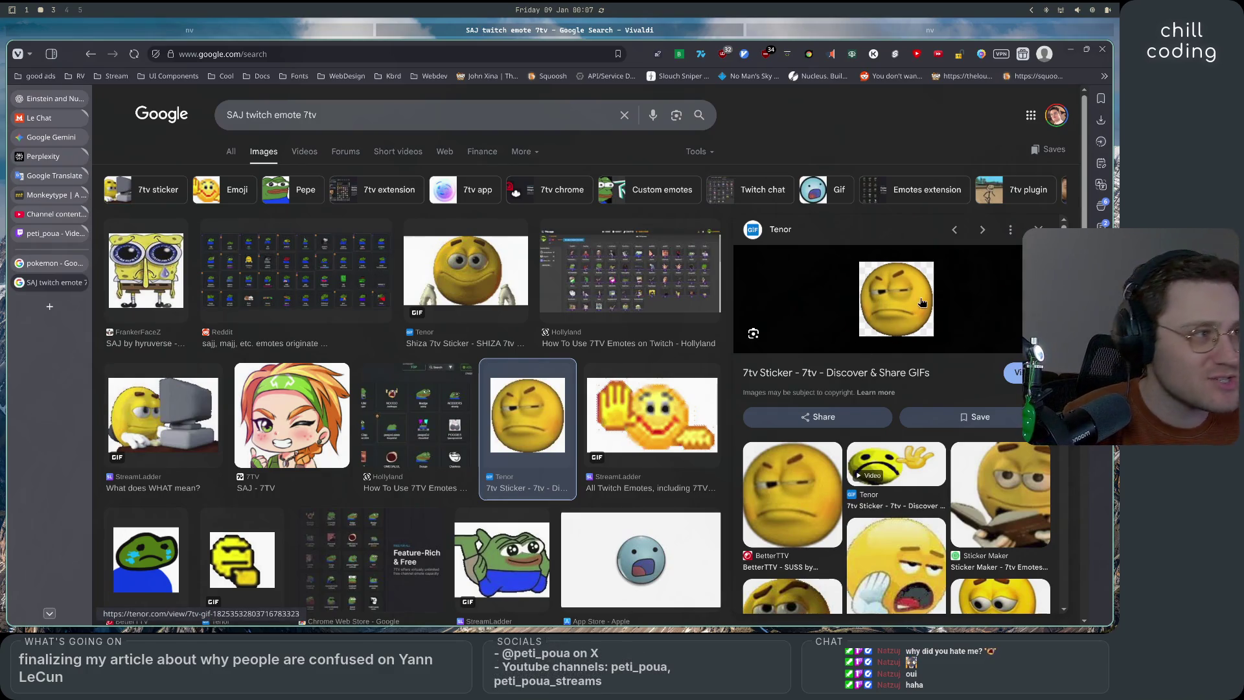
{"action": "scroll", "coordinate": [886, 405], "scroll_direction": "down", "scroll_amount": 3}
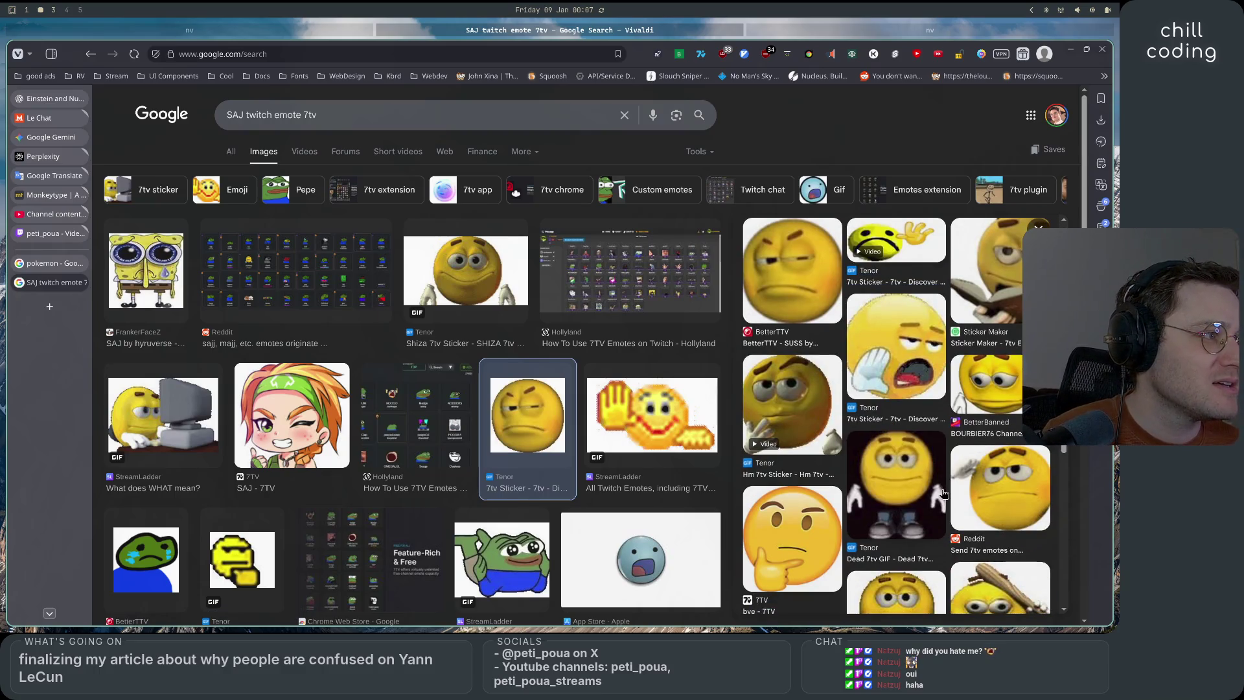
{"action": "left_click", "coordinate": [982, 398]}
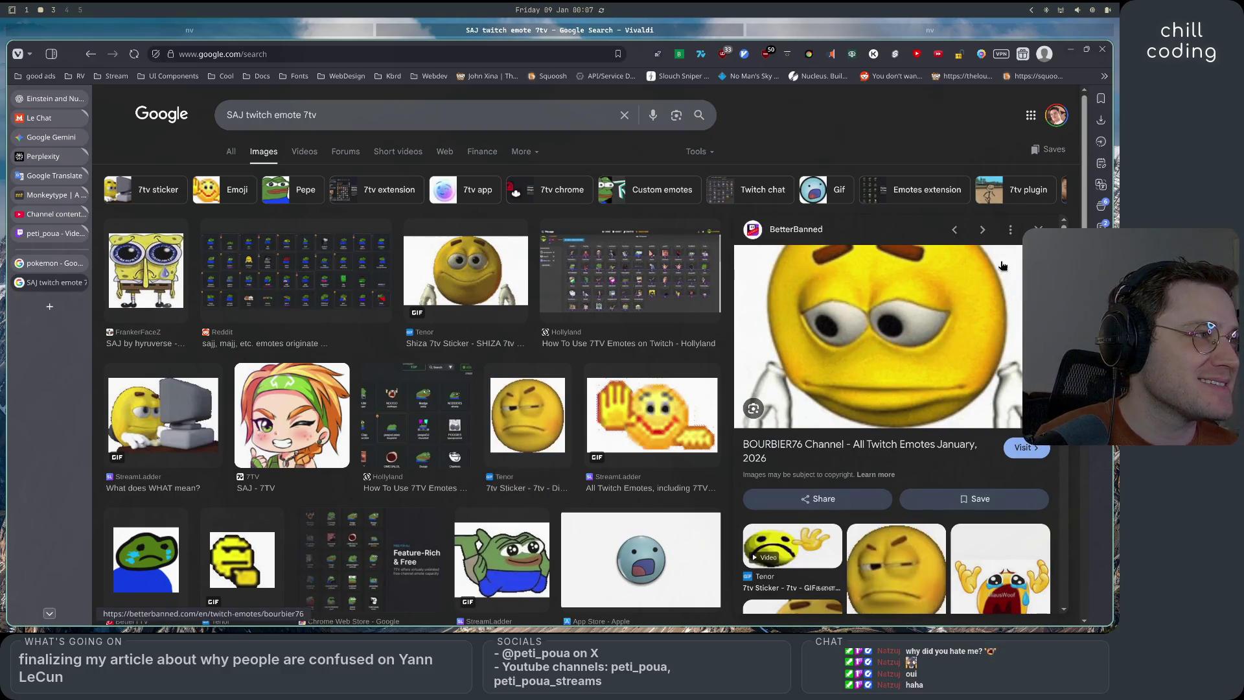
{"action": "scroll", "coordinate": [898, 439], "scroll_direction": "down", "scroll_amount": 4}
{"action": "scroll", "coordinate": [933, 491], "scroll_direction": "down", "scroll_amount": 2}
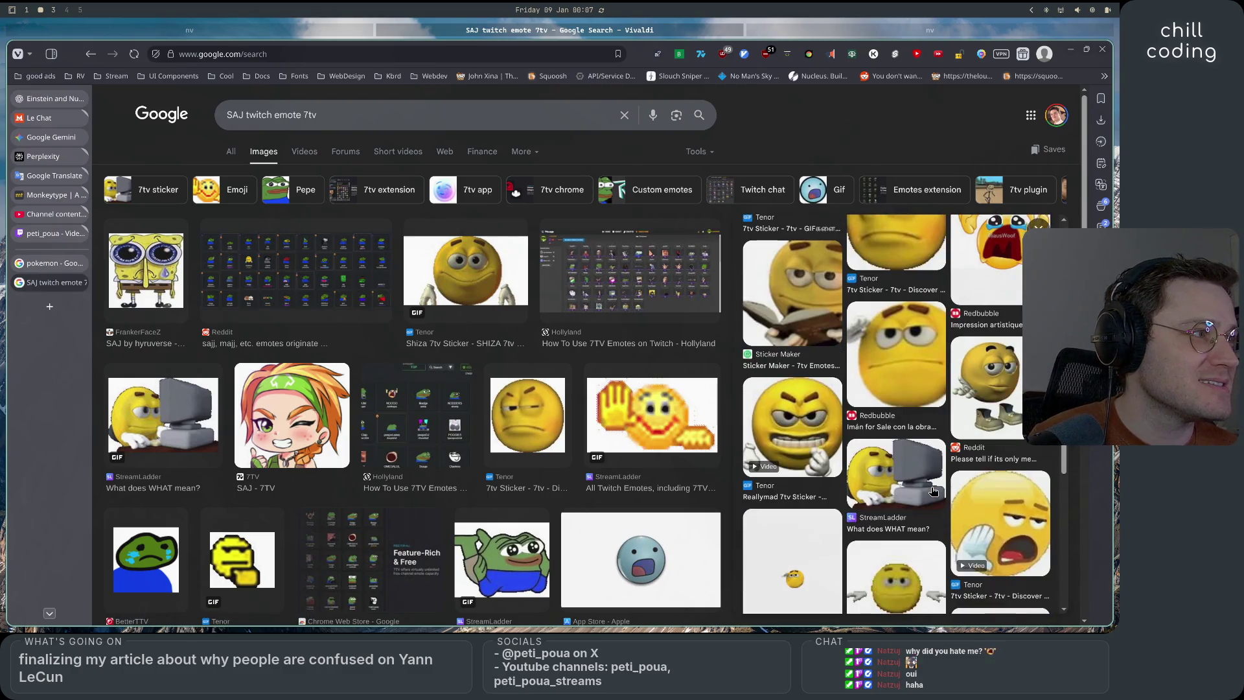
{"action": "scroll", "coordinate": [933, 492], "scroll_direction": "down", "scroll_amount": 2}
{"action": "scroll", "coordinate": [933, 492], "scroll_direction": "up", "scroll_amount": 5}
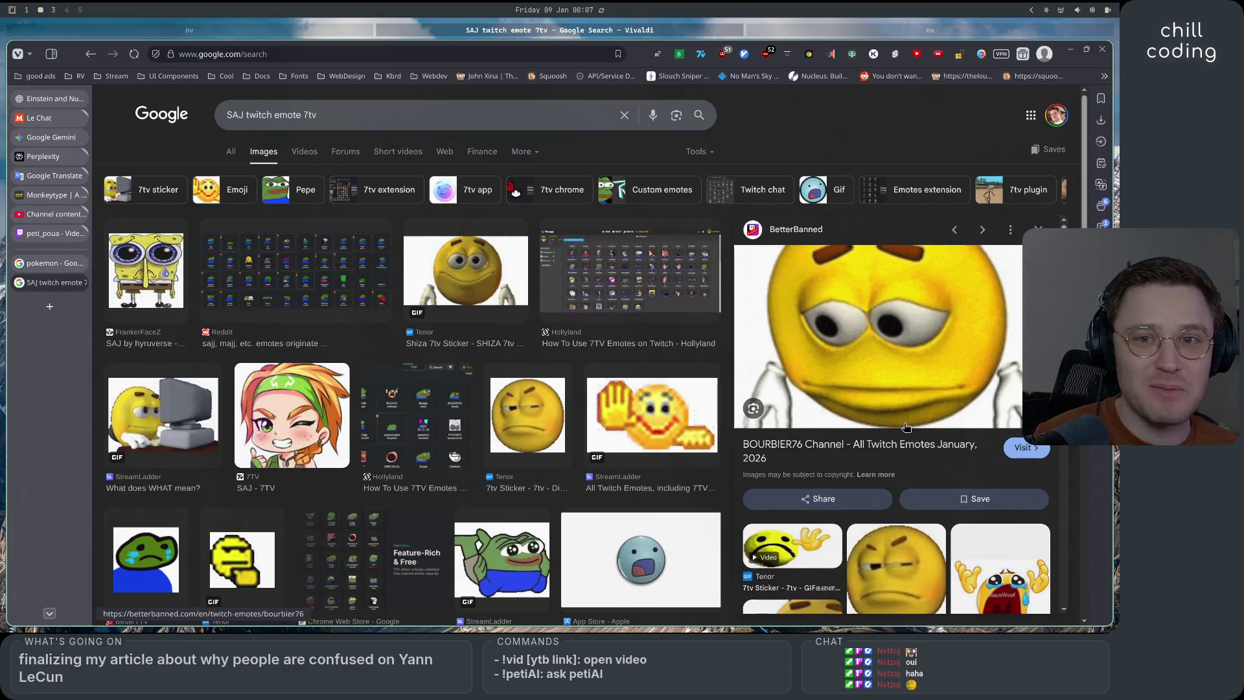
{"action": "key", "text": "Escape"}
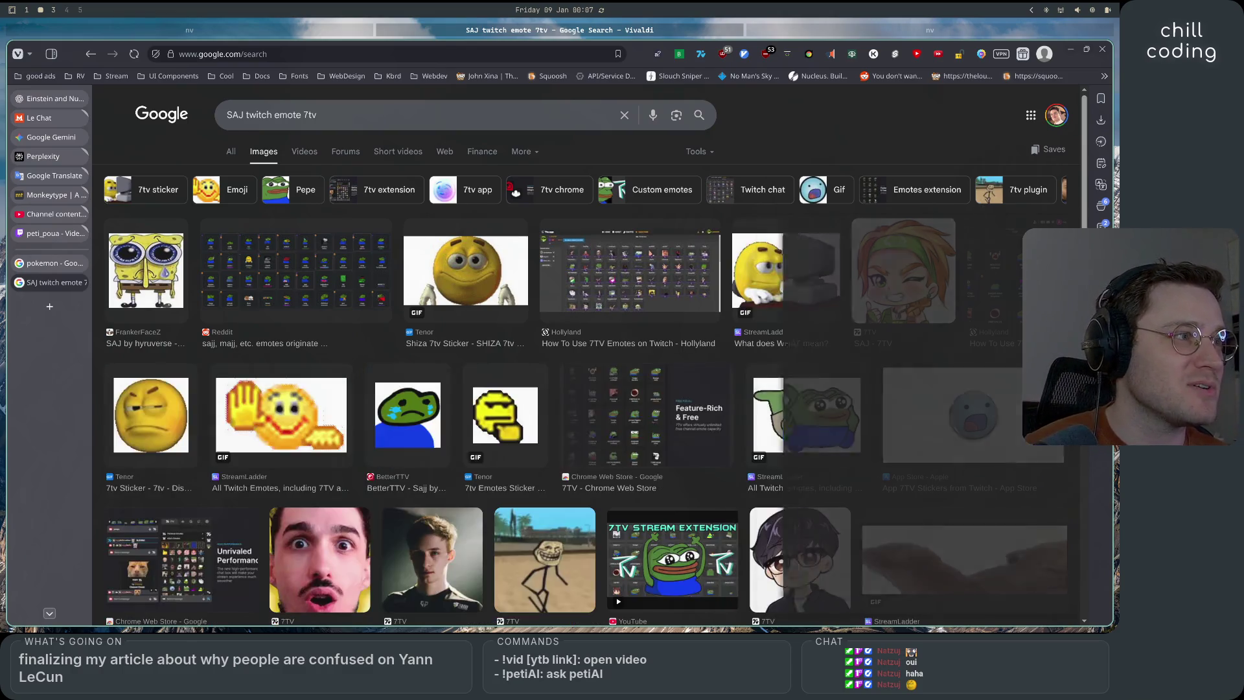
Preview the SHIZA and 7tv Sticker emojis in the side panel
{"action": "scroll", "coordinate": [437, 299], "scroll_direction": "down", "scroll_amount": 6}
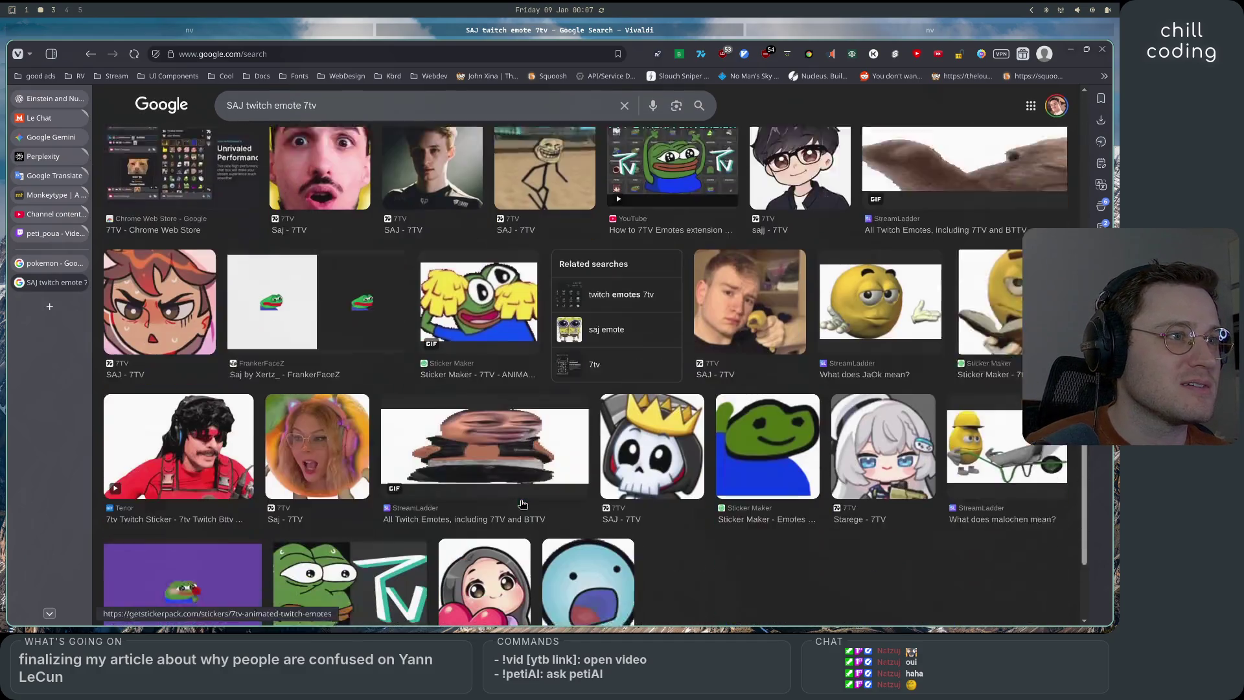
{"action": "scroll", "coordinate": [523, 509], "scroll_direction": "down", "scroll_amount": 1}
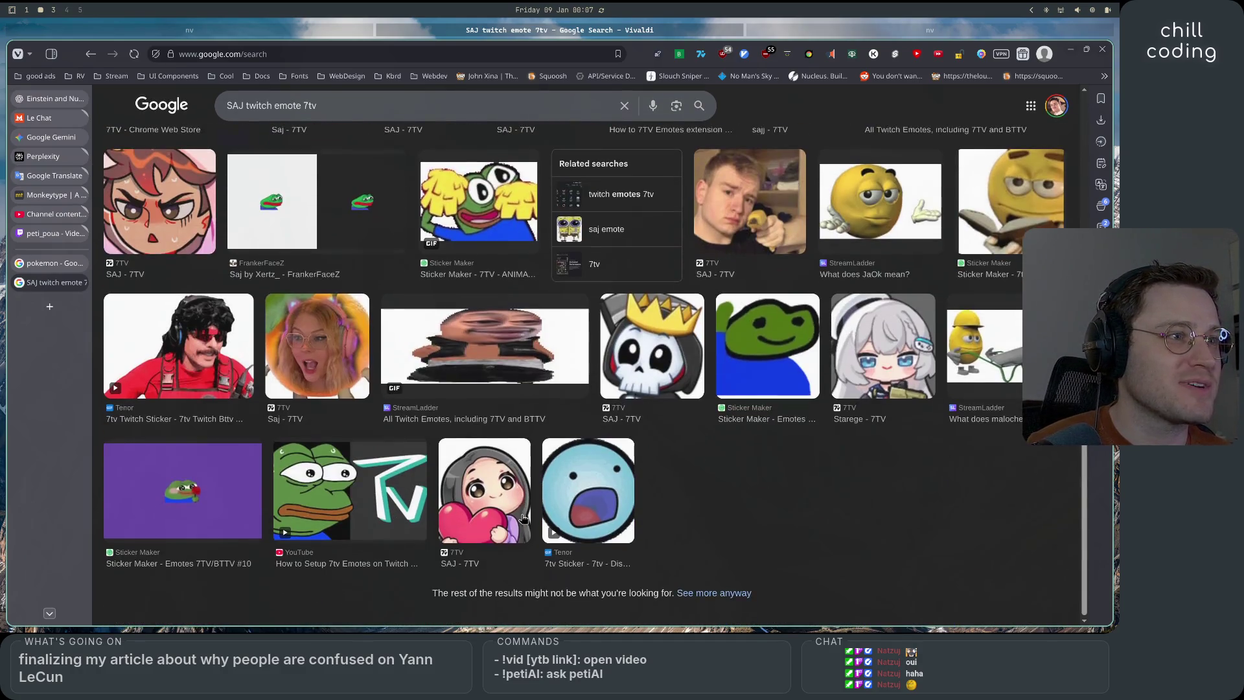
{"action": "scroll", "coordinate": [525, 518], "scroll_direction": "up", "scroll_amount": 7}
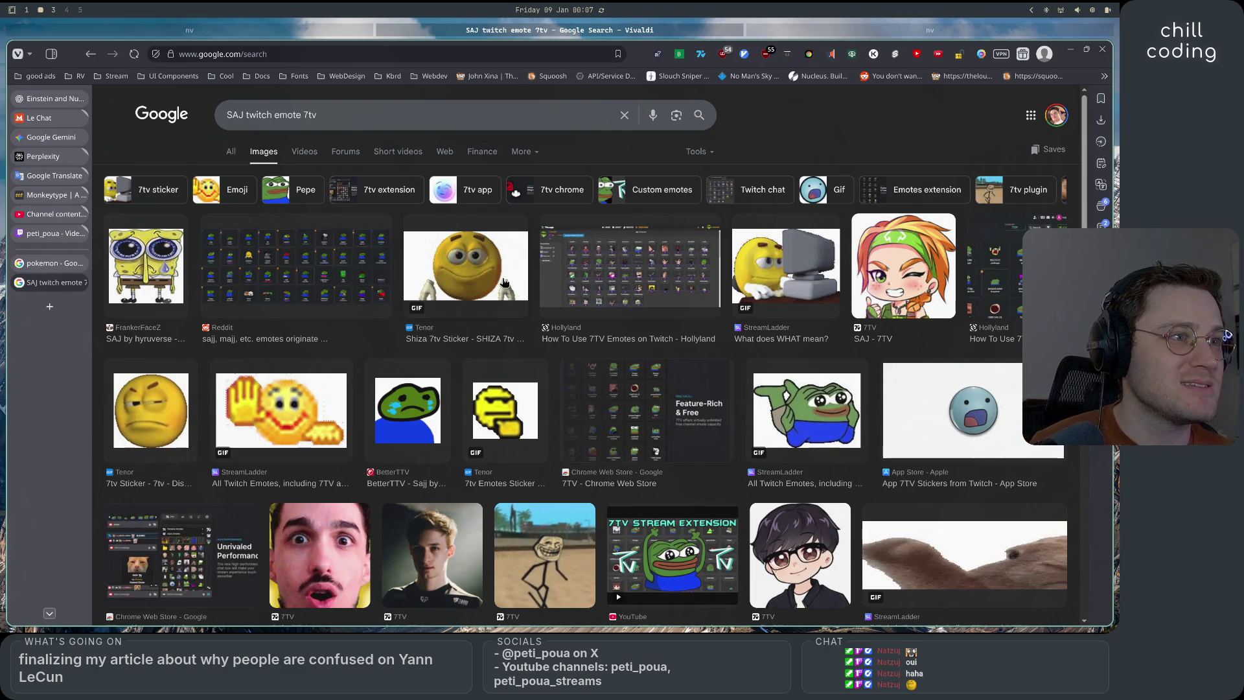
{"action": "left_click", "coordinate": [409, 273]}
{"action": "scroll", "coordinate": [930, 507], "scroll_direction": "down", "scroll_amount": 5}
{"action": "scroll", "coordinate": [930, 507], "scroll_direction": "up", "scroll_amount": 5}
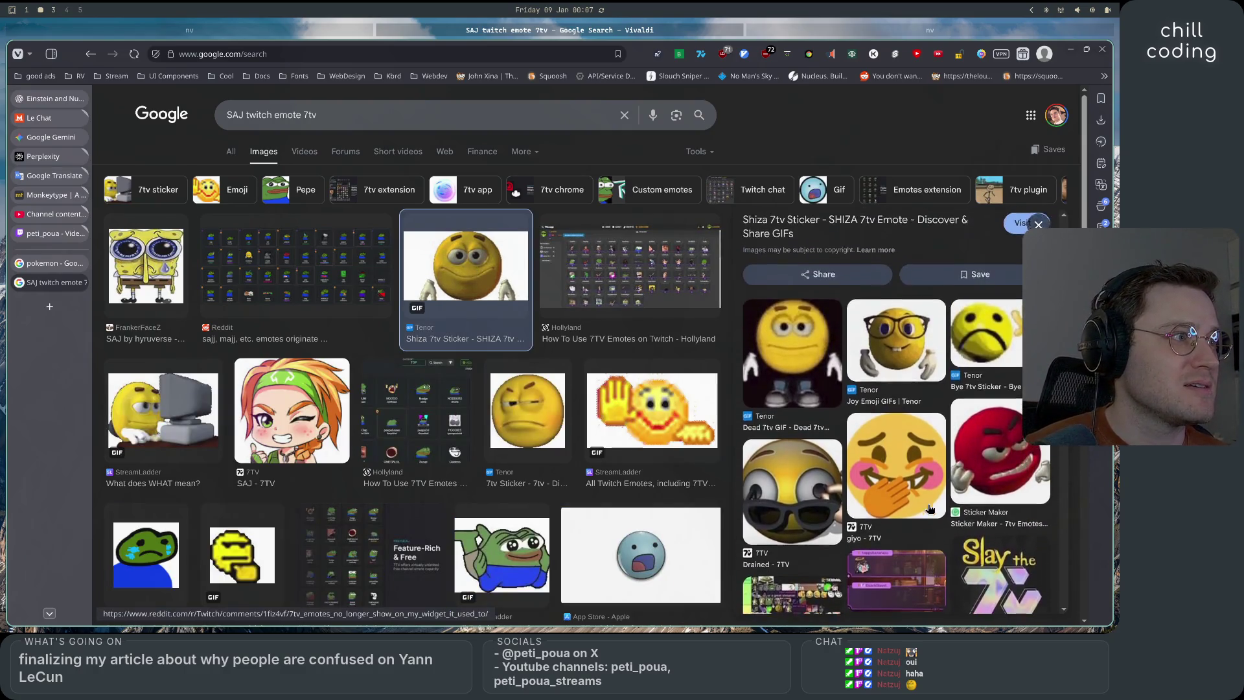
{"action": "scroll", "coordinate": [930, 508], "scroll_direction": "down", "scroll_amount": 10}
{"action": "scroll", "coordinate": [930, 507], "scroll_direction": "up", "scroll_amount": 10}
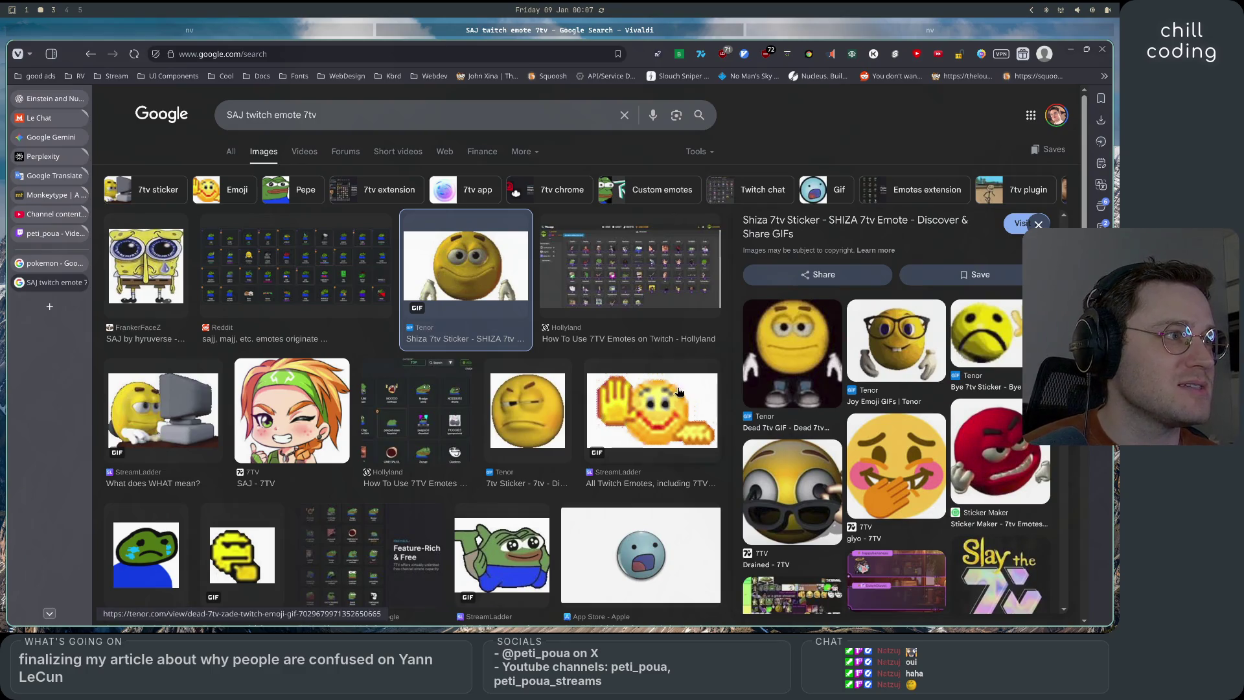
{"action": "left_click", "coordinate": [549, 420]}
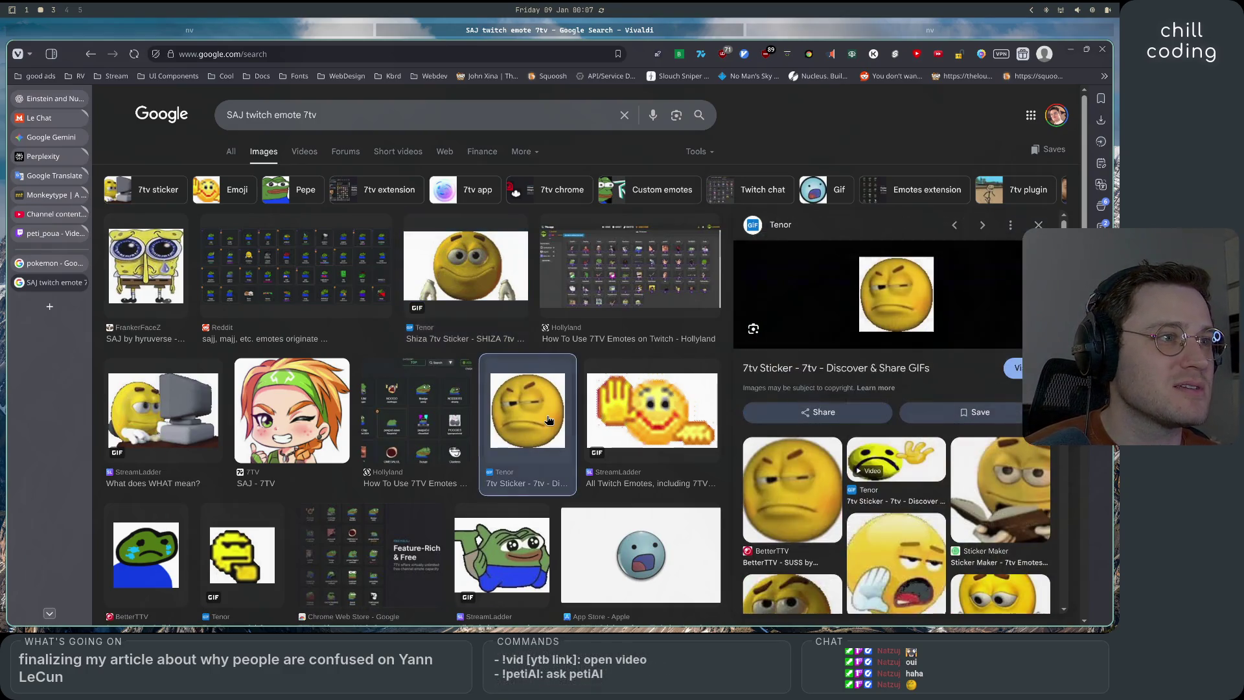
{"action": "scroll", "coordinate": [951, 488], "scroll_direction": "down", "scroll_amount": 3}
{"action": "scroll", "coordinate": [950, 490], "scroll_direction": "down", "scroll_amount": 1}
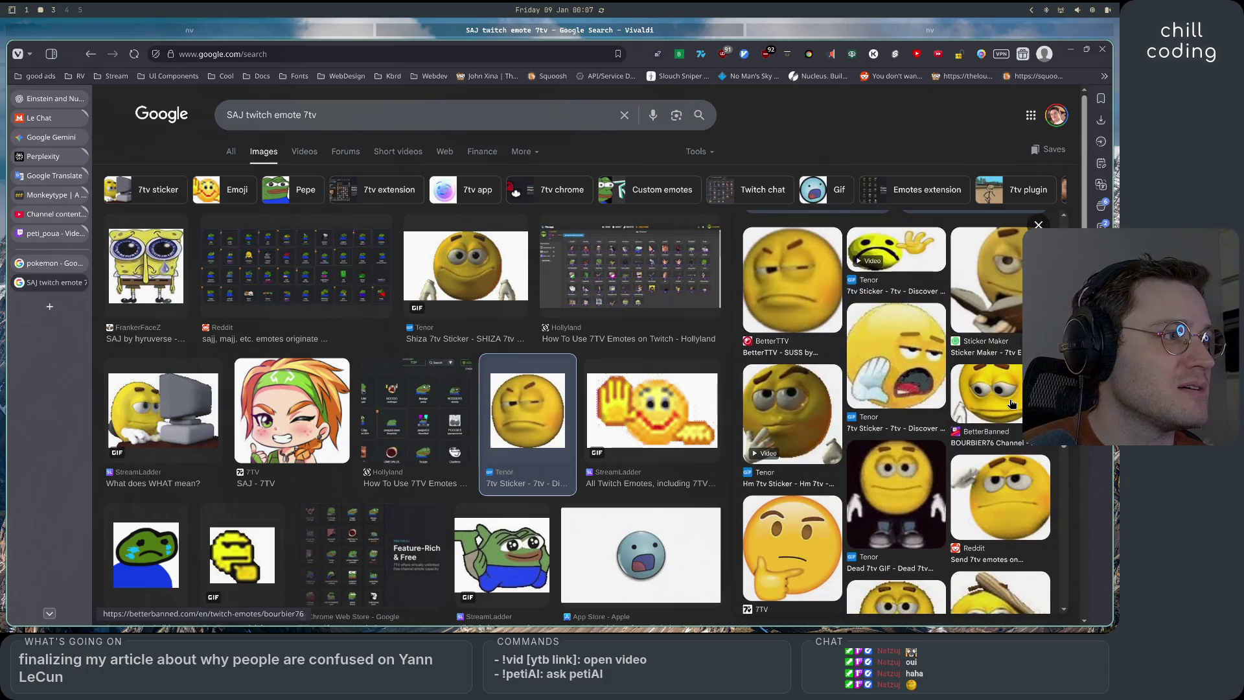
{"action": "scroll", "coordinate": [986, 508], "scroll_direction": "down", "scroll_amount": 5}
{"action": "scroll", "coordinate": [976, 466], "scroll_direction": "up", "scroll_amount": 5}
Open the sad yellow white-gloved emote and load its related images
{"action": "left_click", "coordinate": [975, 465]}
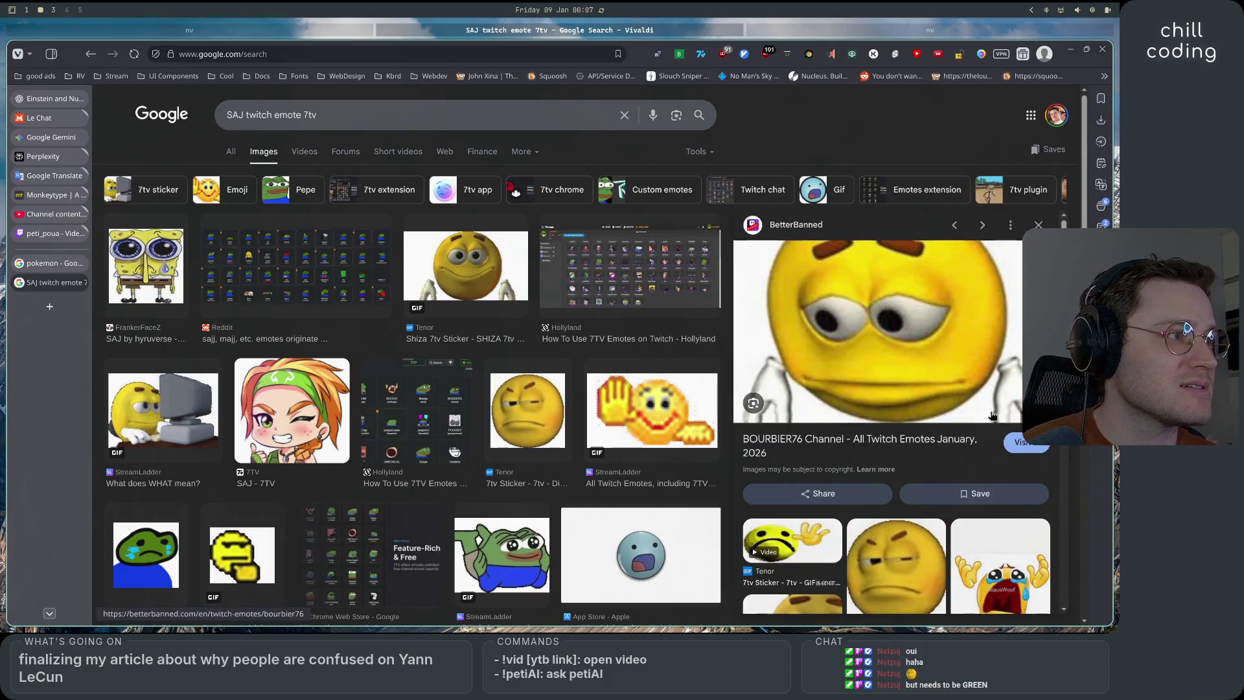
{"action": "scroll", "coordinate": [946, 541], "scroll_direction": "down", "scroll_amount": 3}
{"action": "scroll", "coordinate": [946, 541], "scroll_direction": "down", "scroll_amount": 3}
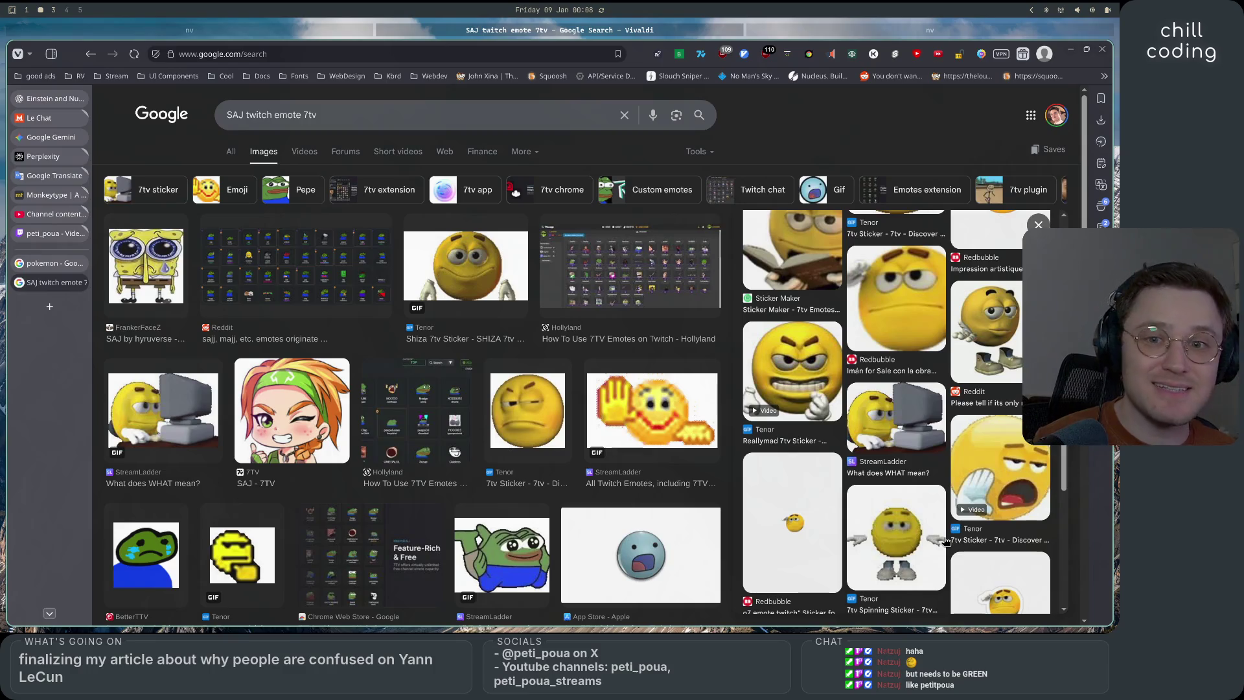
{"action": "scroll", "coordinate": [946, 541], "scroll_direction": "down", "scroll_amount": 2}
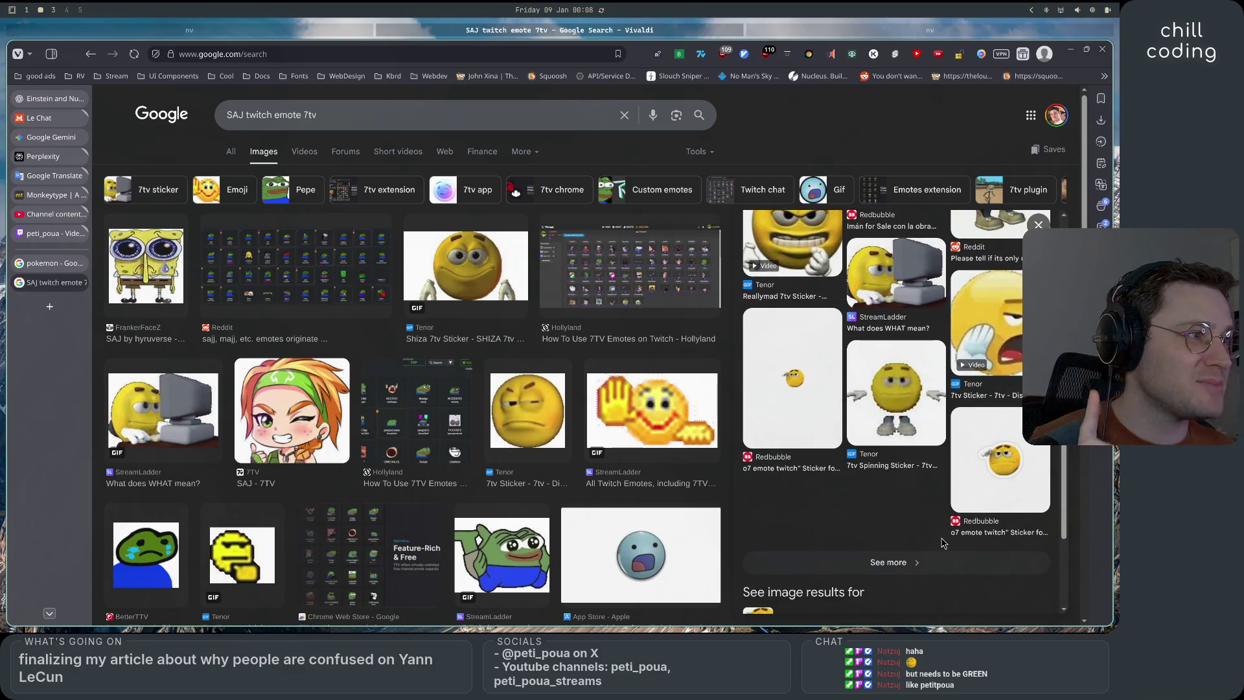
{"action": "left_click", "coordinate": [883, 563]}
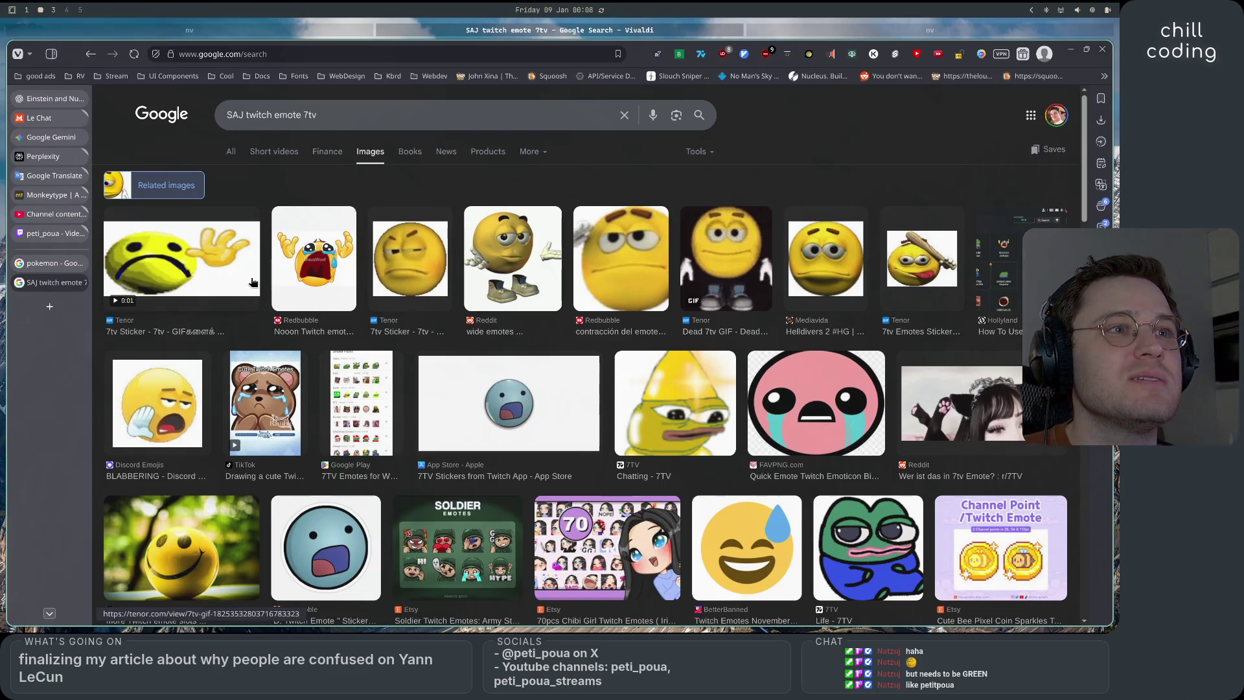
Add 'hands' after SAJ in the query and run the image search
{"action": "scroll", "coordinate": [313, 265], "scroll_direction": "down", "scroll_amount": 5}
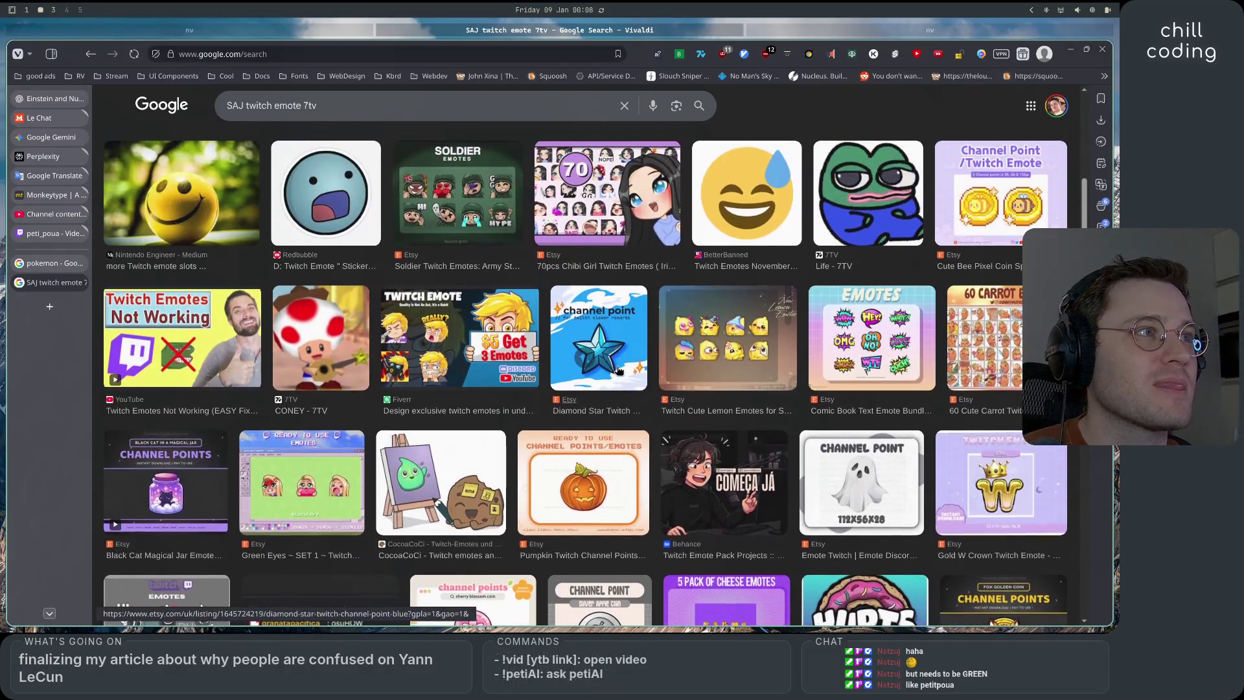
{"action": "scroll", "coordinate": [618, 371], "scroll_direction": "down", "scroll_amount": 13}
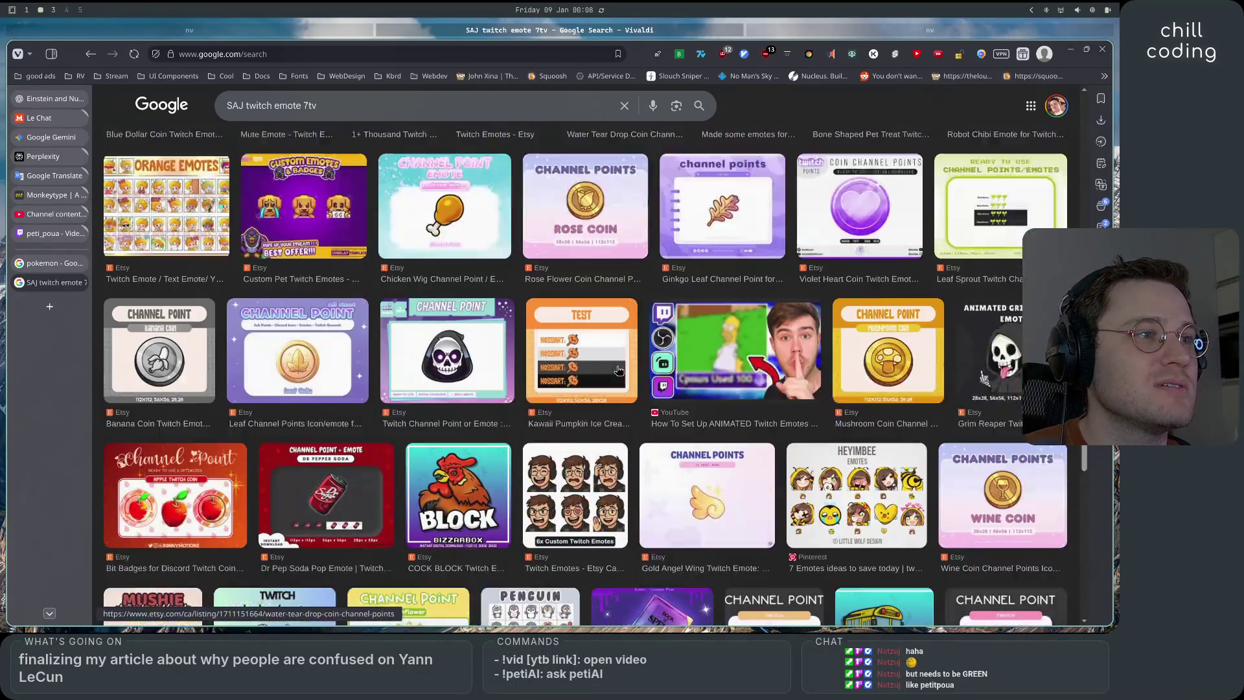
{"action": "key", "text": "Home"}
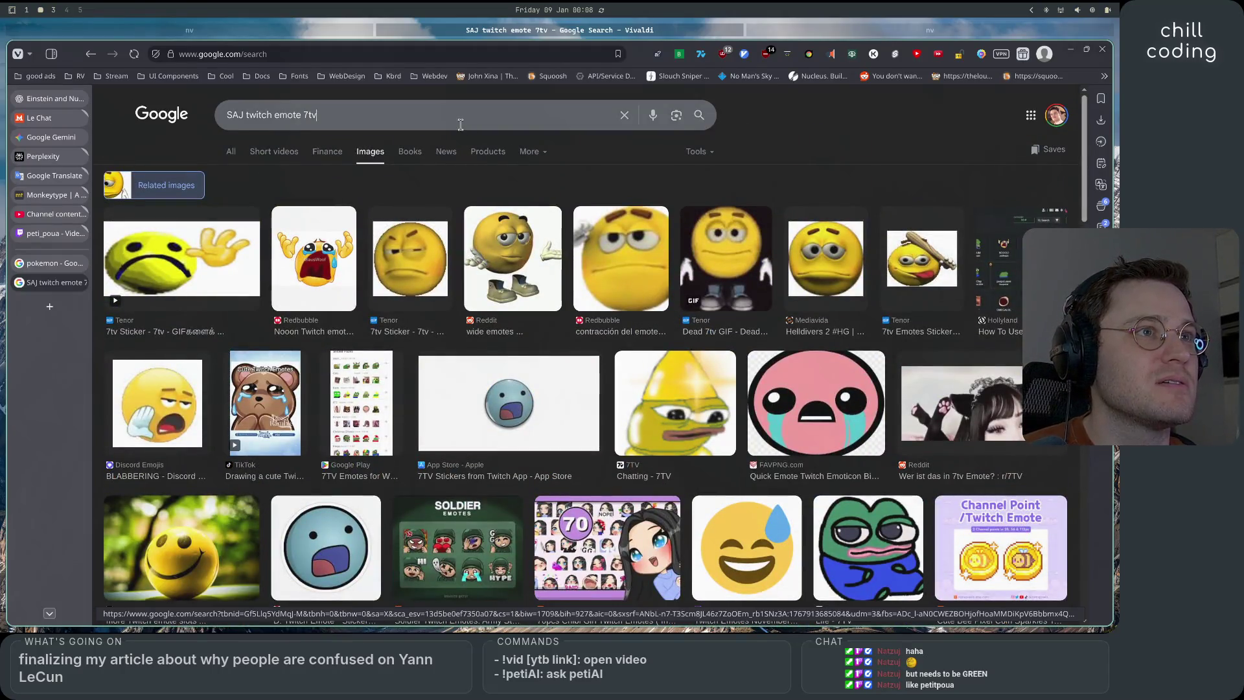
{"action": "left_click", "coordinate": [246, 114]}
{"action": "type", "text": "hands"}
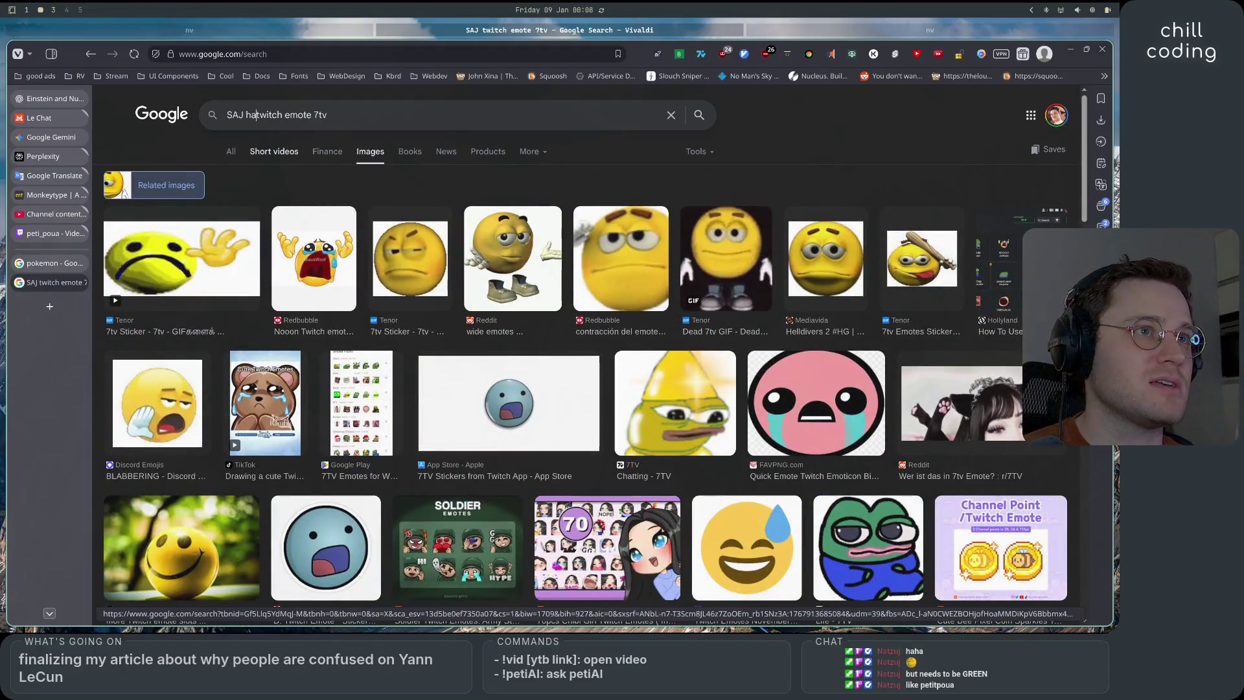
{"action": "key", "text": "Return"}
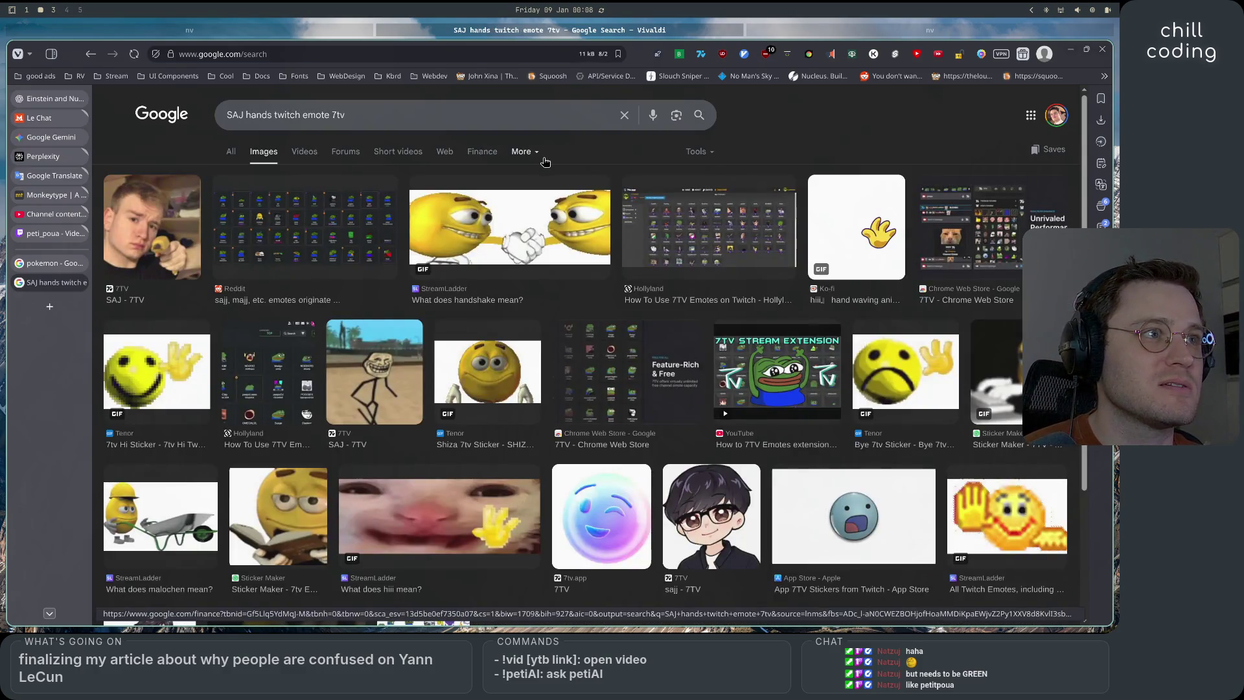
Go back and reload the related-images results for 'SAJ twitch emote 7tv'
{"action": "scroll", "coordinate": [451, 401], "scroll_direction": "down", "scroll_amount": 3}
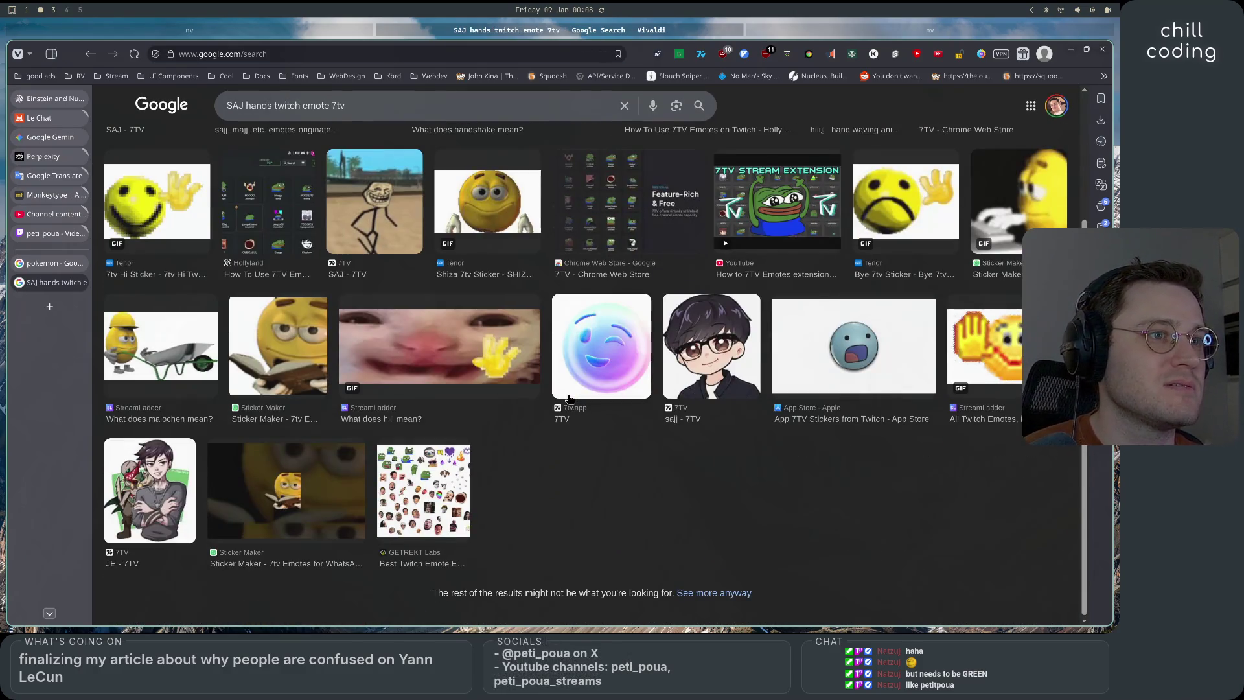
{"action": "scroll", "coordinate": [399, 368], "scroll_direction": "up", "scroll_amount": 3}
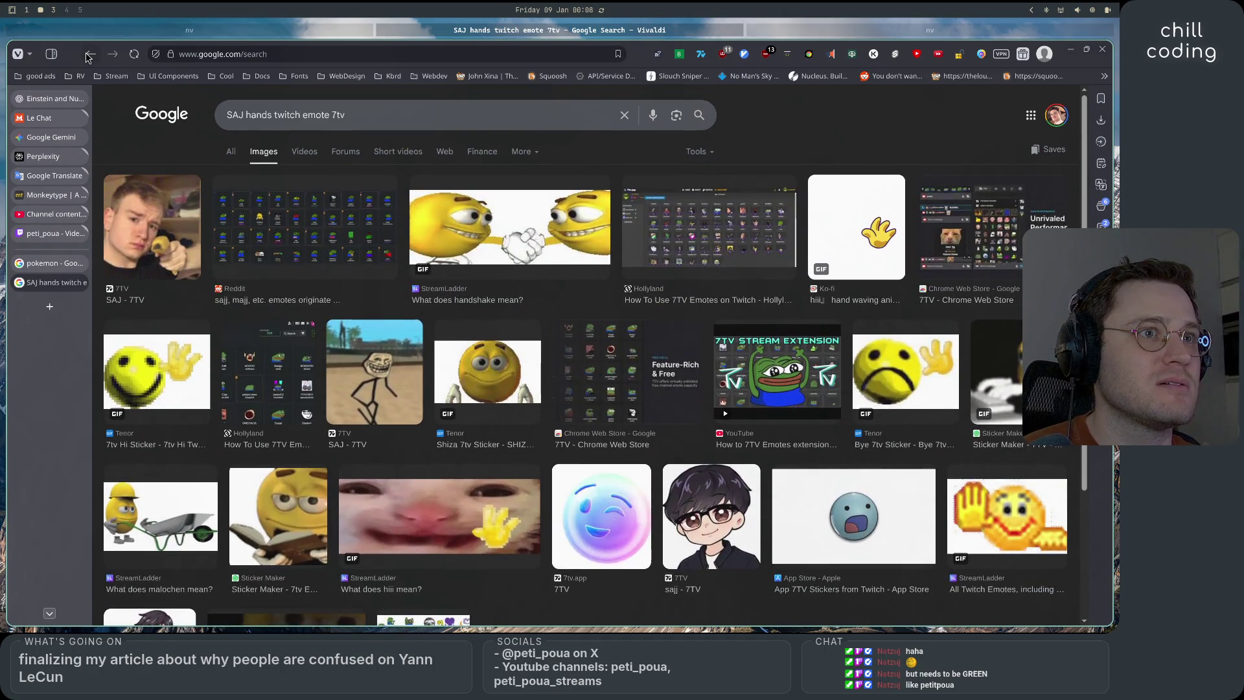
{"action": "left_click", "coordinate": [88, 56]}
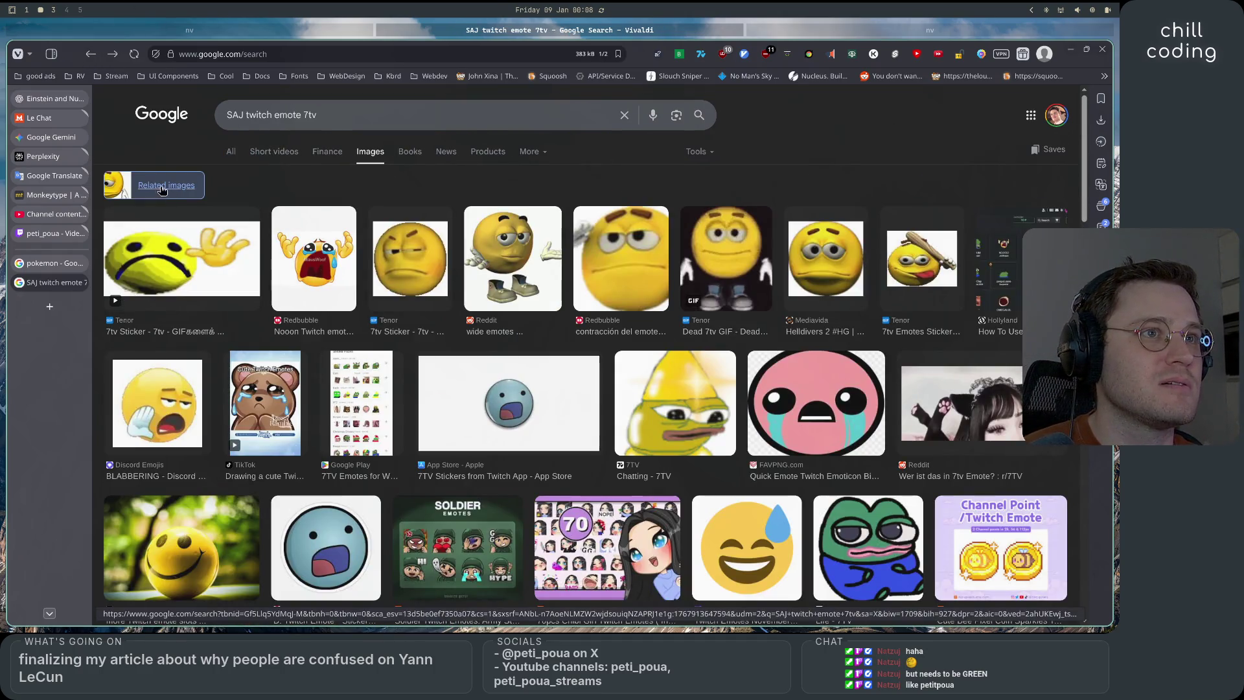
{"action": "left_click", "coordinate": [162, 188]}
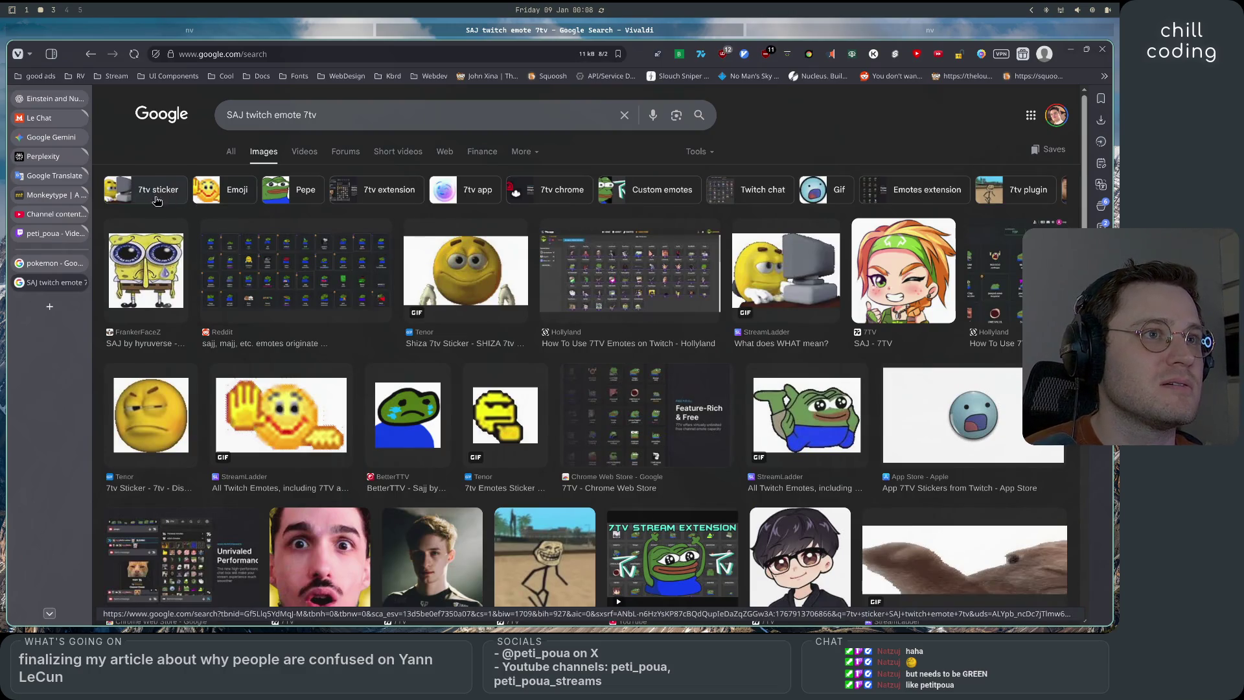
Preview the Shiza 7tv sticker, Hollyland 7TV screenshot, Reddit emotes and unimpressed 7tv sticker results
{"action": "scroll", "coordinate": [873, 473], "scroll_direction": "down", "scroll_amount": 5}
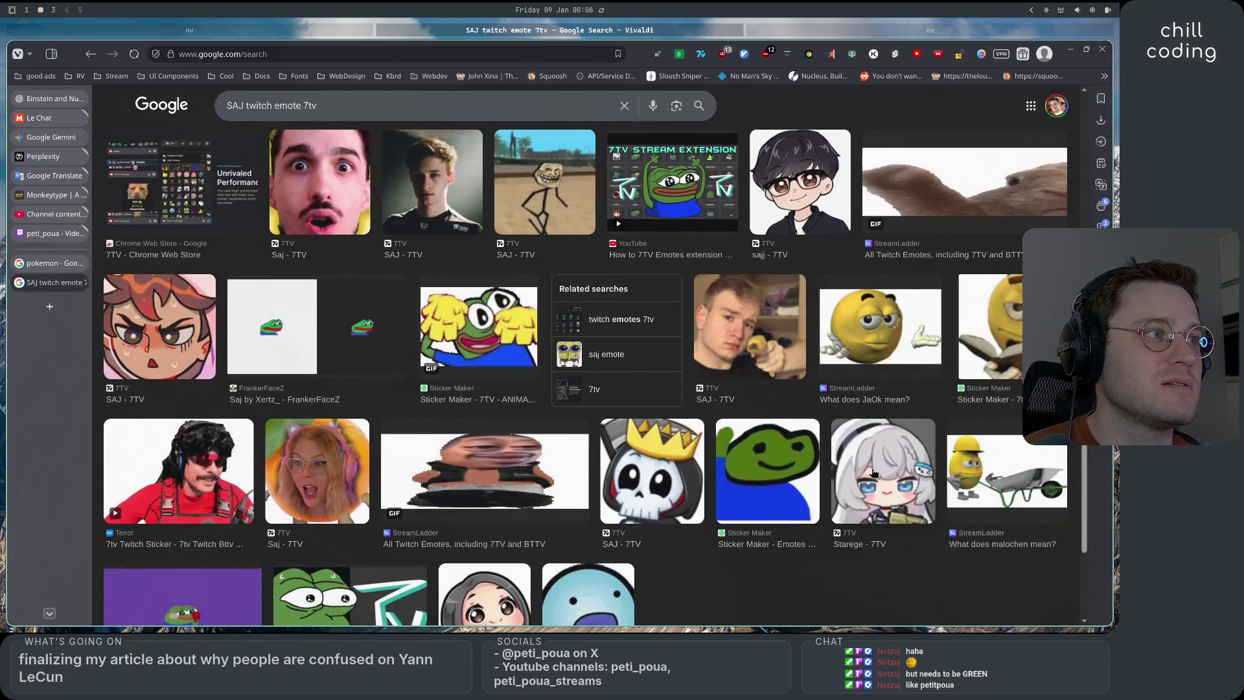
{"action": "scroll", "coordinate": [143, 131], "scroll_direction": "up", "scroll_amount": 5}
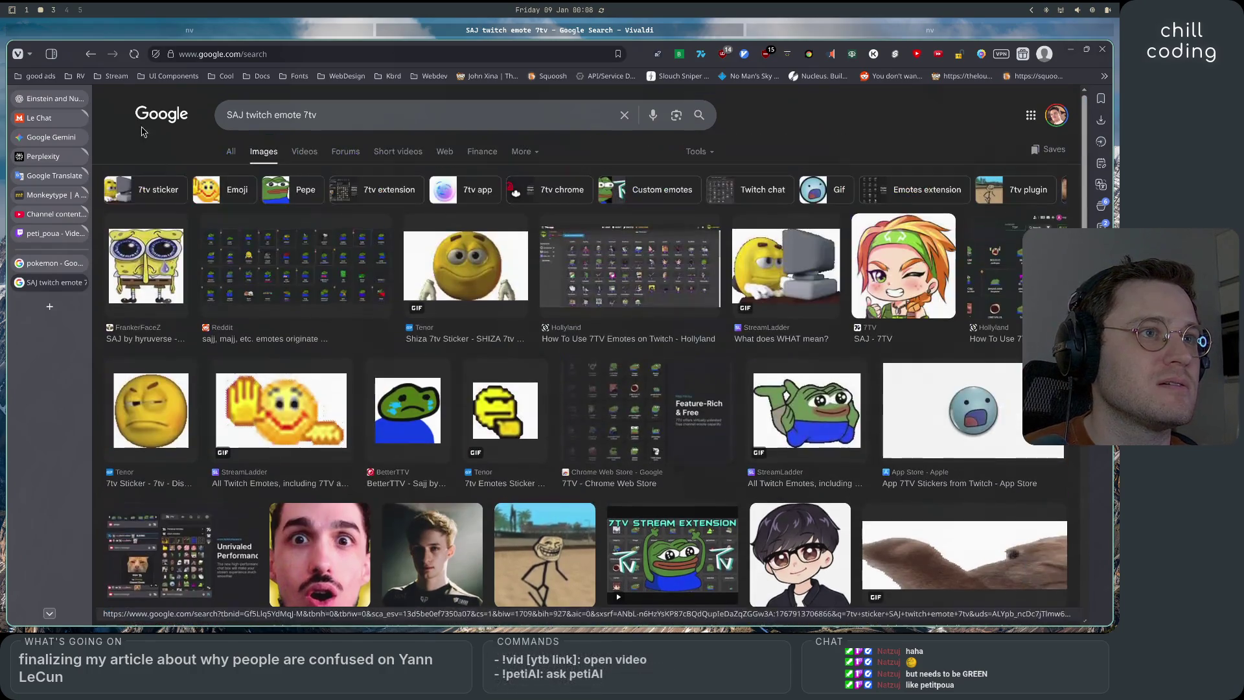
{"action": "scroll", "coordinate": [422, 399], "scroll_direction": "down", "scroll_amount": 5}
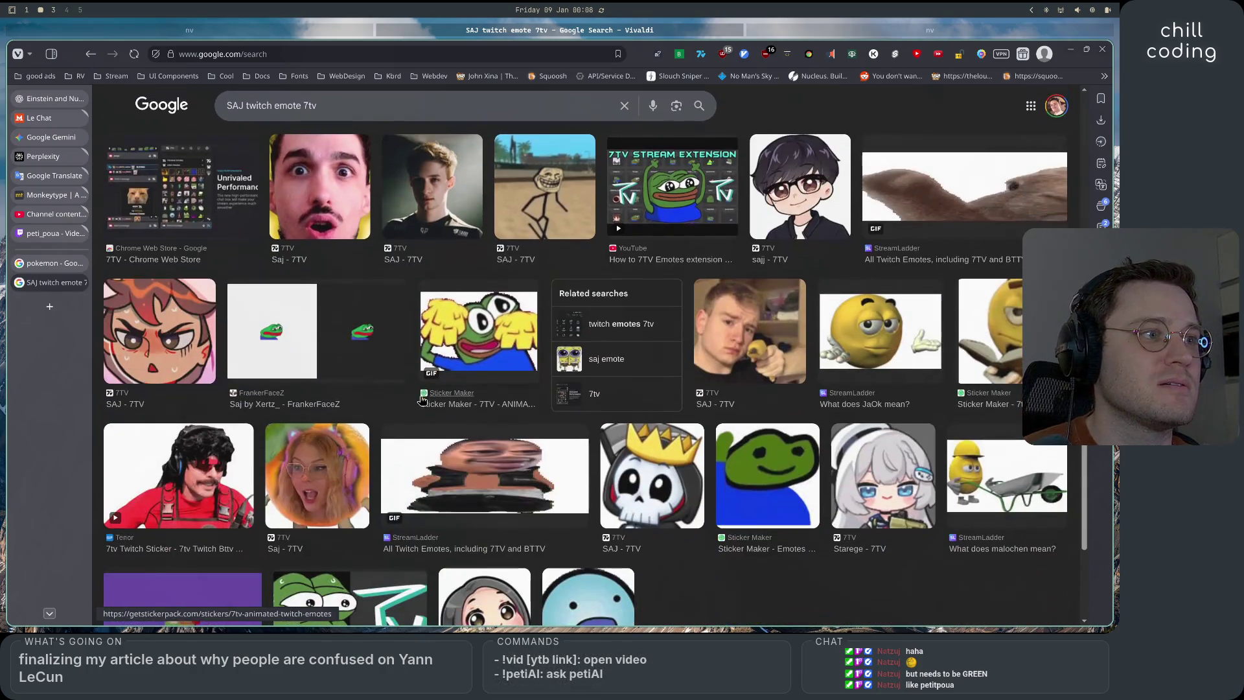
{"action": "scroll", "coordinate": [457, 375], "scroll_direction": "up", "scroll_amount": 5}
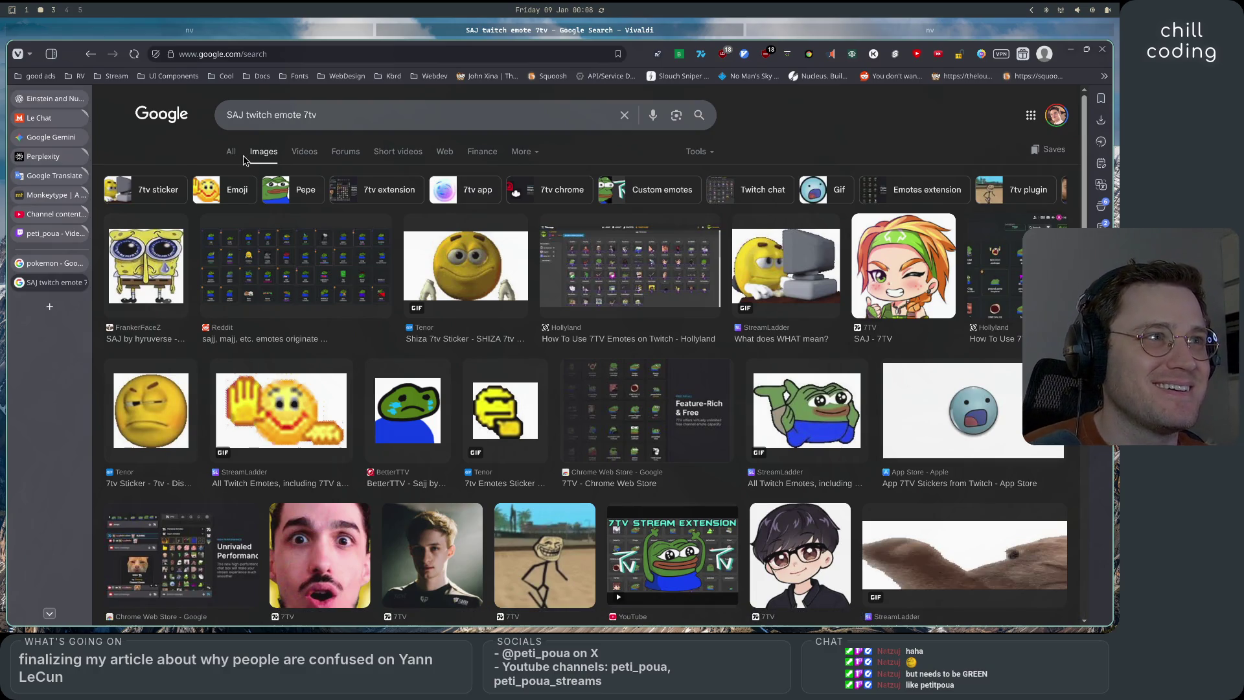
{"action": "scroll", "coordinate": [920, 189], "scroll_direction": "right", "scroll_amount": 5}
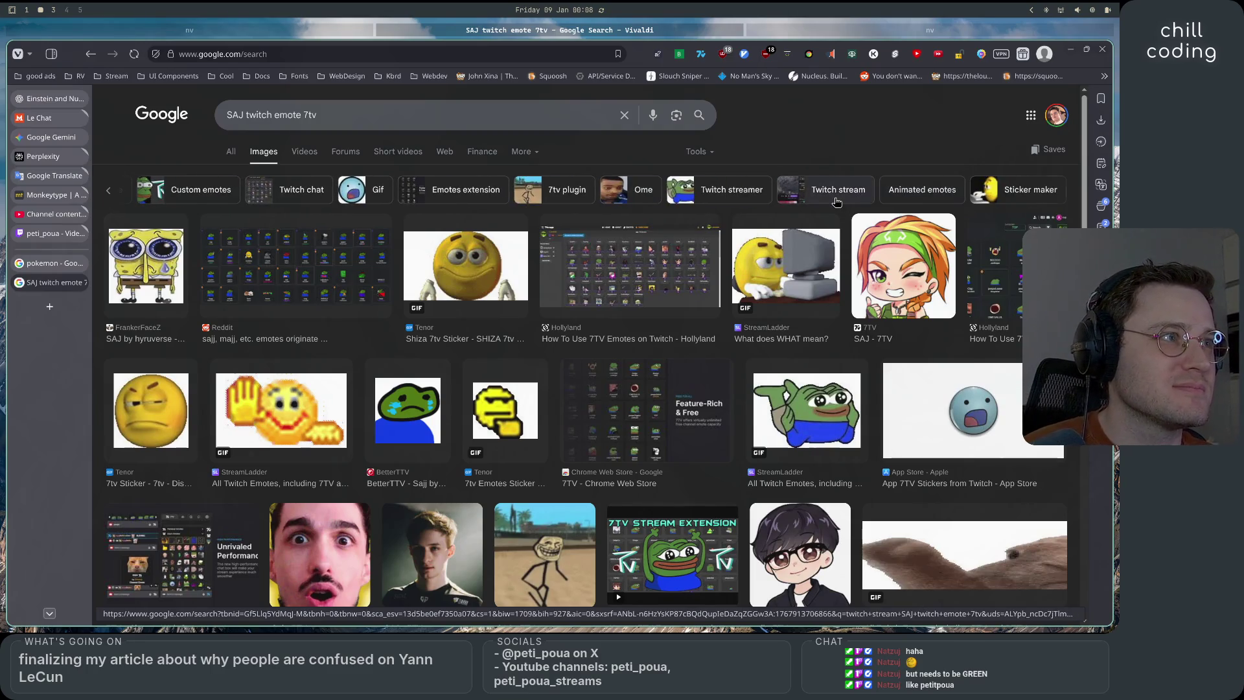
{"action": "scroll", "coordinate": [862, 194], "scroll_direction": "left", "scroll_amount": 5}
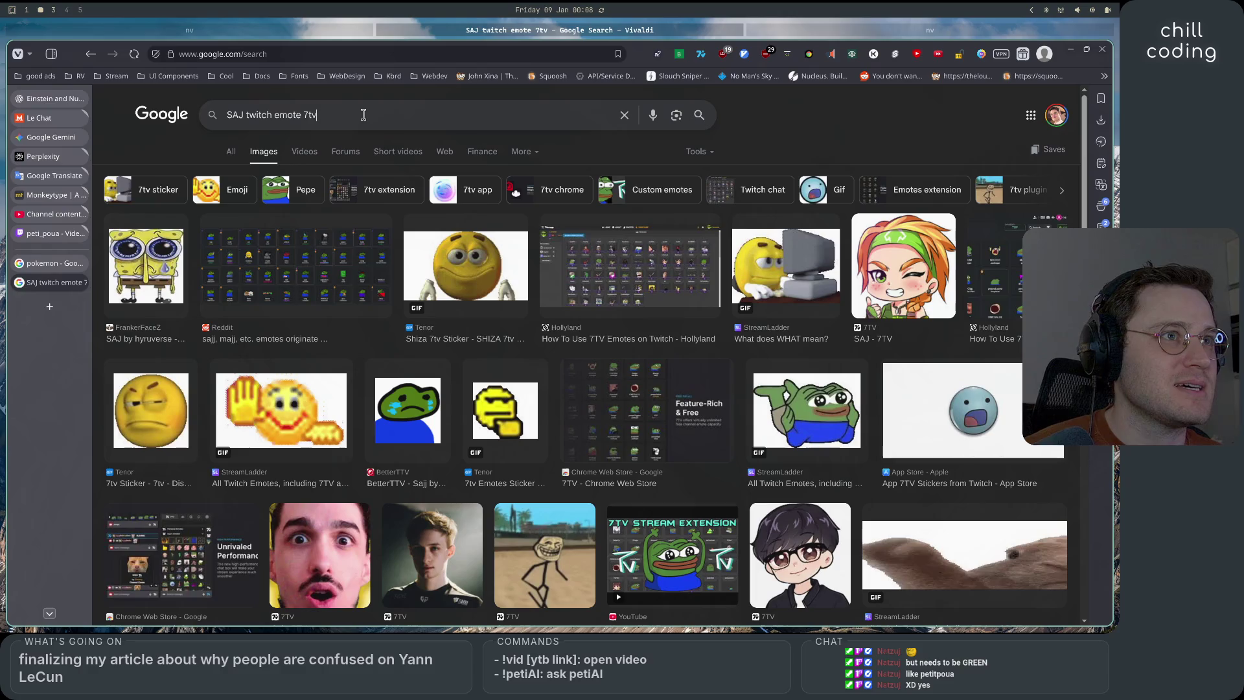
{"action": "left_click", "coordinate": [456, 285]}
{"action": "scroll", "coordinate": [894, 389], "scroll_direction": "down", "scroll_amount": 10}
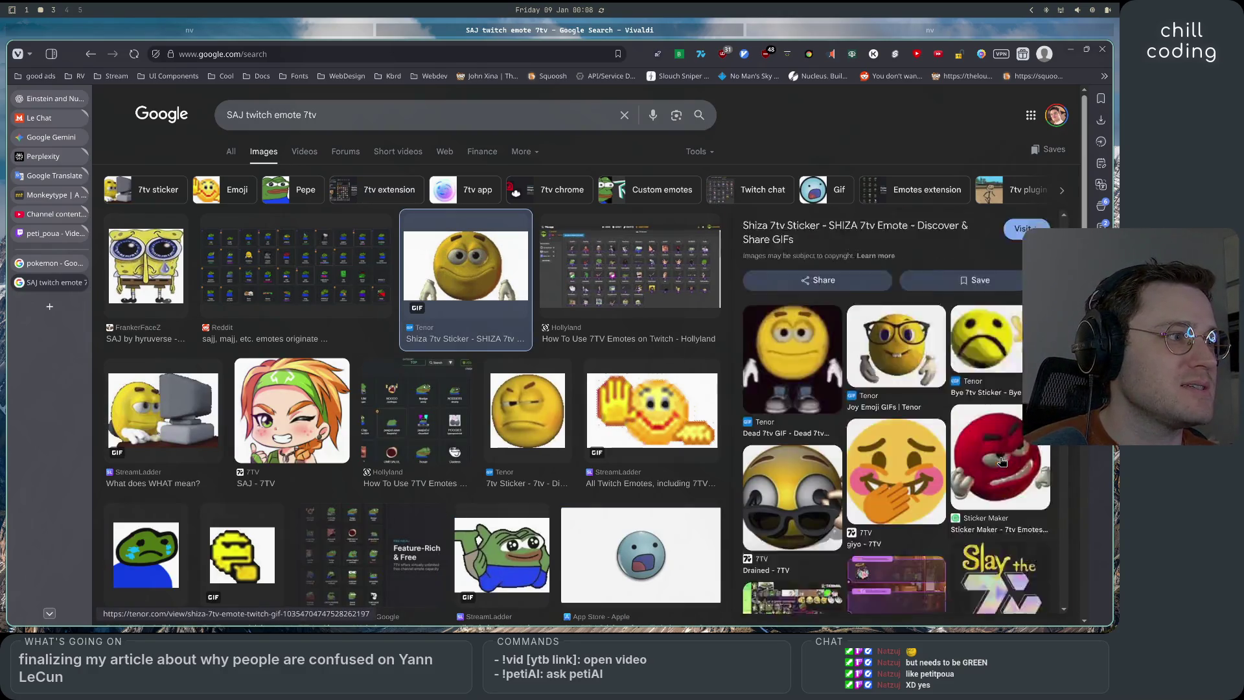
{"action": "left_click", "coordinate": [670, 273]}
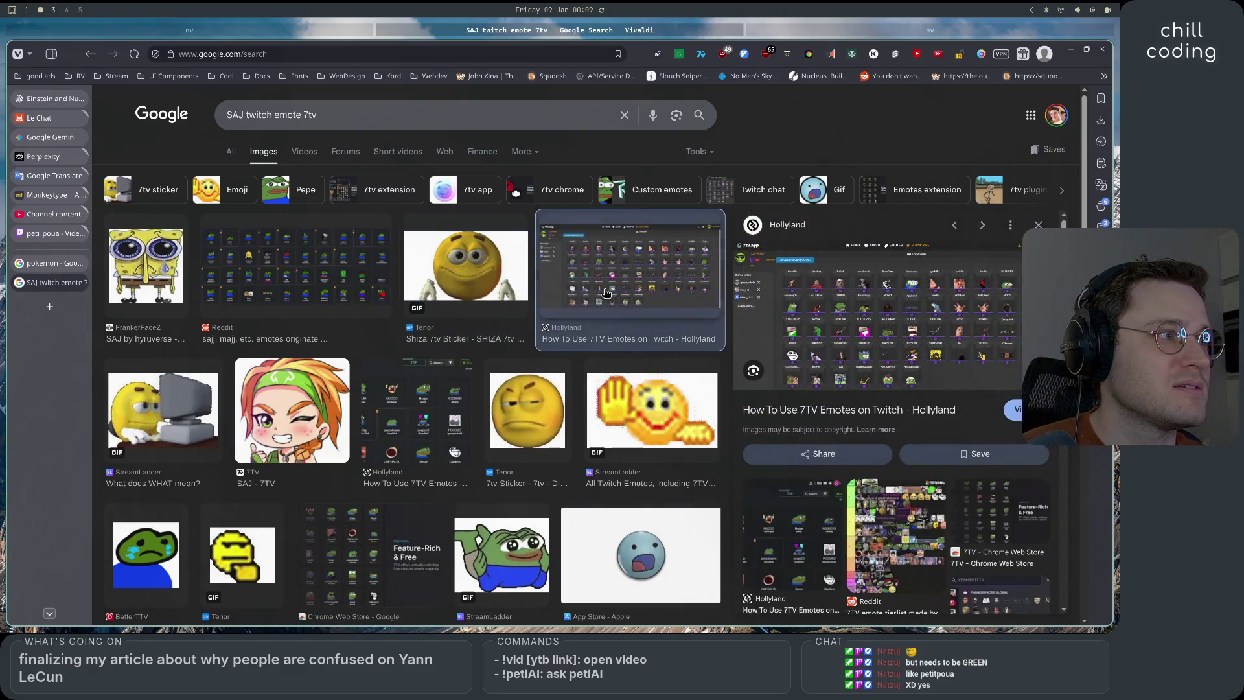
{"action": "left_click", "coordinate": [228, 273]}
{"action": "left_click", "coordinate": [534, 446]}
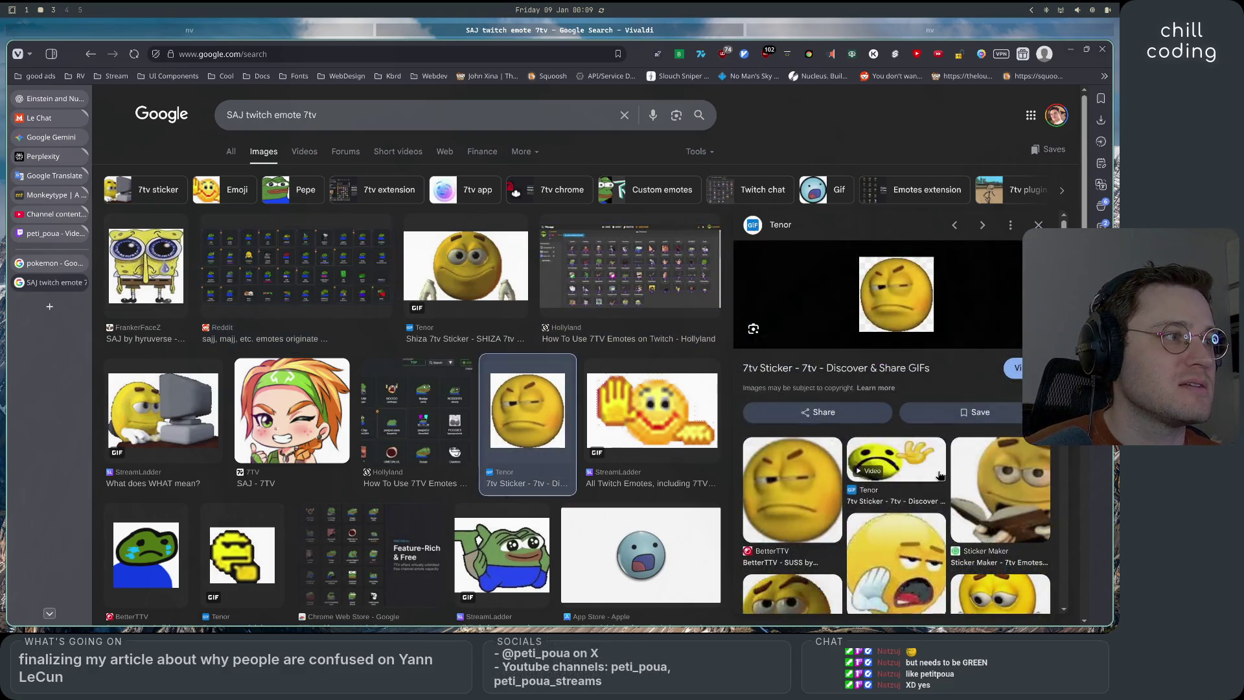
Reopen the sad gloved emote and open its BetterBanned source page in a new tab
{"action": "scroll", "coordinate": [908, 415], "scroll_direction": "down", "scroll_amount": 5}
{"action": "left_click", "coordinate": [995, 422]}
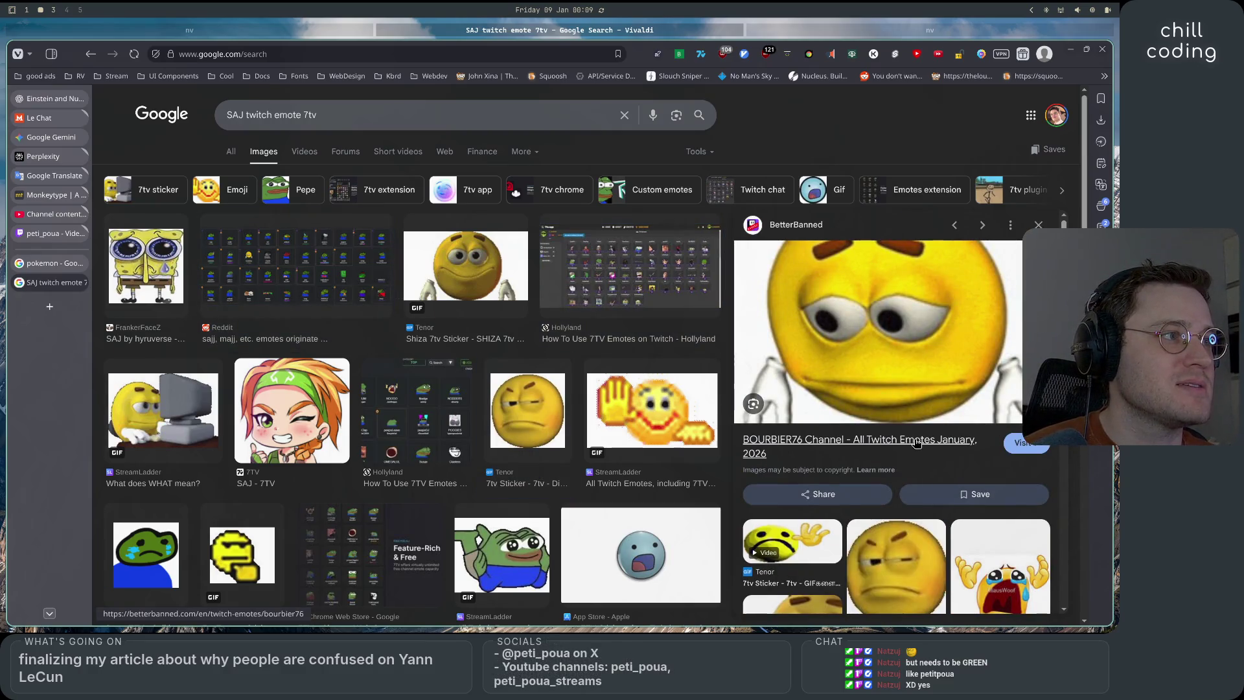
{"action": "left_click", "coordinate": [915, 447]}
{"action": "scroll", "coordinate": [442, 438], "scroll_direction": "down", "scroll_amount": 10}
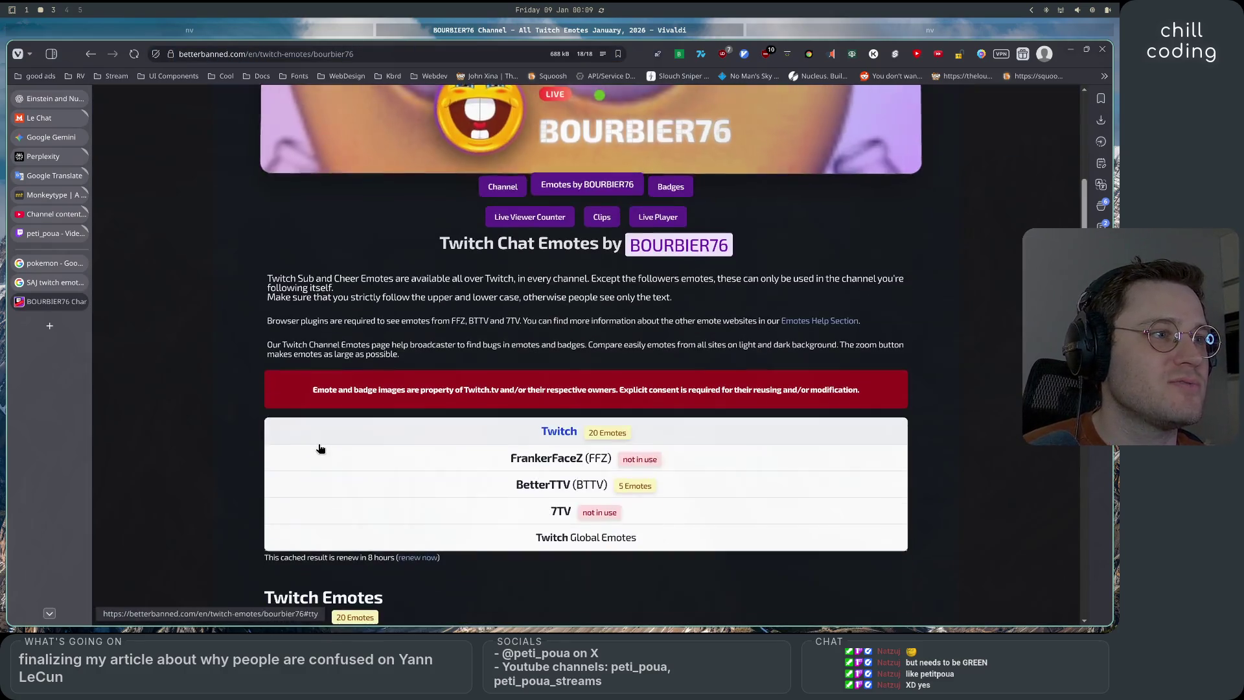
Browse BOURBIER76's 20 Twitch sub emotes and 5 BTTV emotes, then begin a new web search
{"action": "scroll", "coordinate": [317, 449], "scroll_direction": "up", "scroll_amount": 5}
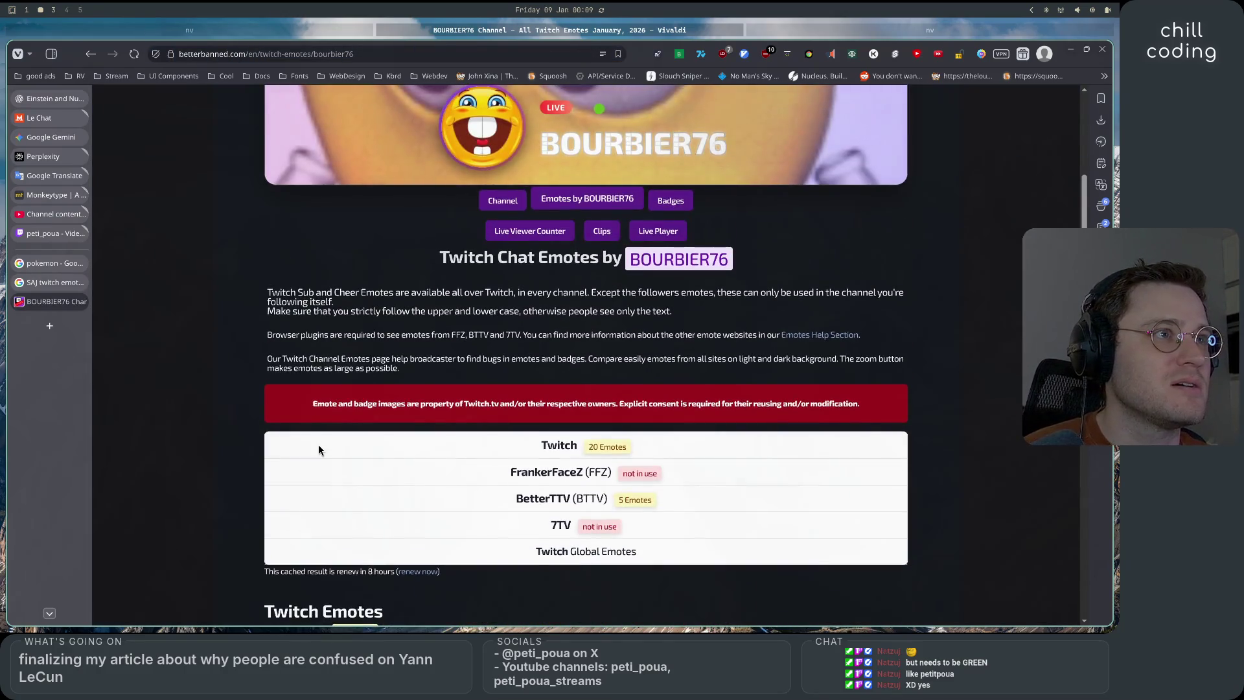
{"action": "scroll", "coordinate": [317, 449], "scroll_direction": "up", "scroll_amount": 3}
{"action": "scroll", "coordinate": [317, 370], "scroll_direction": "down", "scroll_amount": 4}
{"action": "scroll", "coordinate": [317, 370], "scroll_direction": "down", "scroll_amount": 6}
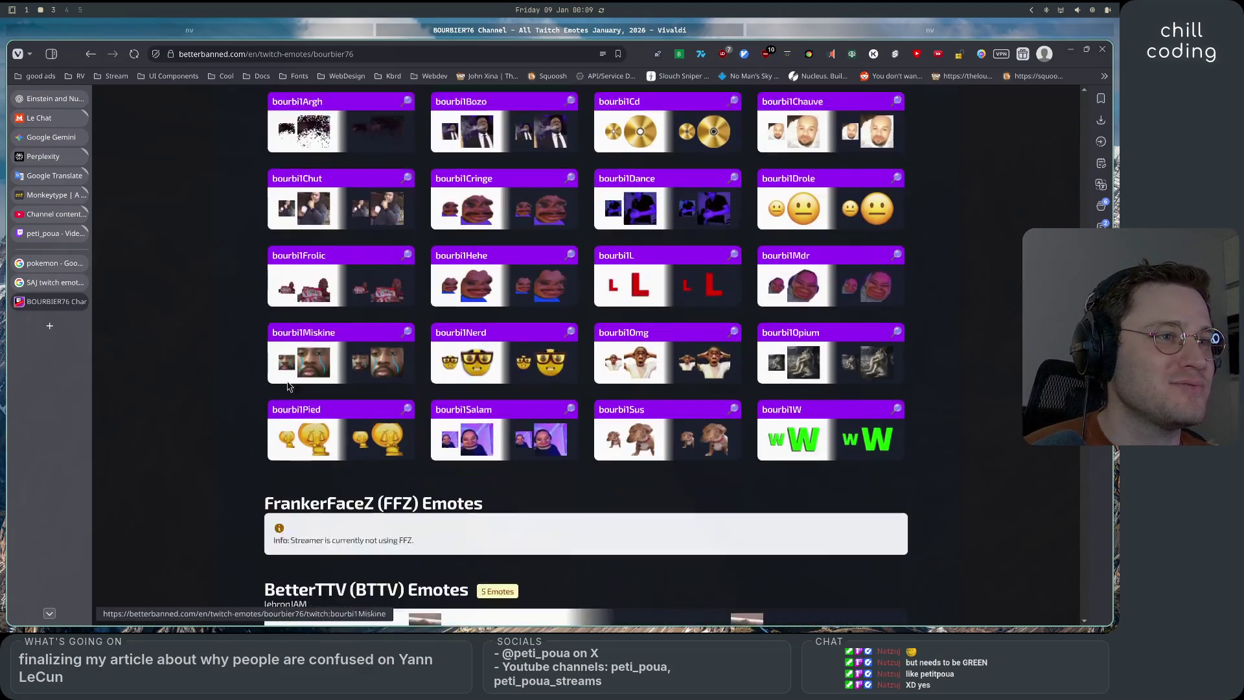
{"action": "scroll", "coordinate": [233, 392], "scroll_direction": "up", "scroll_amount": 2}
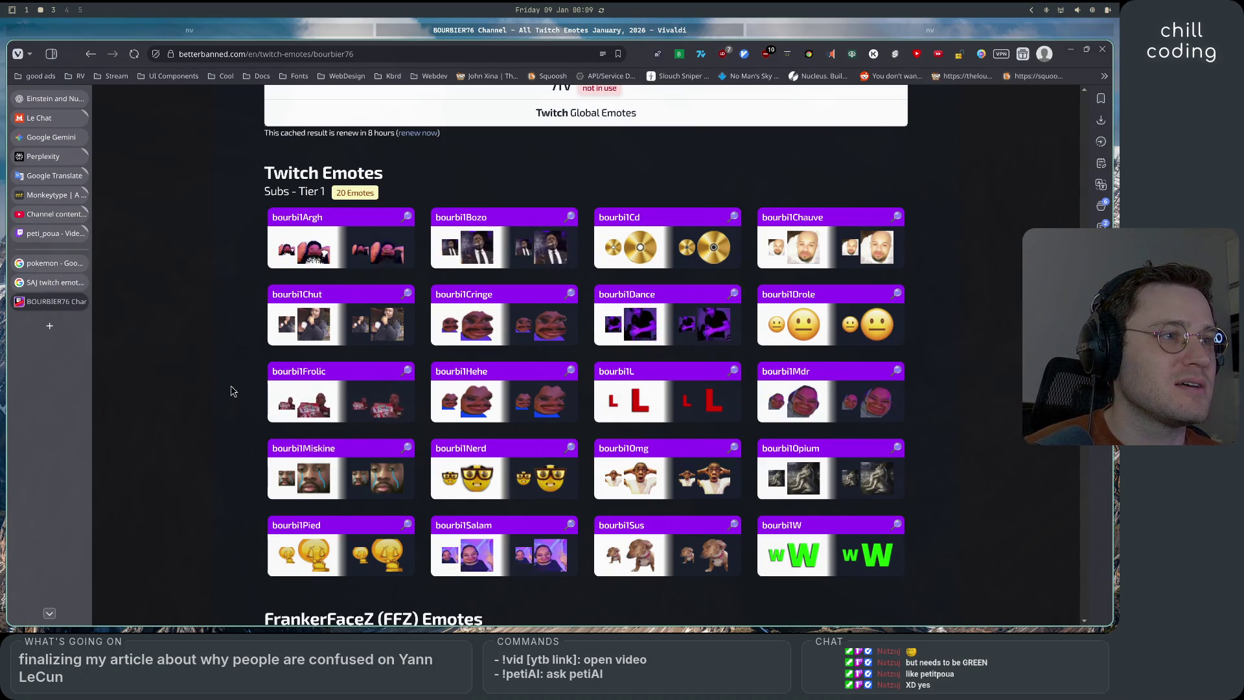
{"action": "scroll", "coordinate": [233, 391], "scroll_direction": "down", "scroll_amount": 6}
{"action": "scroll", "coordinate": [233, 391], "scroll_direction": "down", "scroll_amount": 4}
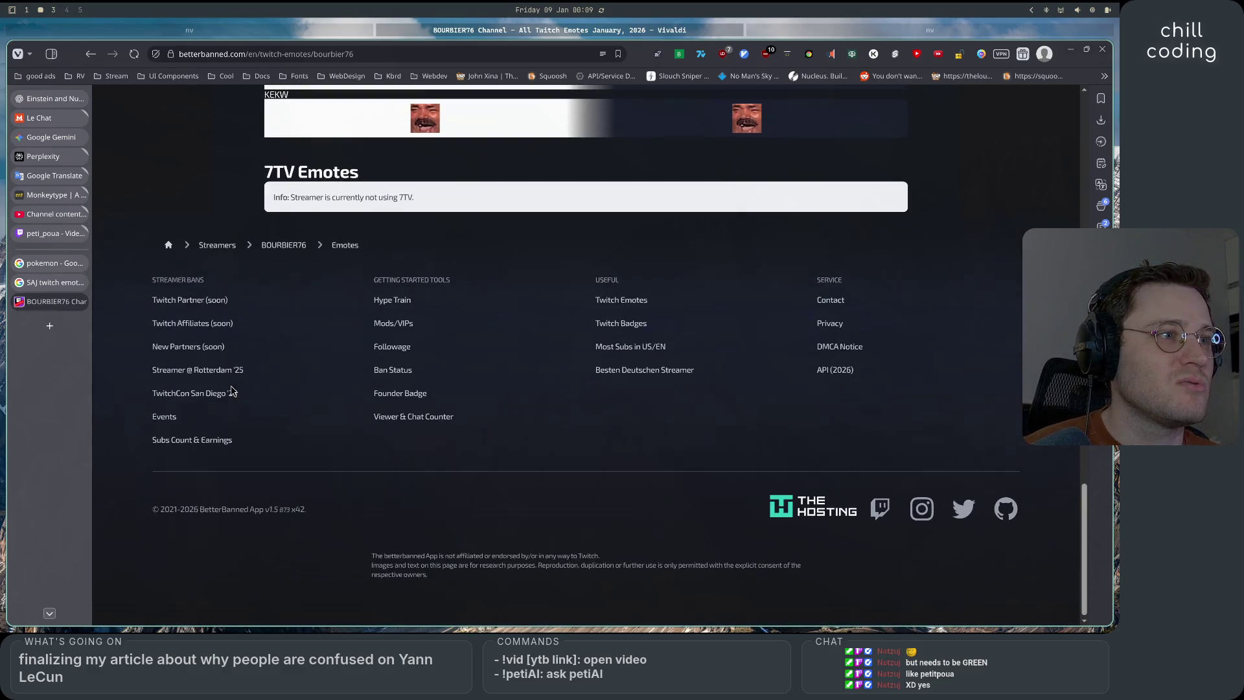
{"action": "scroll", "coordinate": [234, 391], "scroll_direction": "up", "scroll_amount": 14}
{"action": "scroll", "coordinate": [233, 389], "scroll_direction": "down", "scroll_amount": 14}
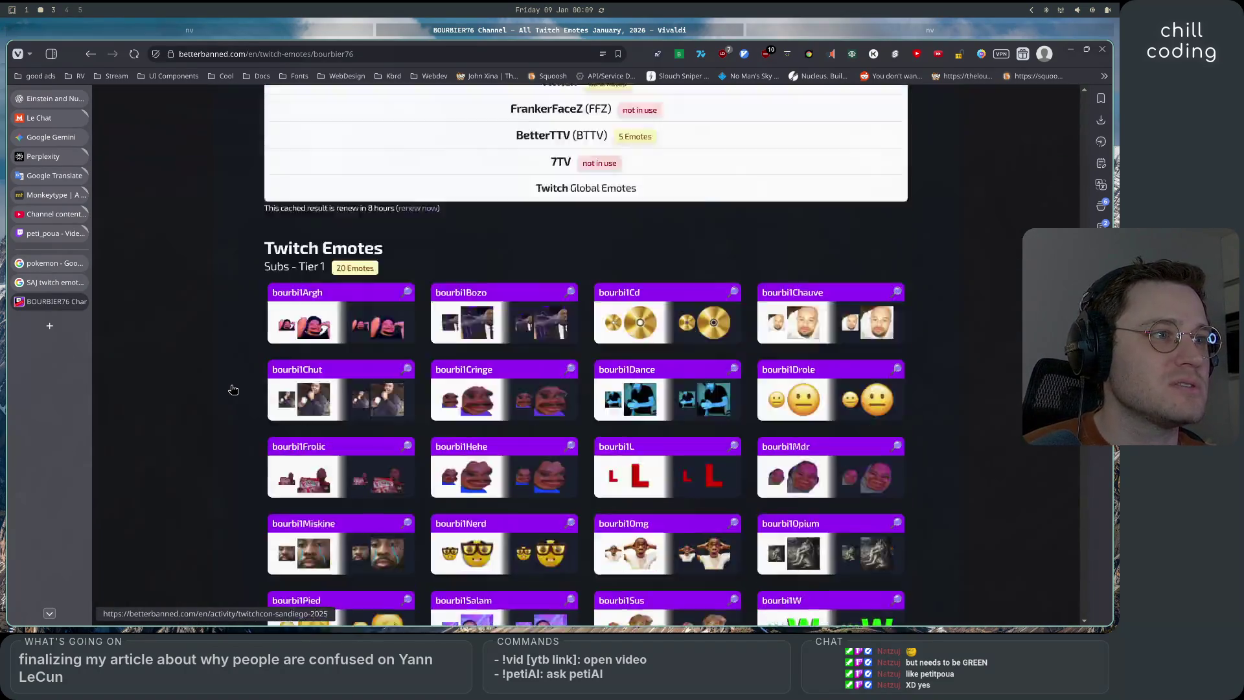
{"action": "scroll", "coordinate": [233, 391], "scroll_direction": "up", "scroll_amount": 4}
{"action": "scroll", "coordinate": [234, 391], "scroll_direction": "up", "scroll_amount": 2}
{"action": "scroll", "coordinate": [234, 392], "scroll_direction": "up", "scroll_amount": 8}
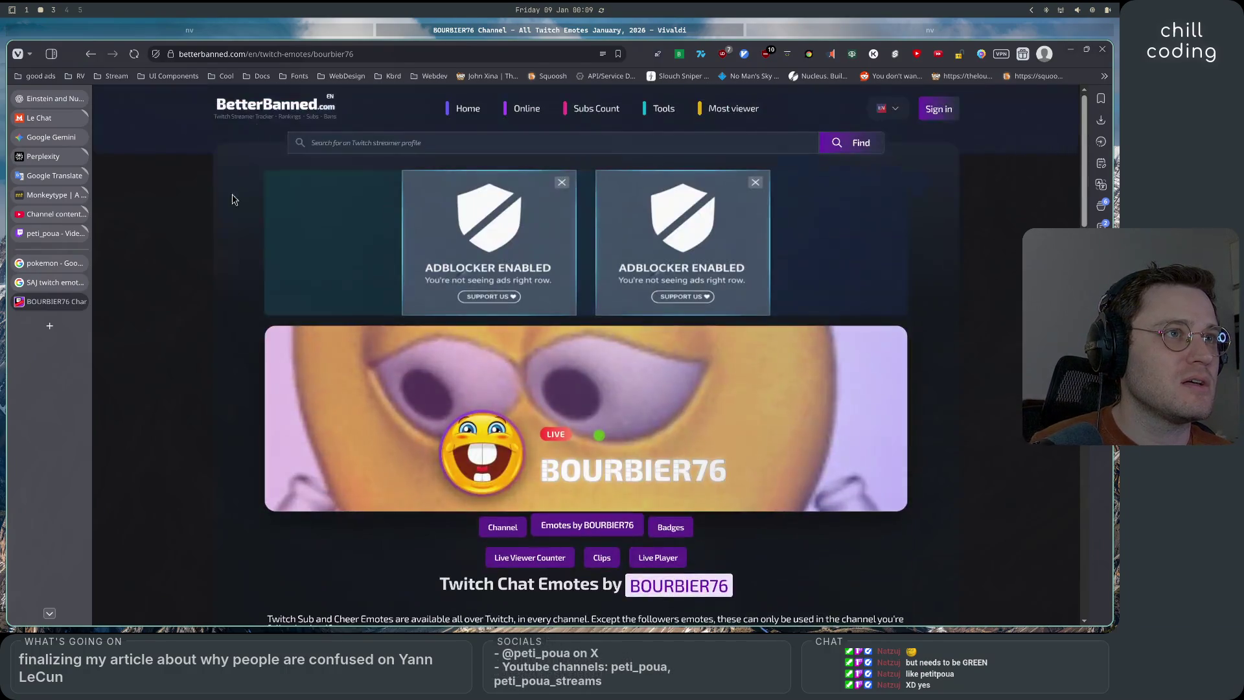
{"action": "left_click", "coordinate": [285, 53]}
Search the web for 7tv and open the 7TV website
{"action": "type", "text": "7tv"}
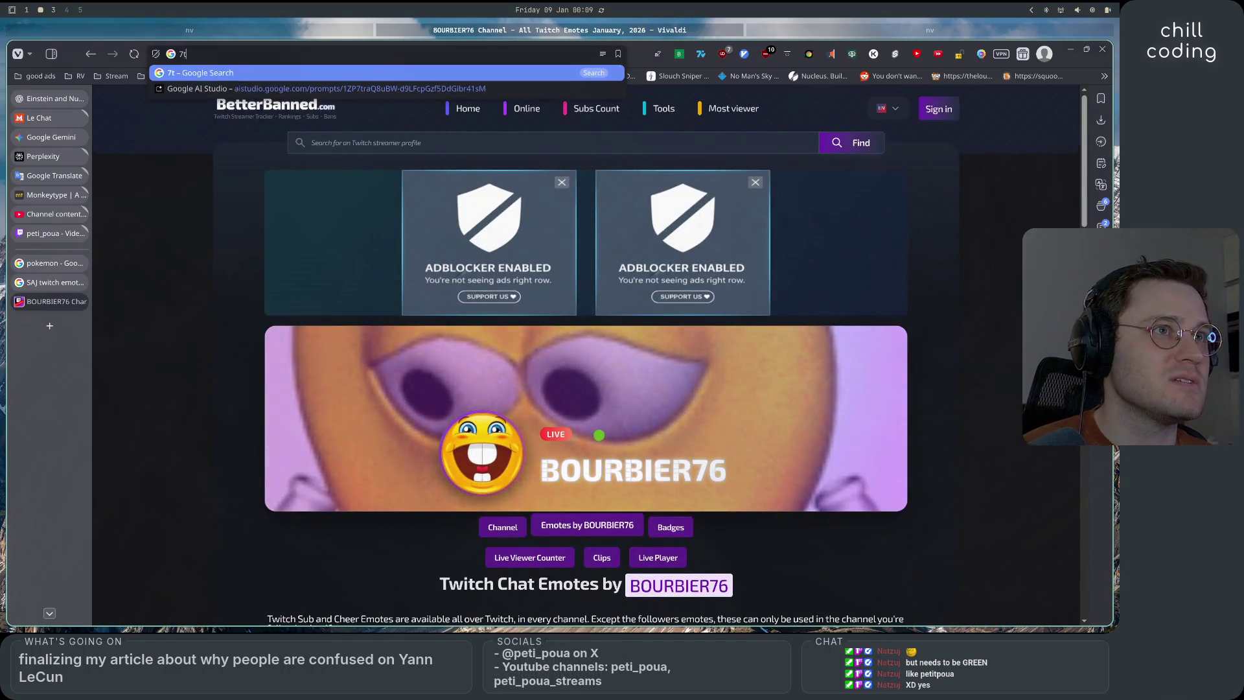
{"action": "key", "text": "Return"}
{"action": "left_click", "coordinate": [234, 206]}
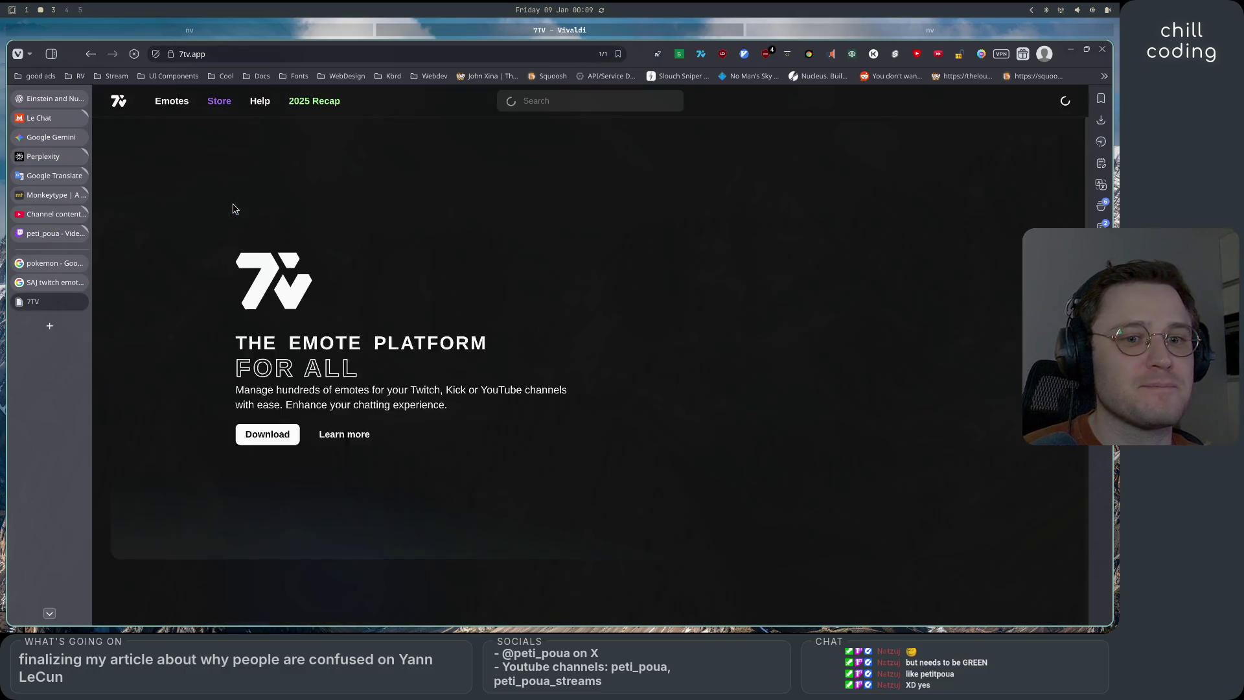
Search 7TV's emotes for SAJ and open the yellow sad Saj emote with white hands
{"action": "left_click", "coordinate": [601, 99]}
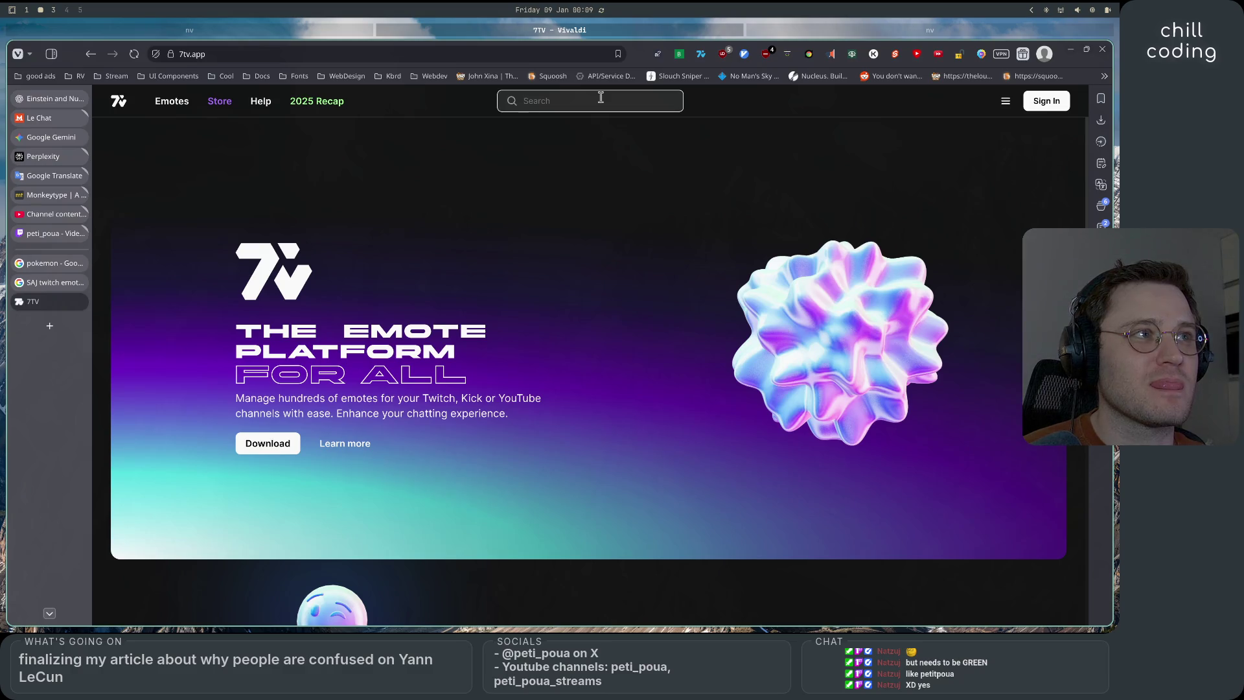
{"action": "type", "text": "SAJ"}
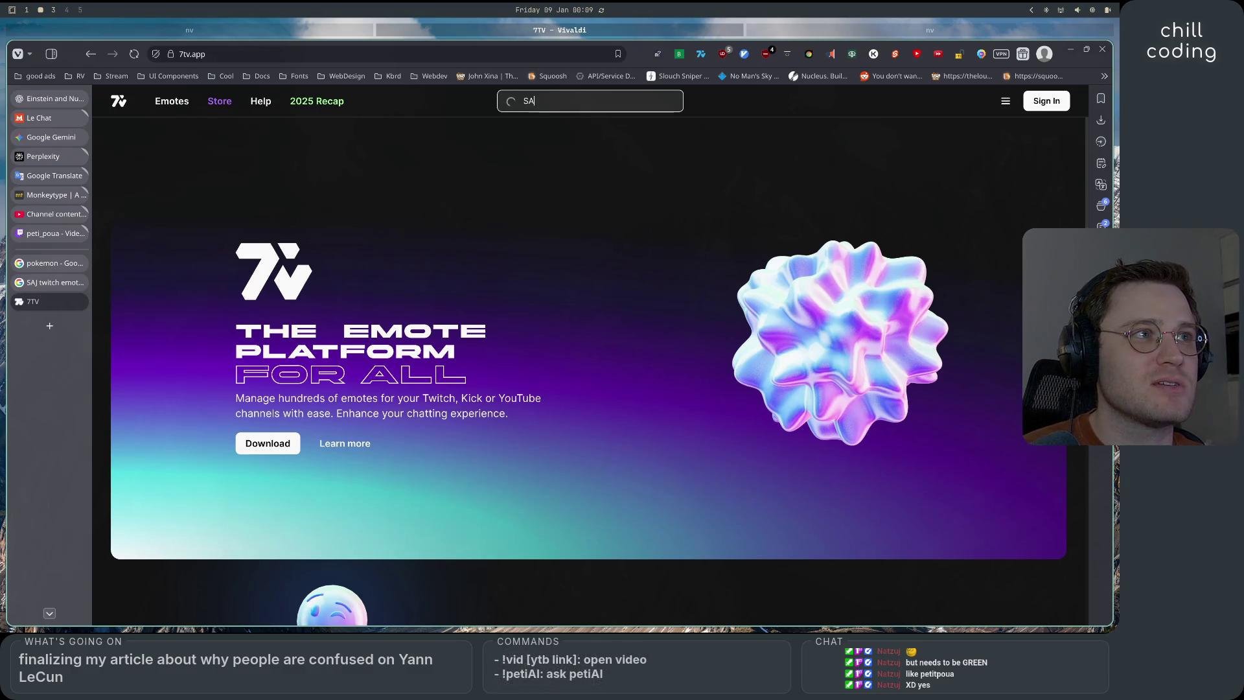
{"action": "key", "text": "Return"}
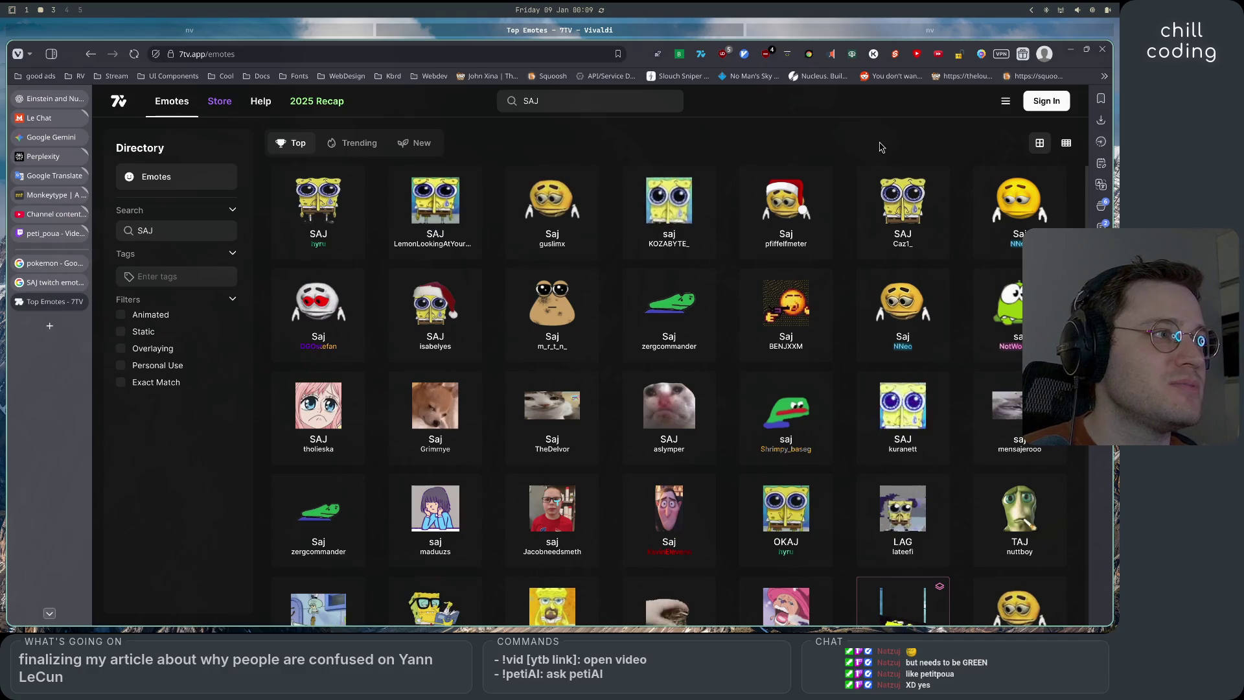
{"action": "left_click", "coordinate": [1004, 212]}
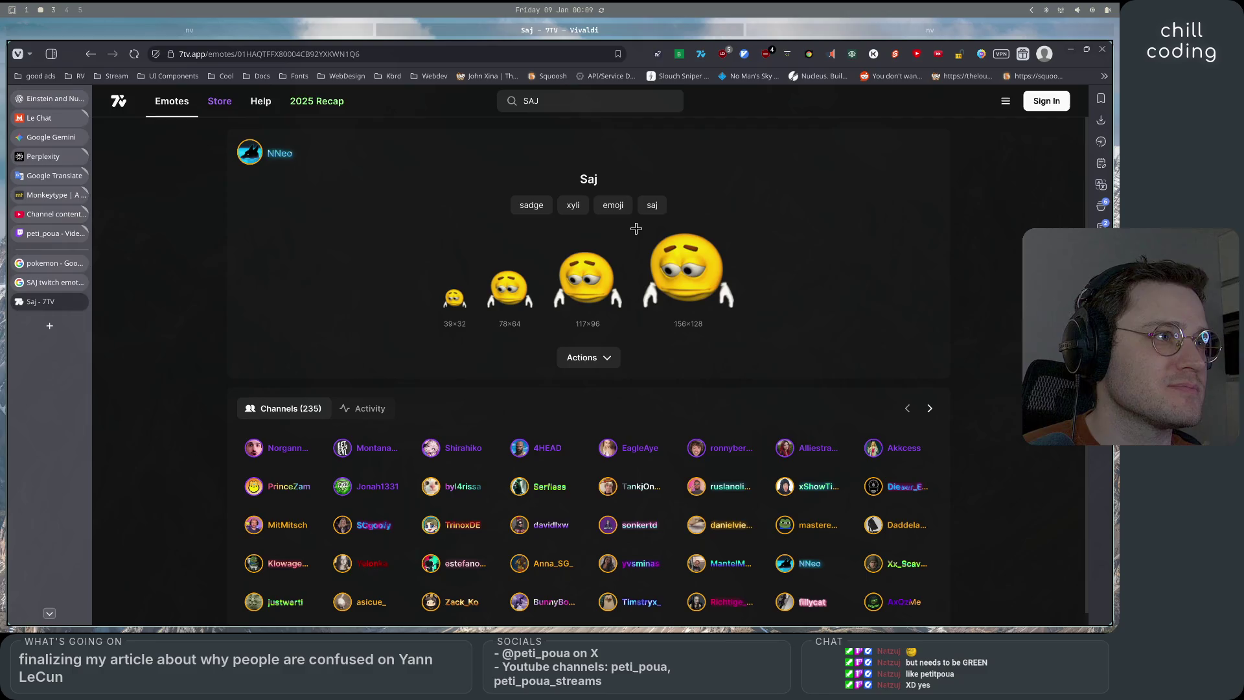
Screenshot the 156×128 Saj emote and paste it into the Gemini image prompt
{"action": "mouse_move", "coordinate": [636, 228]}
{"action": "left_mouse_down"}
{"action": "mouse_move", "coordinate": [708, 300]}
{"action": "mouse_move", "coordinate": [758, 325]}
{"action": "mouse_move", "coordinate": [740, 317]}
{"action": "left_mouse_up"}
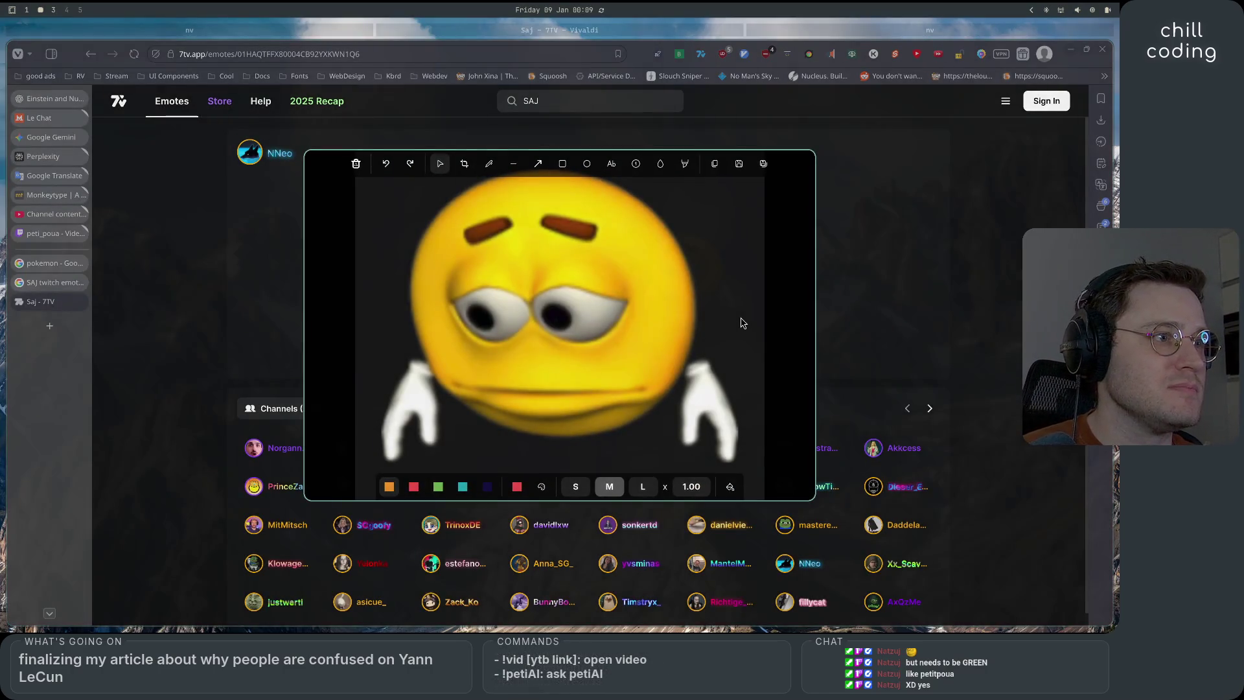
{"action": "left_click", "coordinate": [715, 164]}
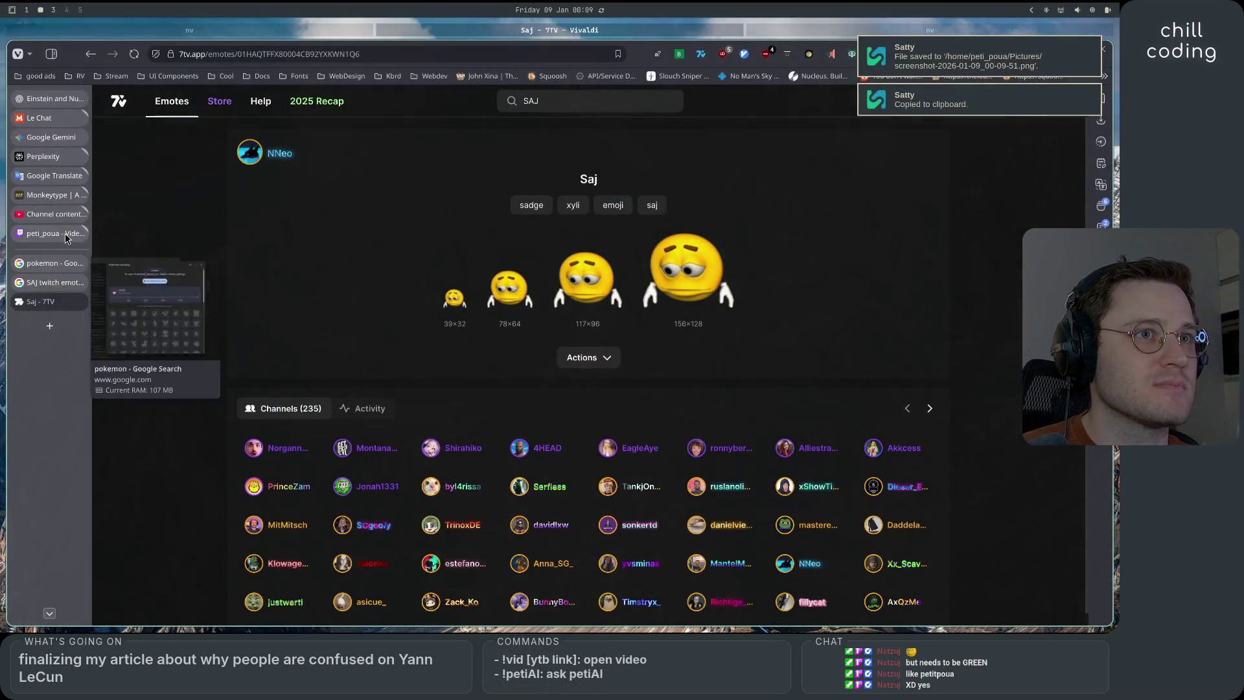
{"action": "left_click", "coordinate": [60, 138]}
{"action": "key", "text": "ctrl+v"}
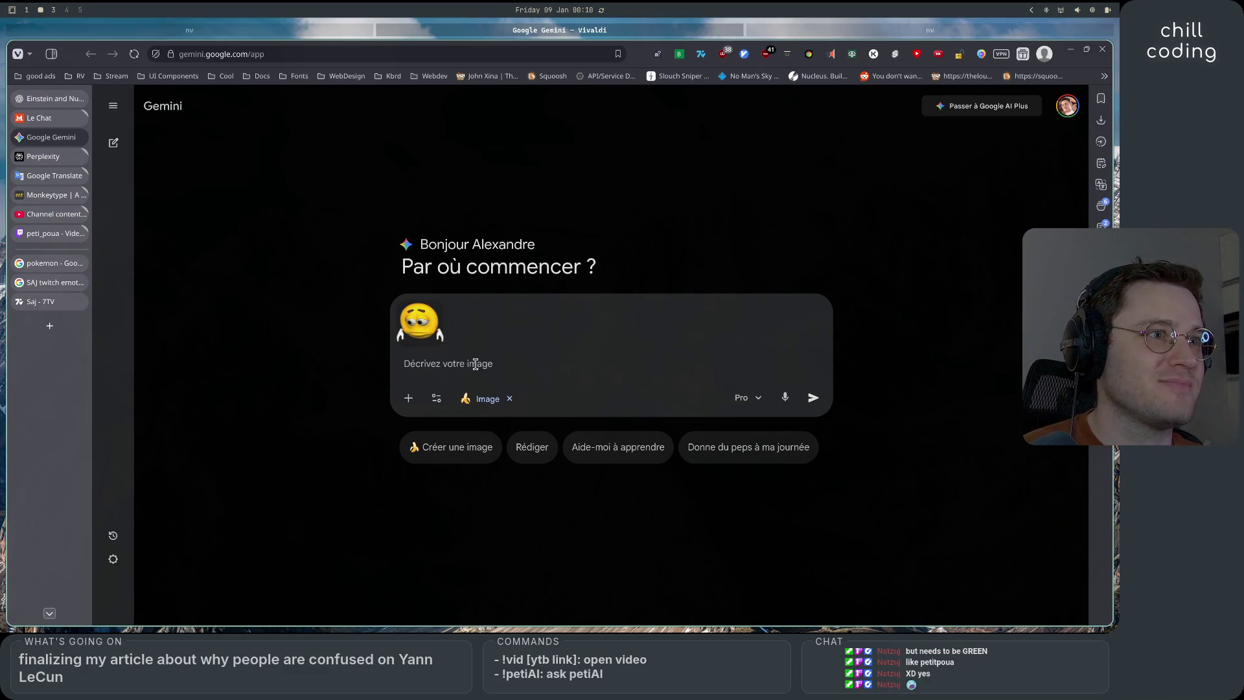
Select the green pea emote PNG in the Pictures folder in Files, then return to Gemini
{"action": "key", "text": "super+Return"}
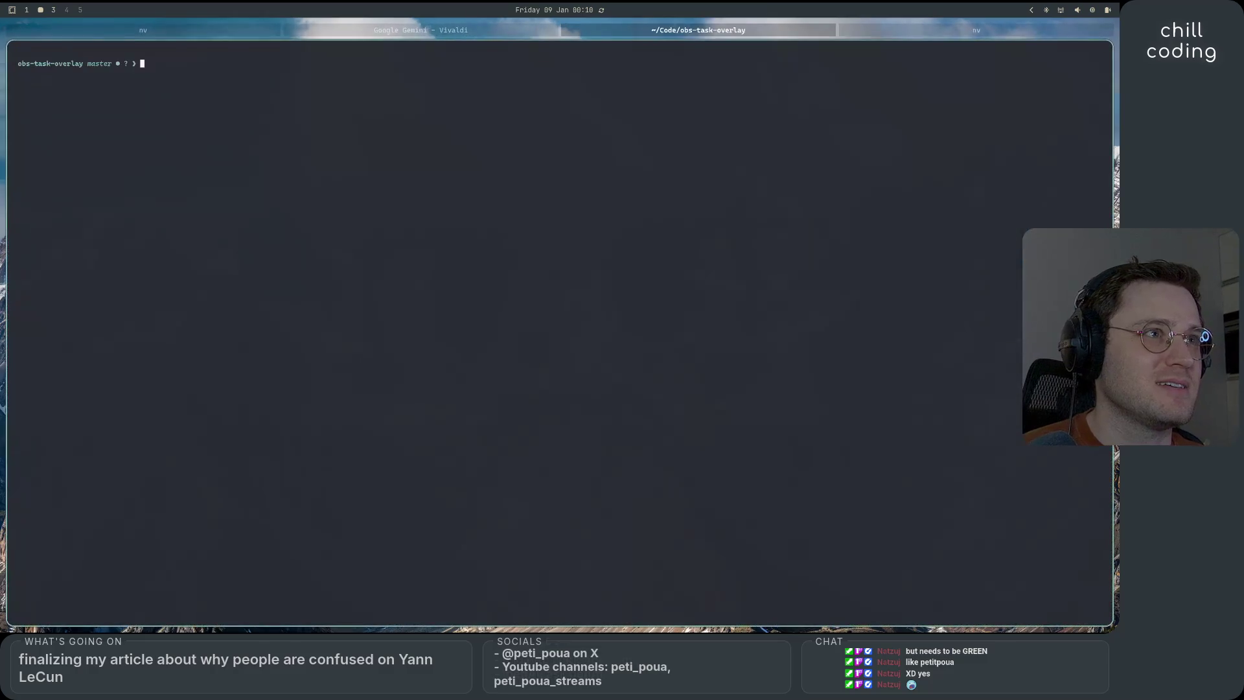
{"action": "key", "text": "super+w"}
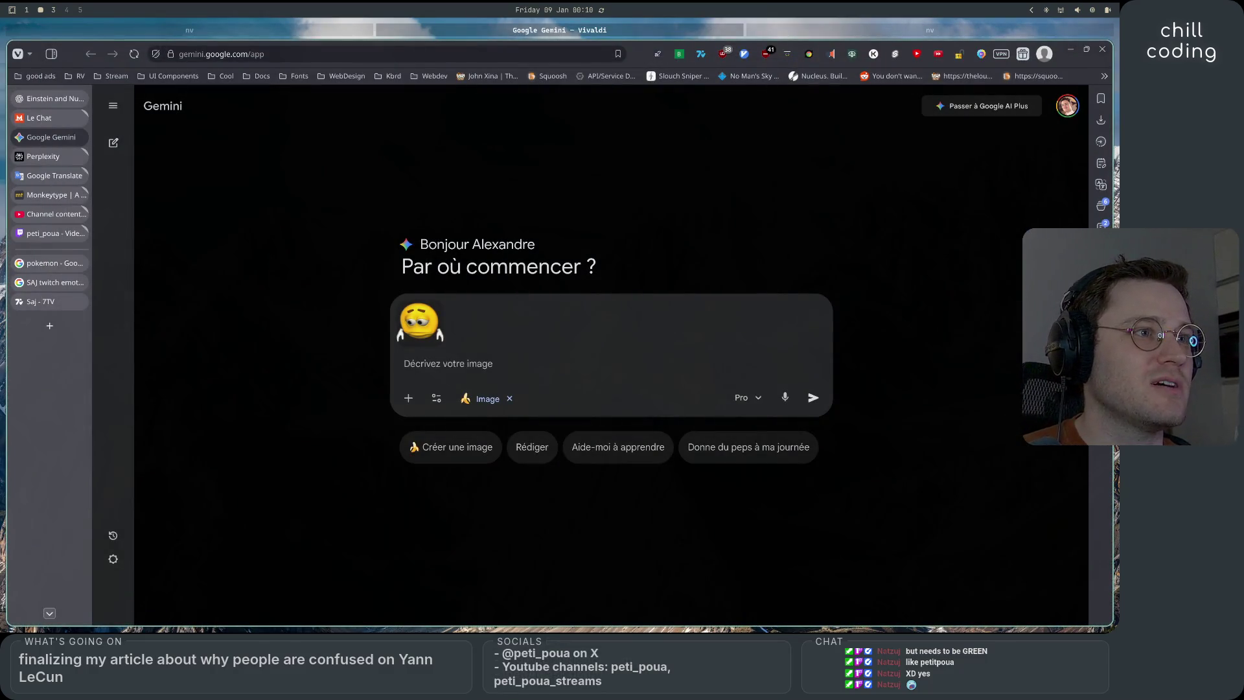
{"action": "key", "text": "super+space"}
{"action": "key", "text": "Escape"}
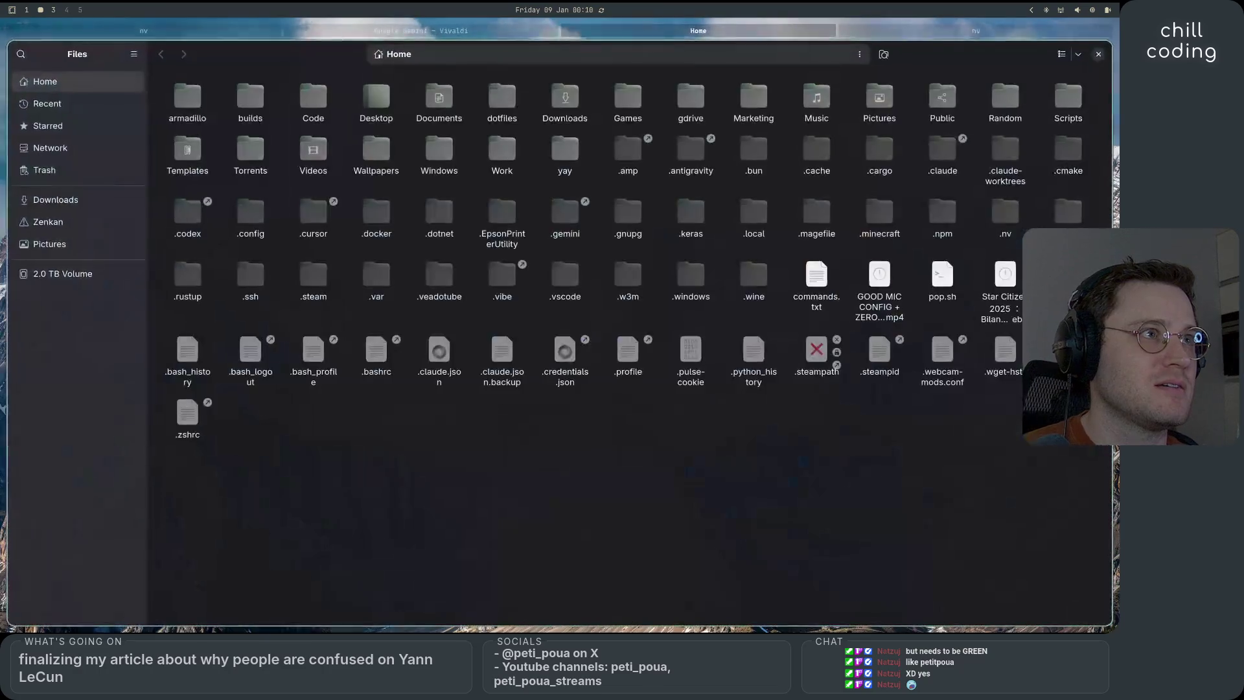
{"action": "left_click", "coordinate": [51, 246]}
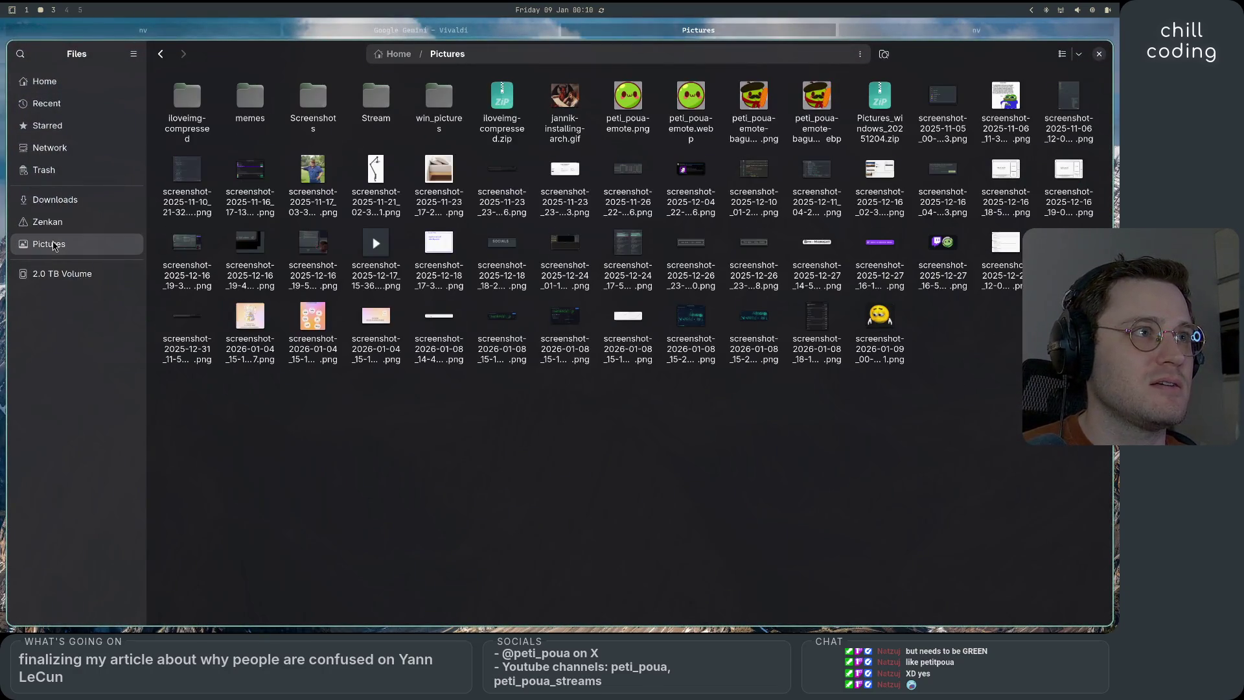
{"action": "left_click", "coordinate": [637, 108]}
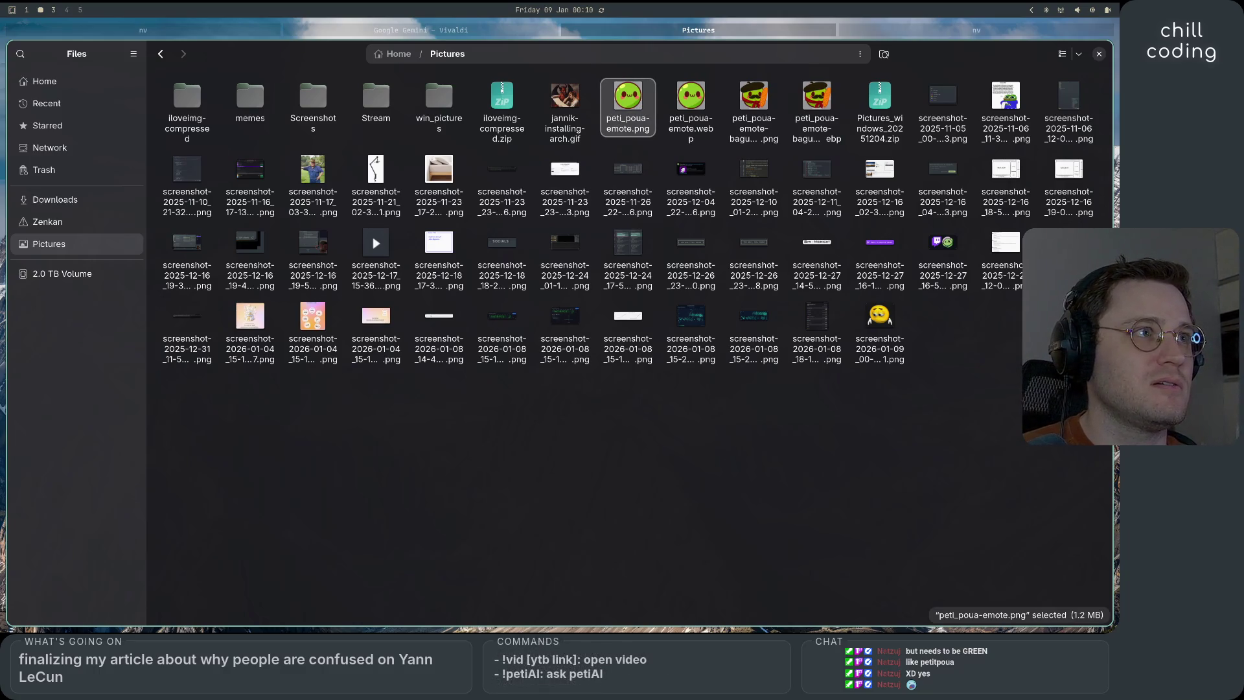
{"action": "left_click", "coordinate": [466, 30]}
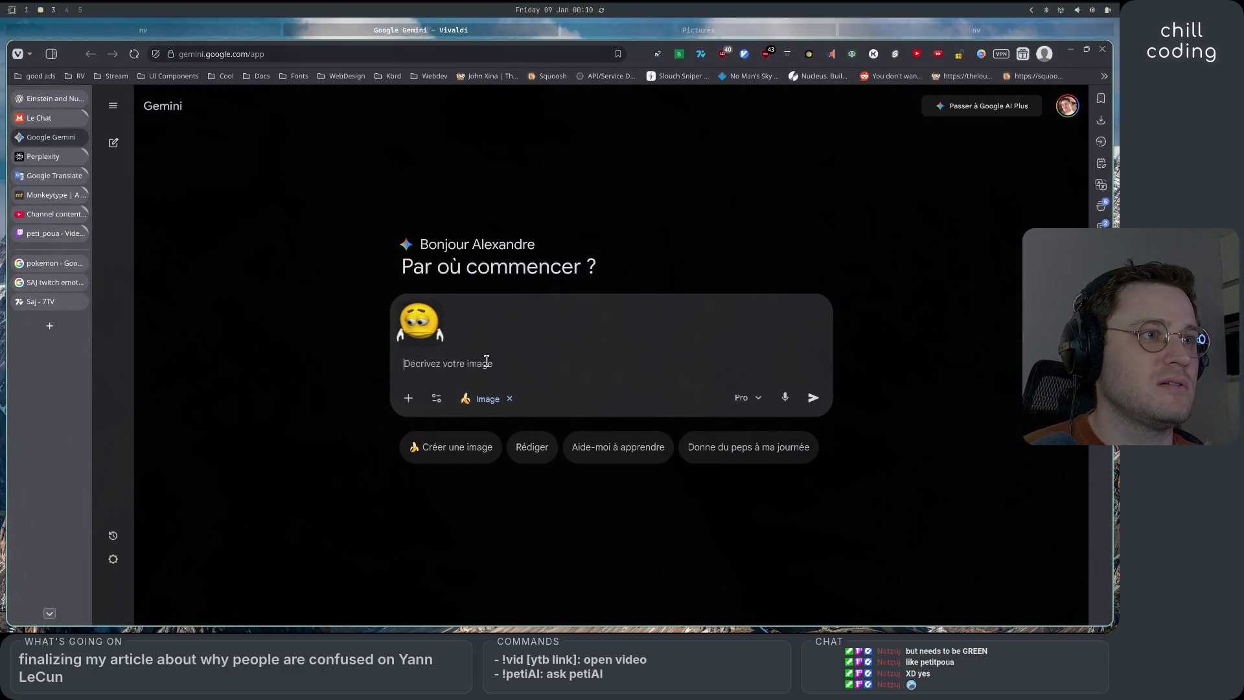
Attach the green pea emote as a second reference image and start writing the prompt
{"action": "key", "text": "ctrl+v"}
{"action": "type", "text": "gener"}
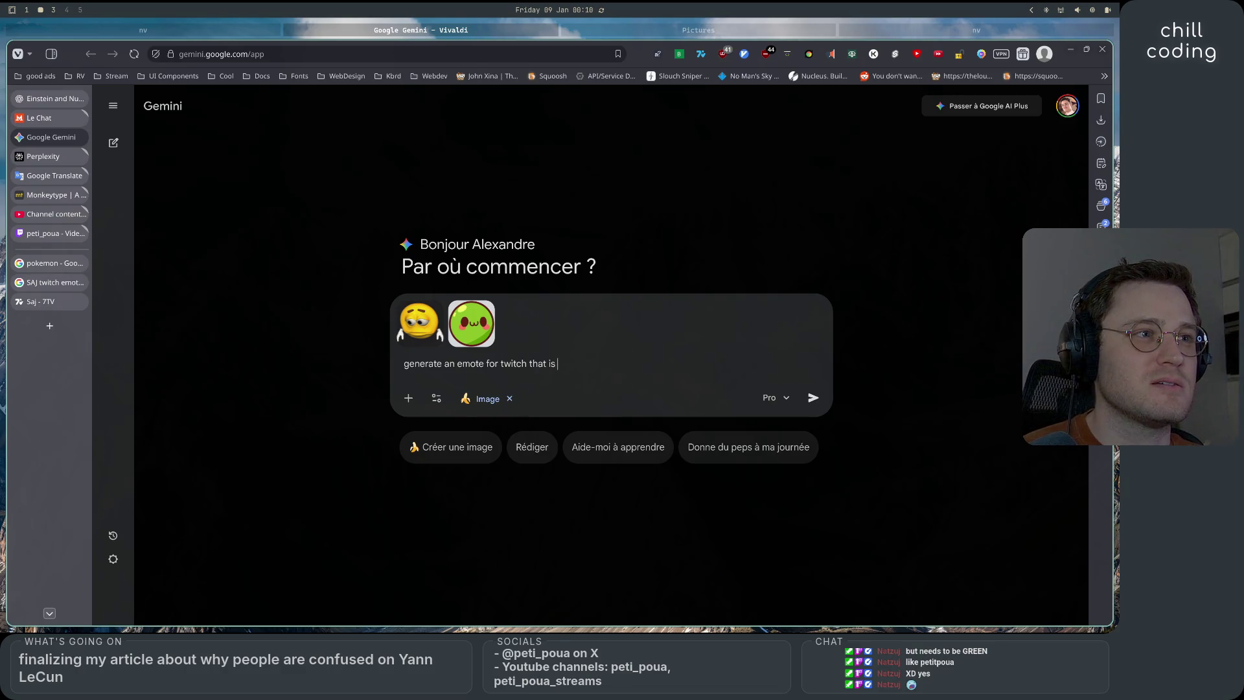
{"action": "type", "text": "ally "}
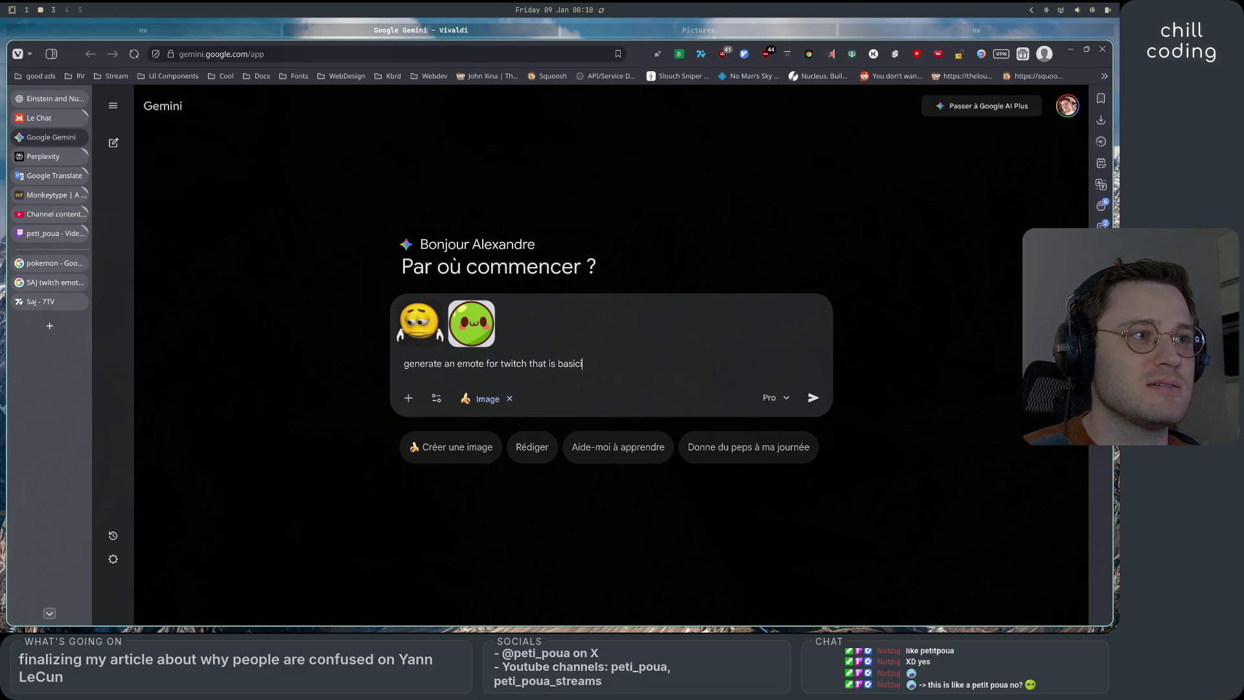
{"action": "type", "text": "the h"}
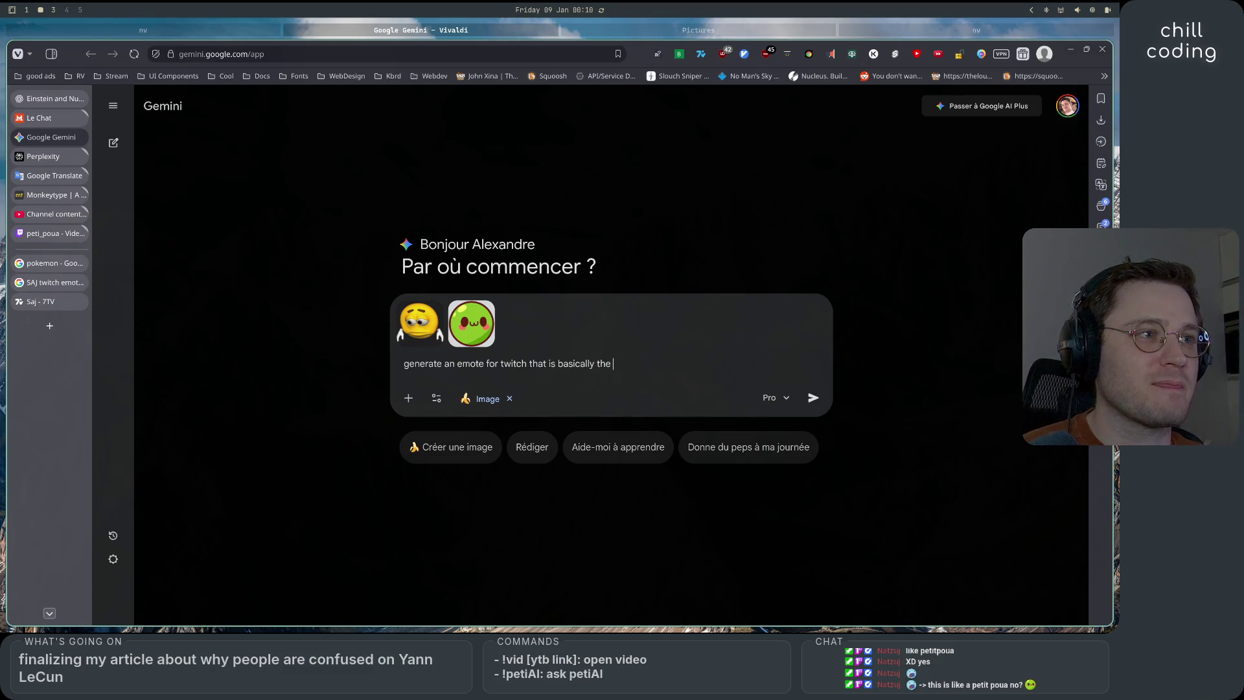
{"action": "type", "text": "yellow emoji h"}
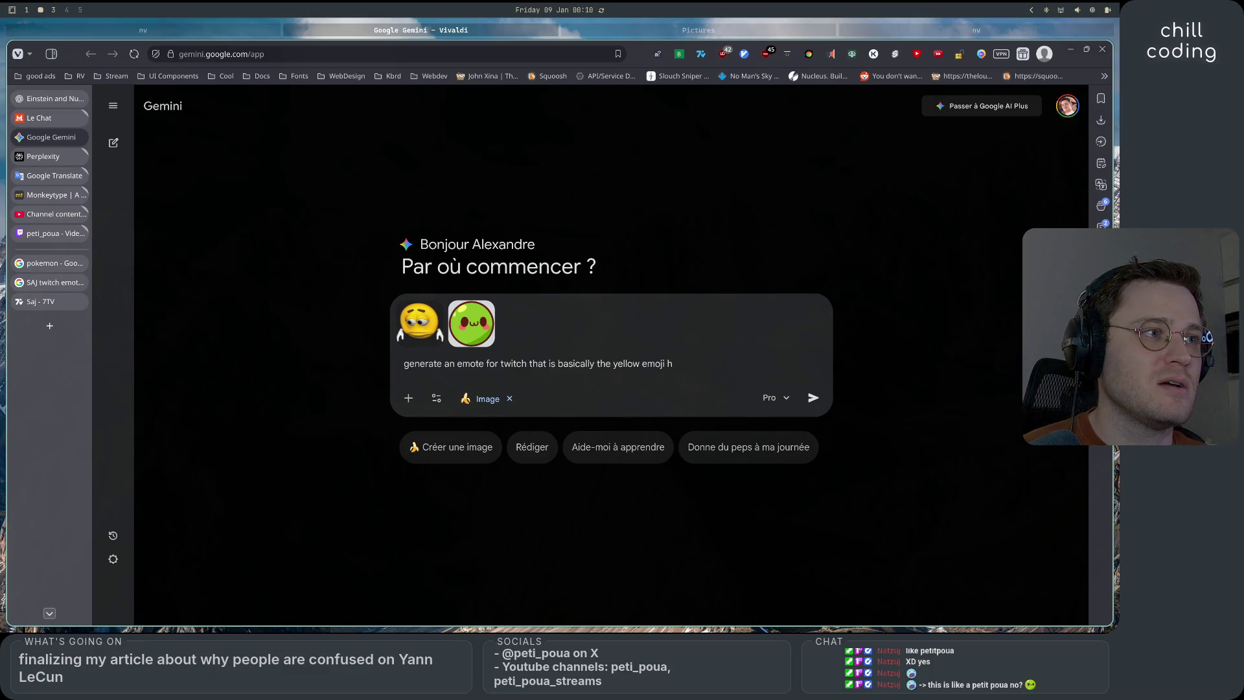
{"action": "key", "text": "BackSpace"}
{"action": "type", "text": "reaction here but wi"}
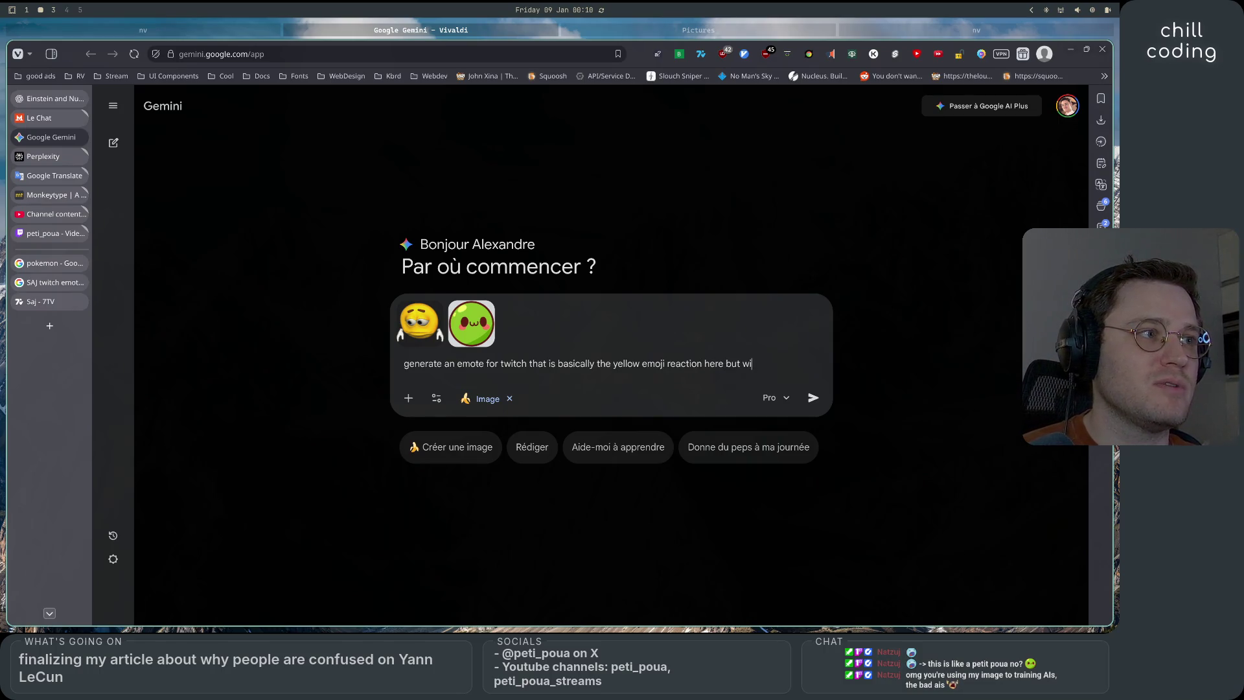
{"action": "key", "text": "BackSpace"}
{"action": "key", "text": "BackSpace"}
{"action": "type", "text": "swap it's face f"}
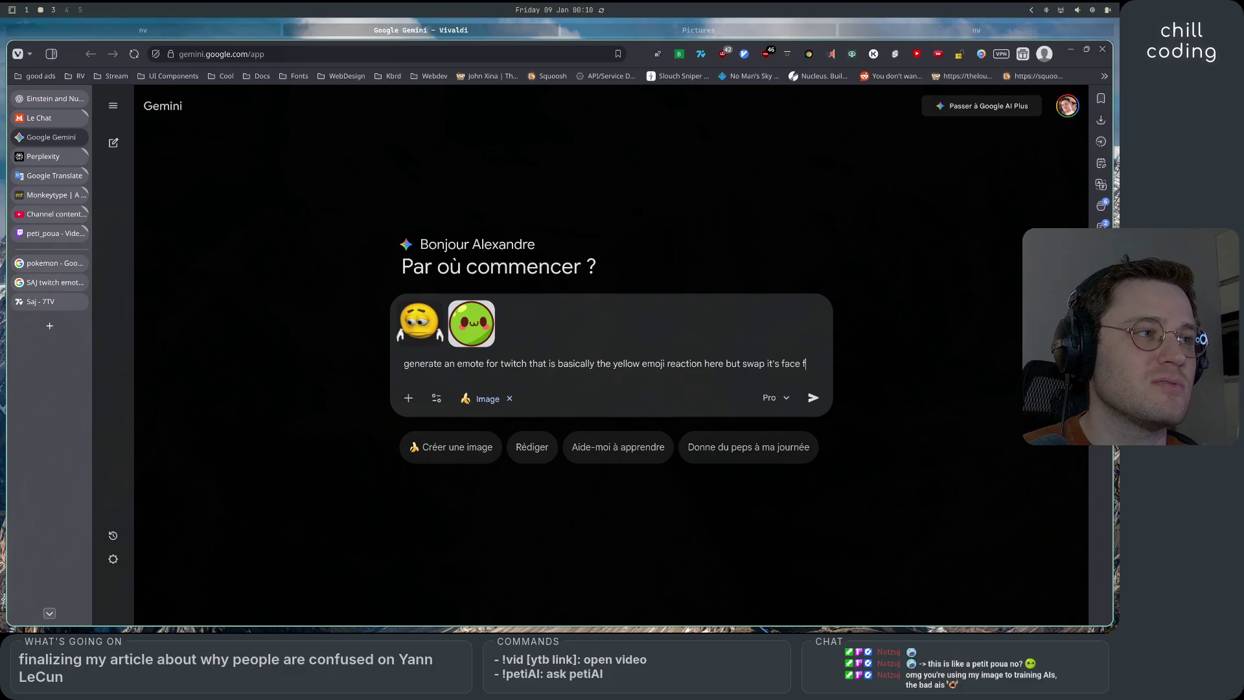
{"action": "key", "text": "BackSpace"}
{"action": "type", "text": "with the green pea emoji, make it"}
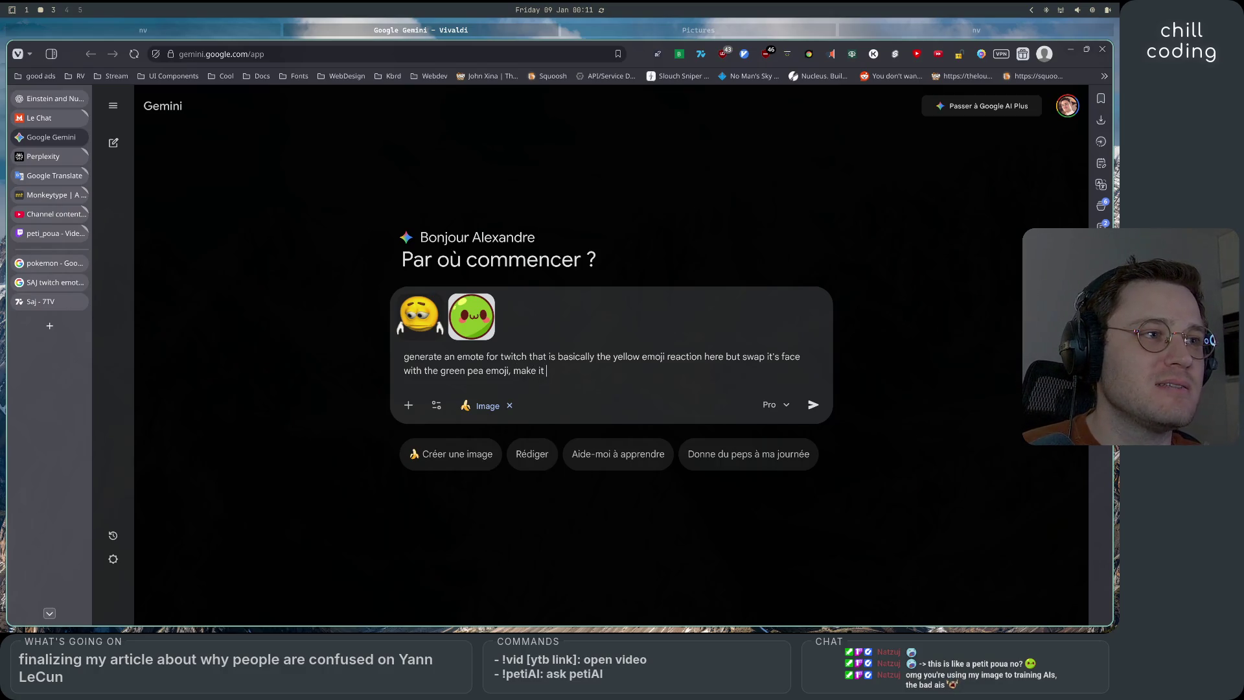
Finish the prompt for a green pea sad emoji keeping the yellow one's white glove hands, and send it
{"action": "type", "text": "a green "}
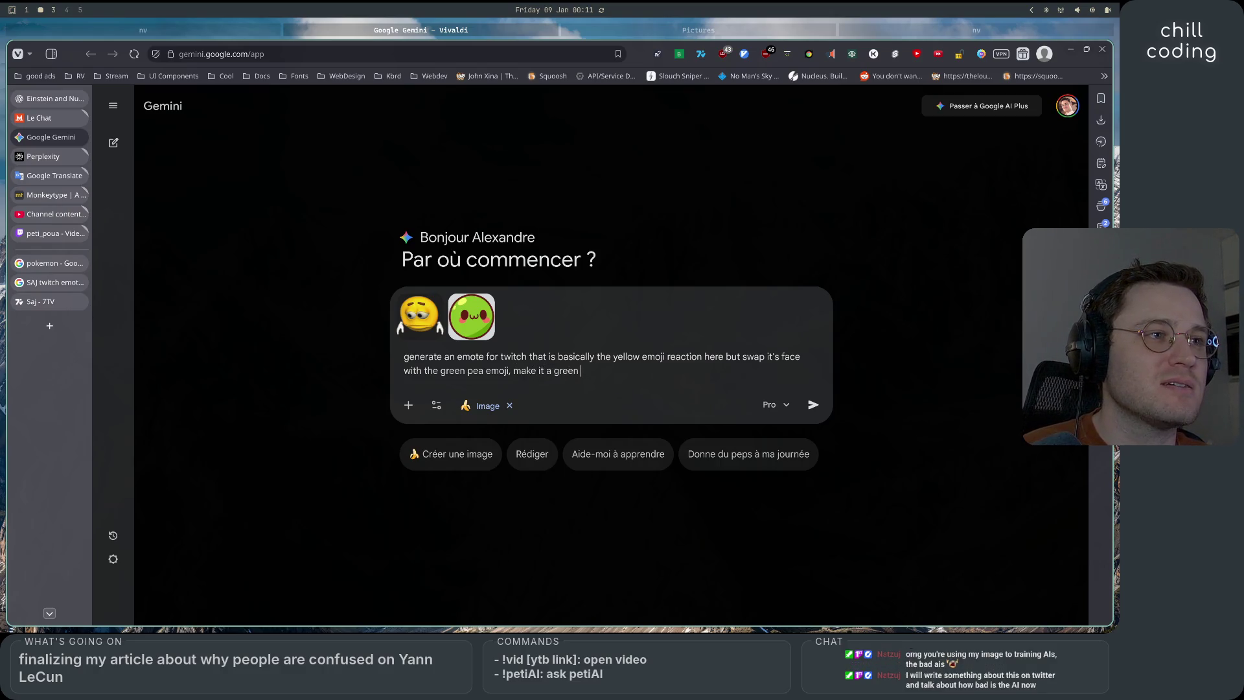
{"action": "type", "text": "pea"}
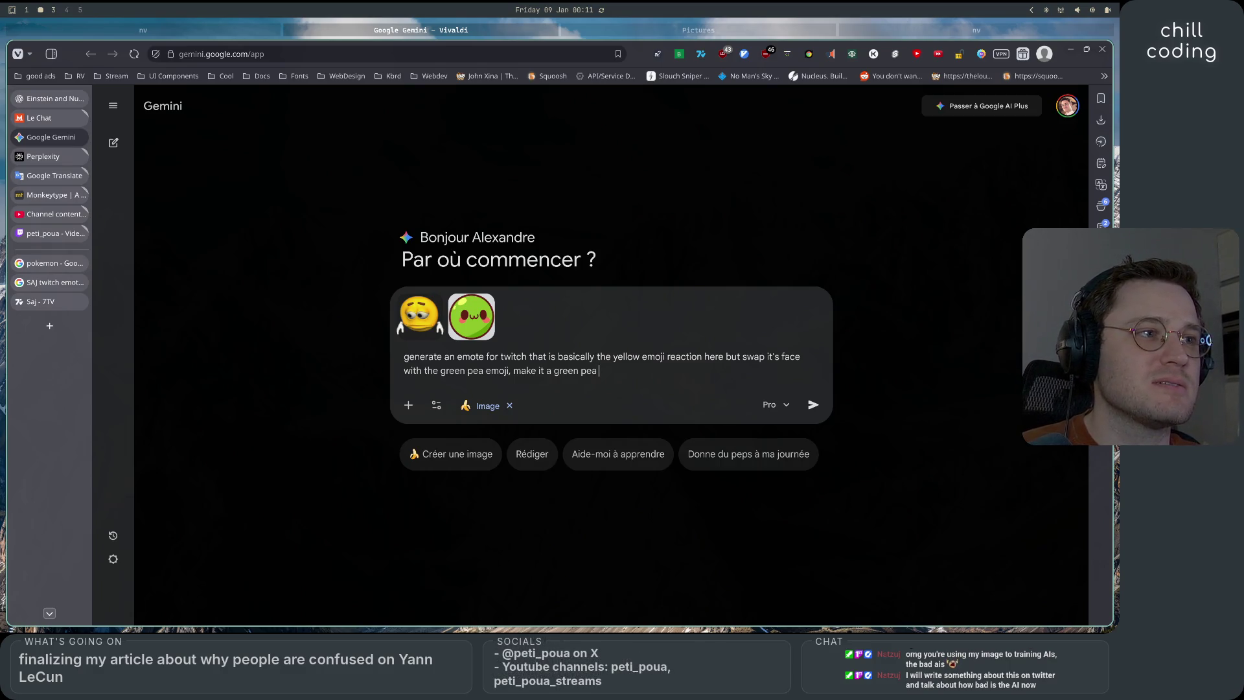
{"action": "type", "text": "sad emoji"}
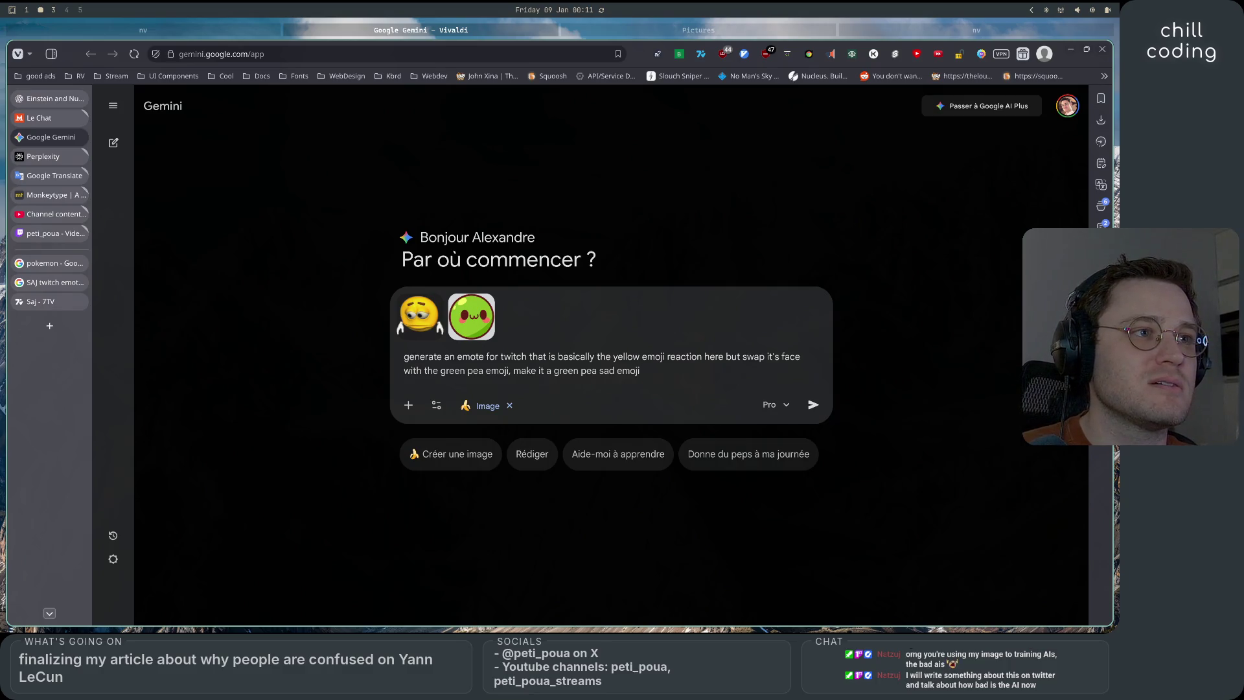
{"action": "type", "text": " (keep the h)"}
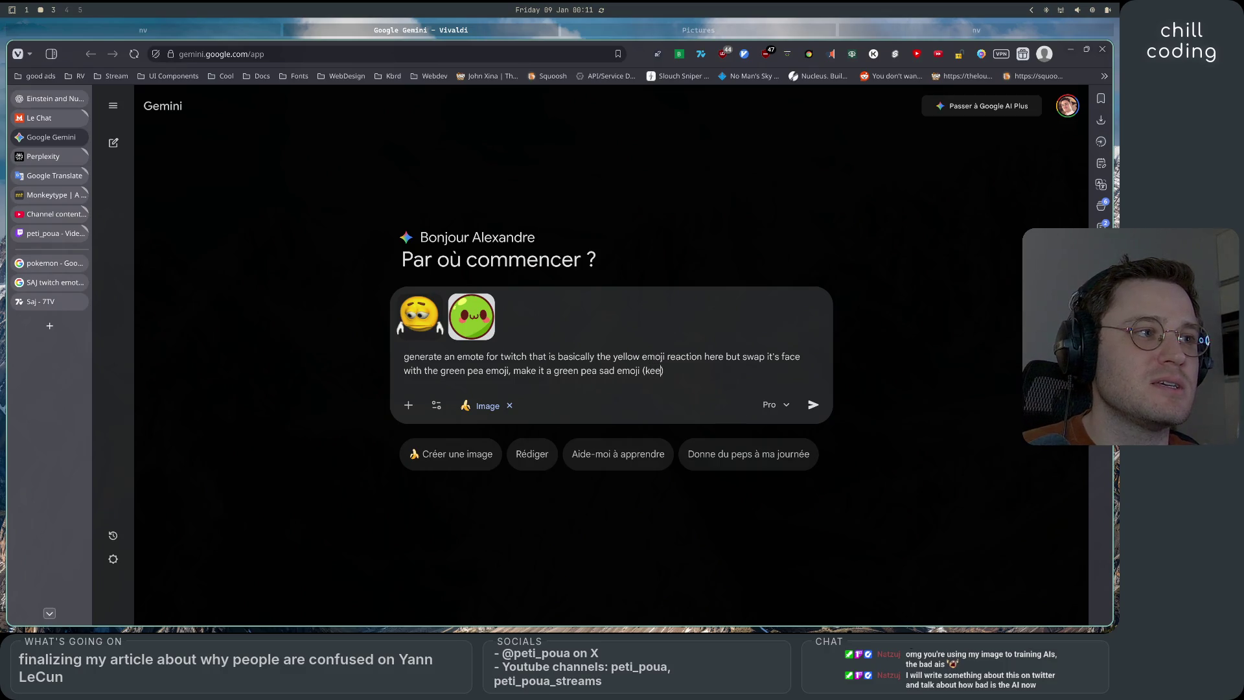
{"action": "type", "text": "ands of h"}
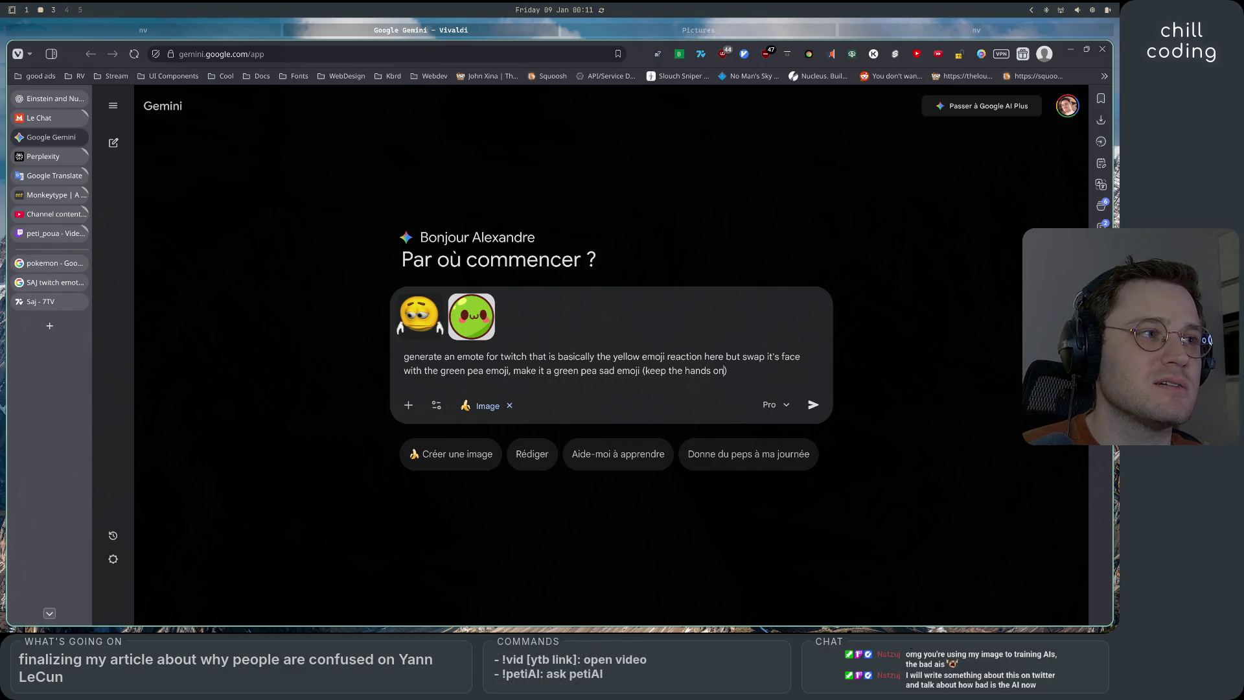
{"action": "type", "text": "e yellow ha"}
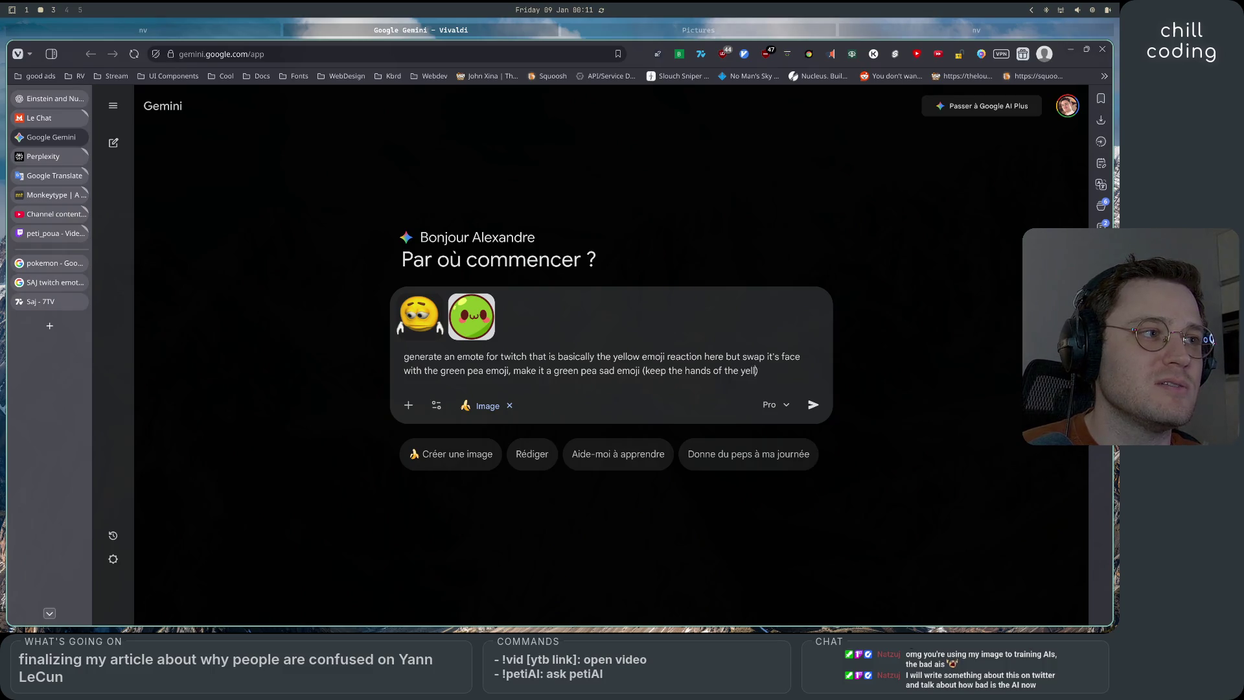
{"action": "key", "text": "BackSpace"}
{"action": "key", "text": "BackSpace"}
{"action": "type", "text": "one"}
{"action": "type", "text": "white glo"}
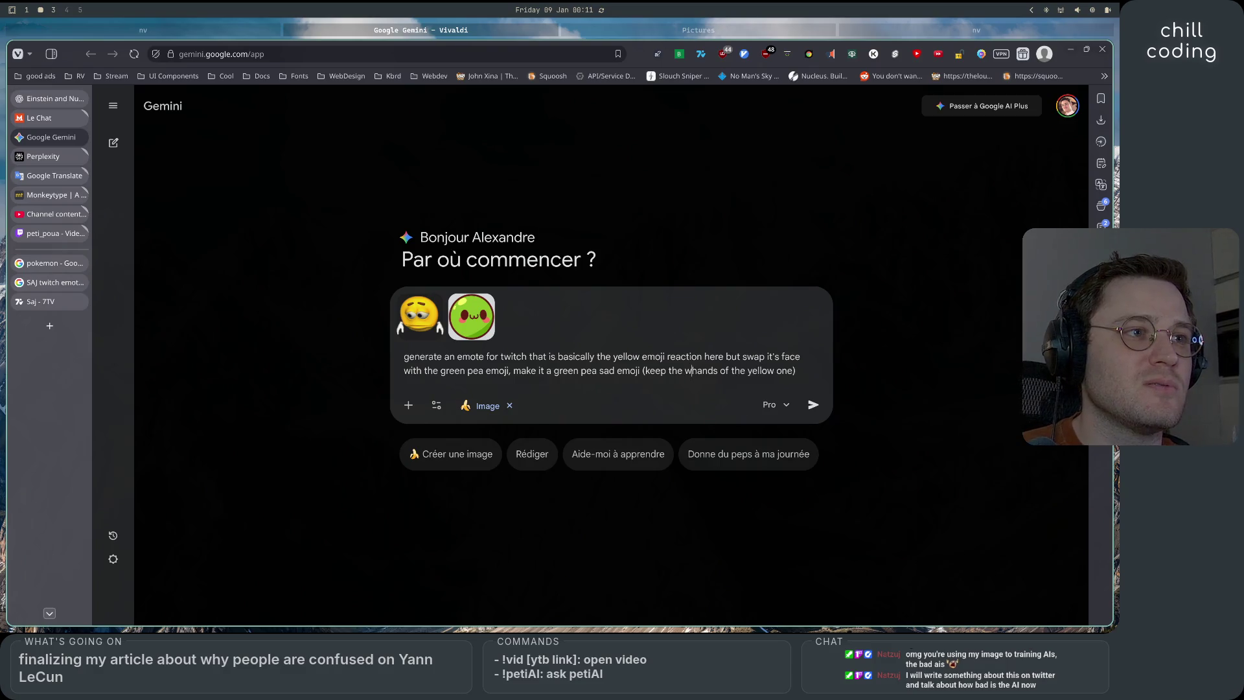
{"action": "type", "text": "ve h"}
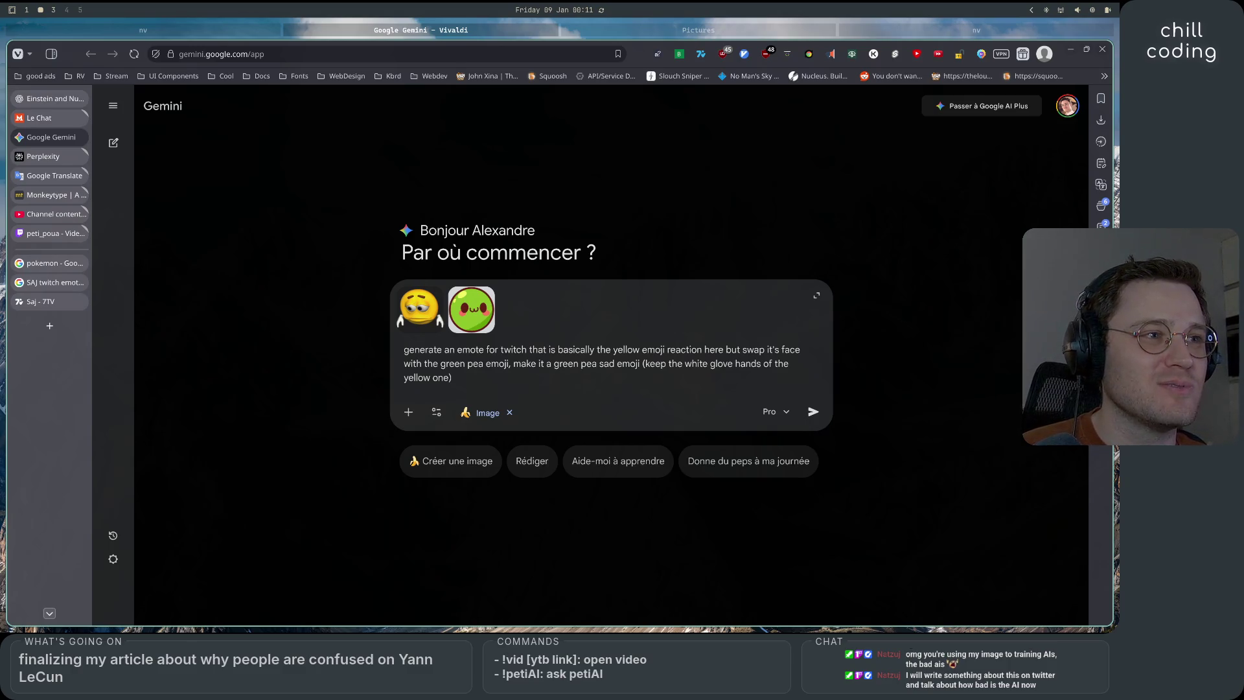
{"action": "key", "text": "Return"}
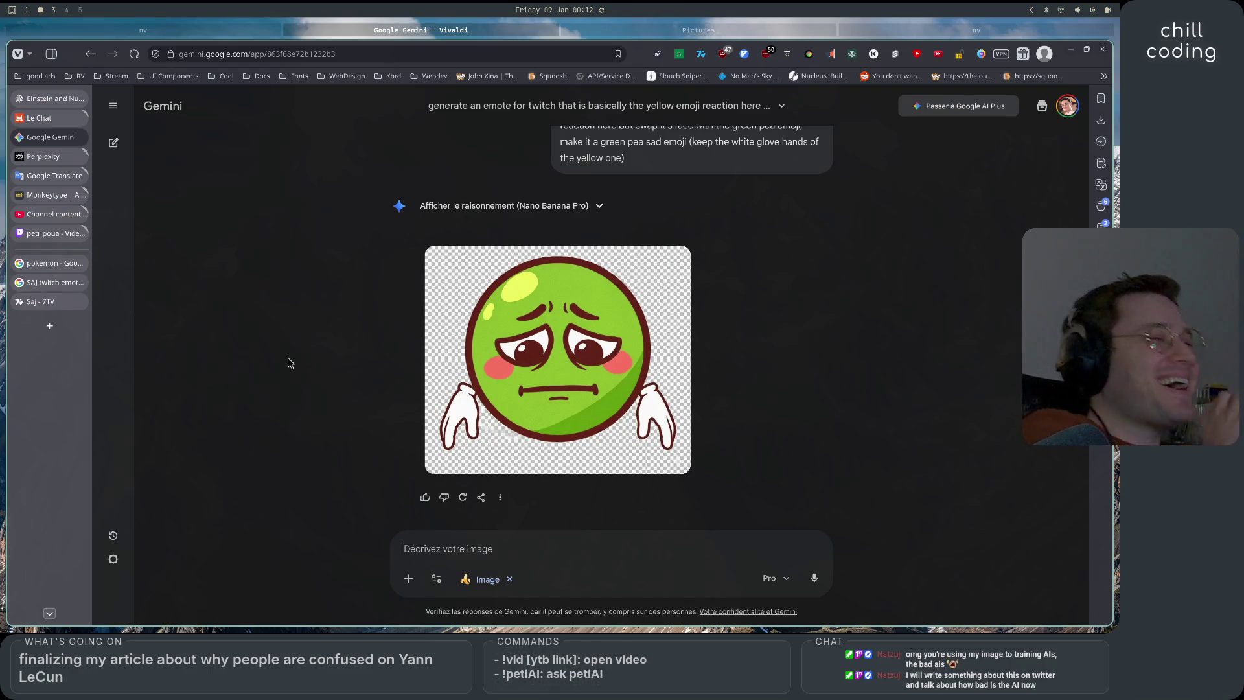
Review the generated green pea emote and start a follow-up reading 'ok, good, but swap the'
{"action": "scroll", "coordinate": [288, 363], "scroll_direction": "up", "scroll_amount": 2}
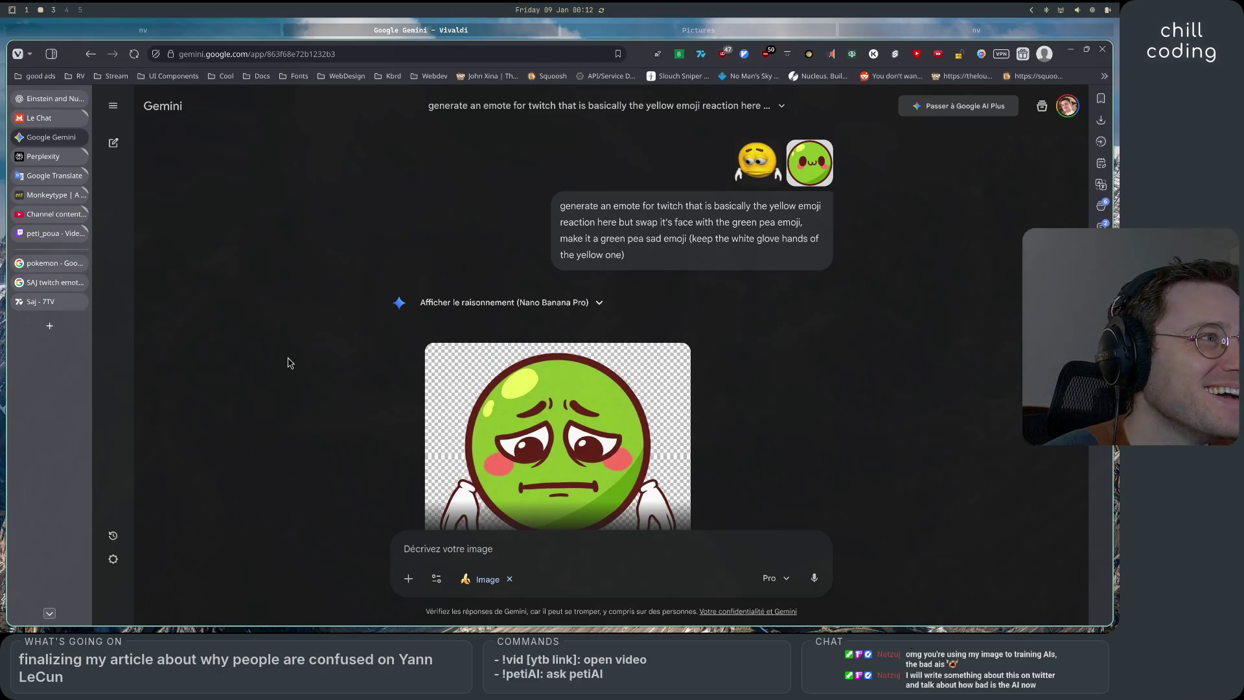
{"action": "scroll", "coordinate": [289, 363], "scroll_direction": "down", "scroll_amount": 2}
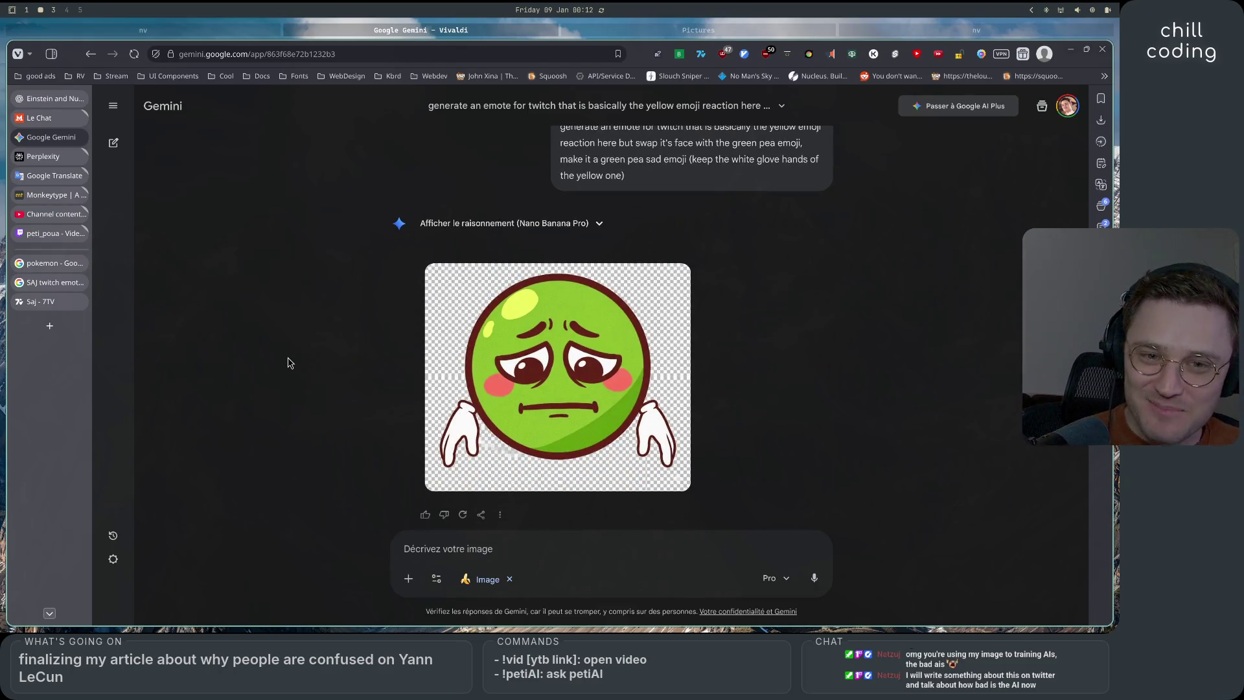
{"action": "scroll", "coordinate": [288, 363], "scroll_direction": "up", "scroll_amount": 1}
{"action": "scroll", "coordinate": [288, 363], "scroll_direction": "down", "scroll_amount": 1}
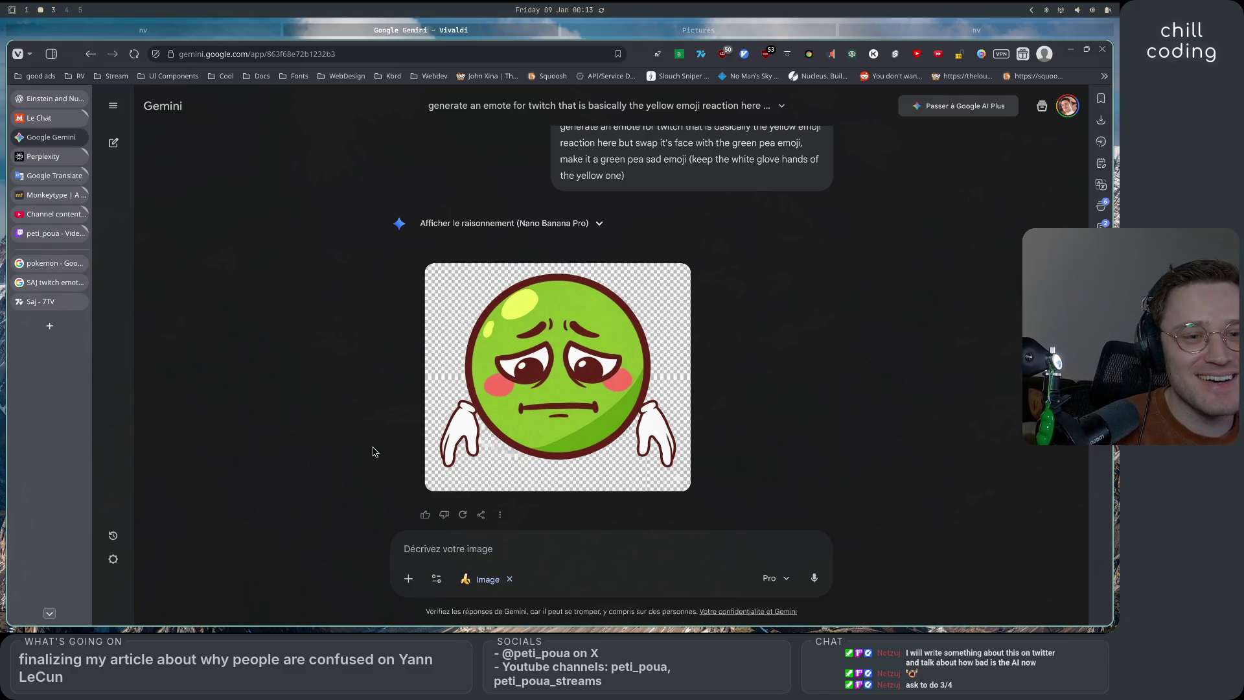
{"action": "left_click", "coordinate": [532, 550]}
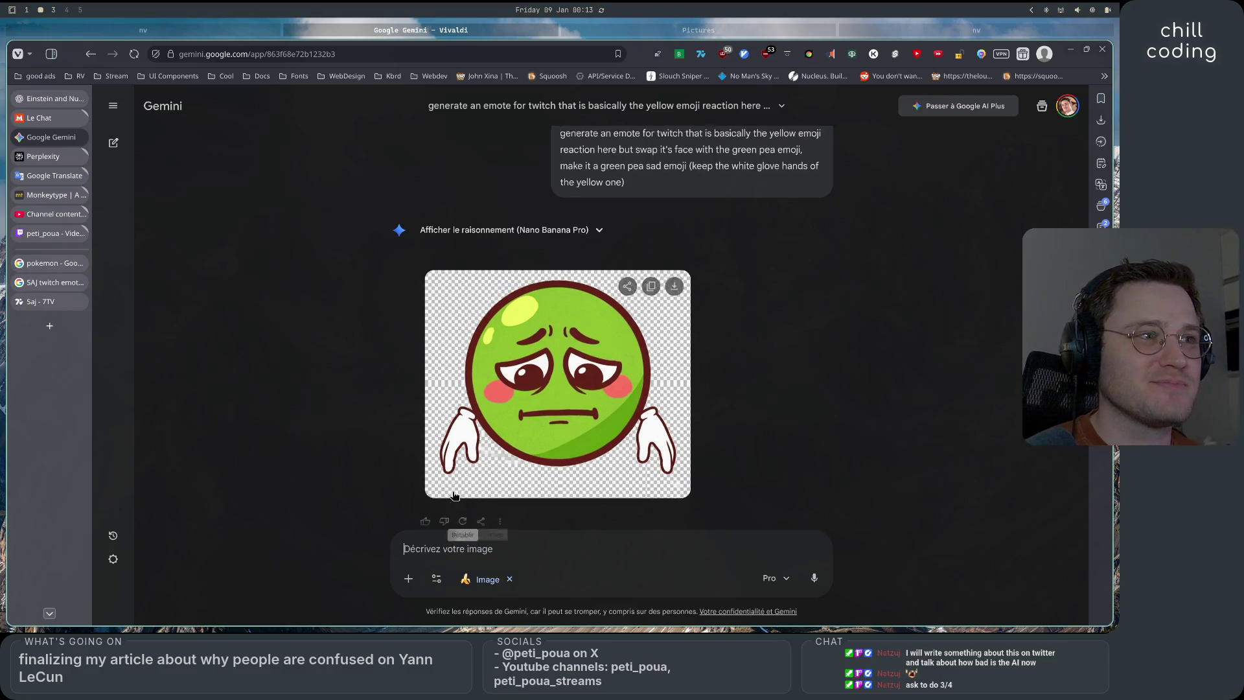
{"action": "scroll", "coordinate": [531, 550], "scroll_direction": "up", "scroll_amount": 3}
{"action": "scroll", "coordinate": [522, 575], "scroll_direction": "down", "scroll_amount": 3}
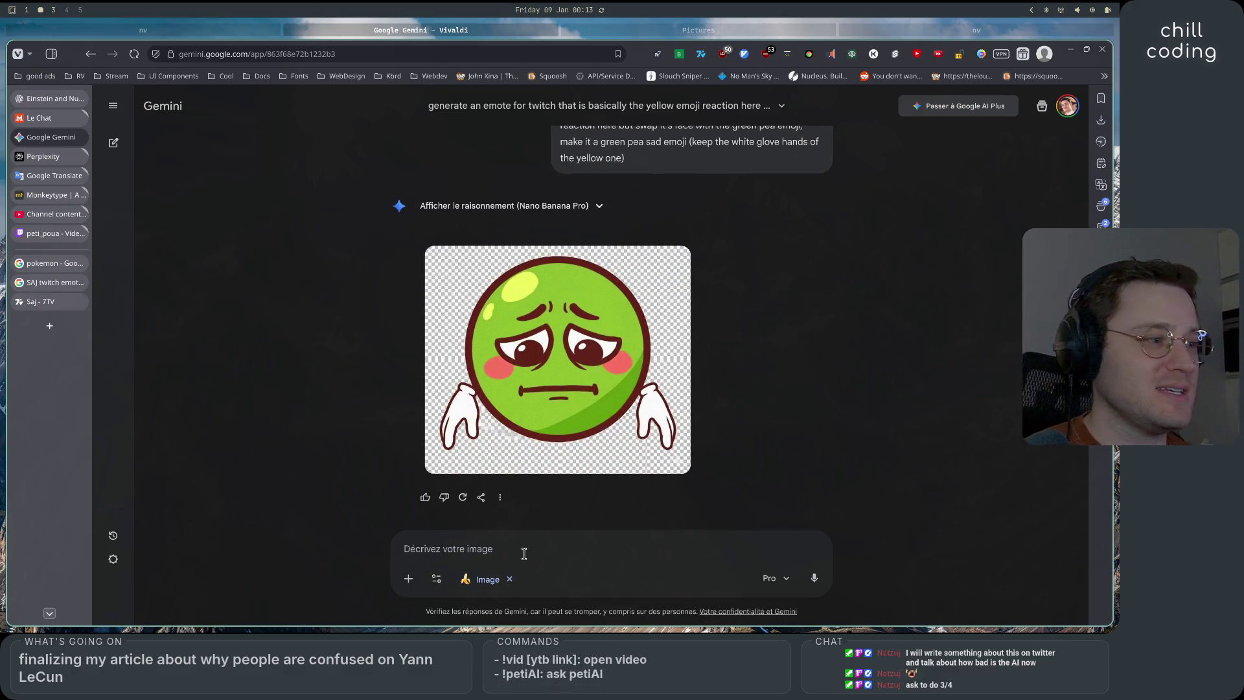
{"action": "type", "text": "ok, goo"}
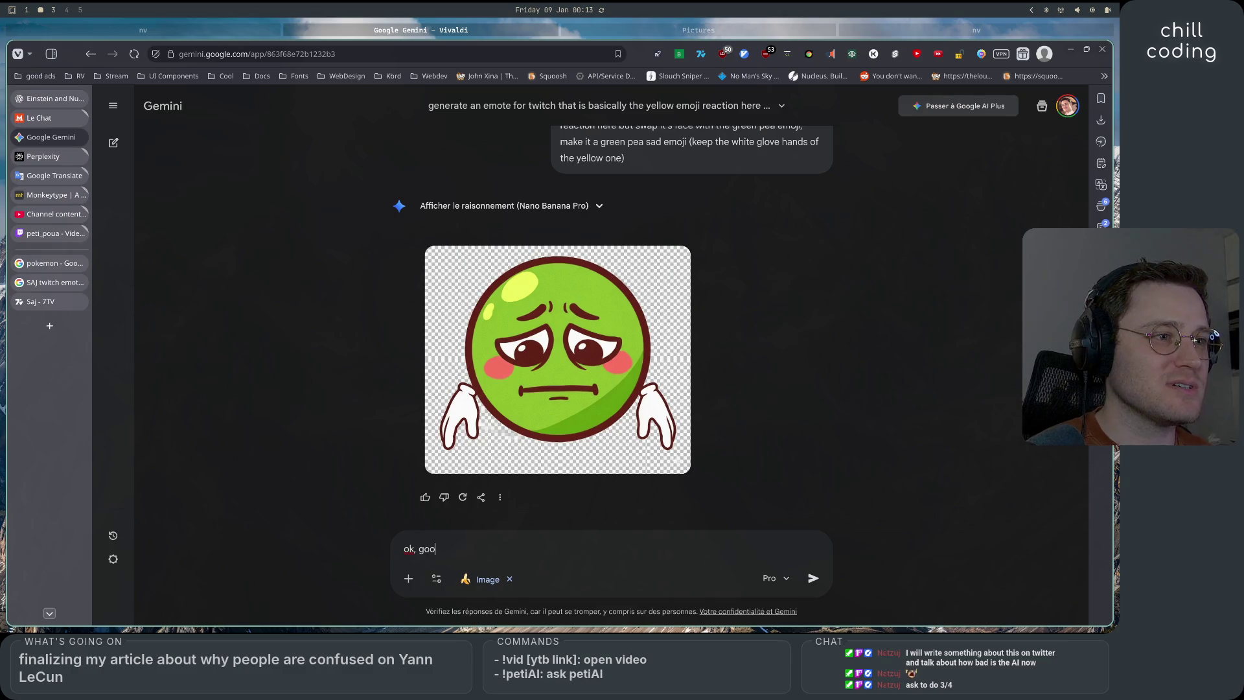
{"action": "type", "text": "d, but "}
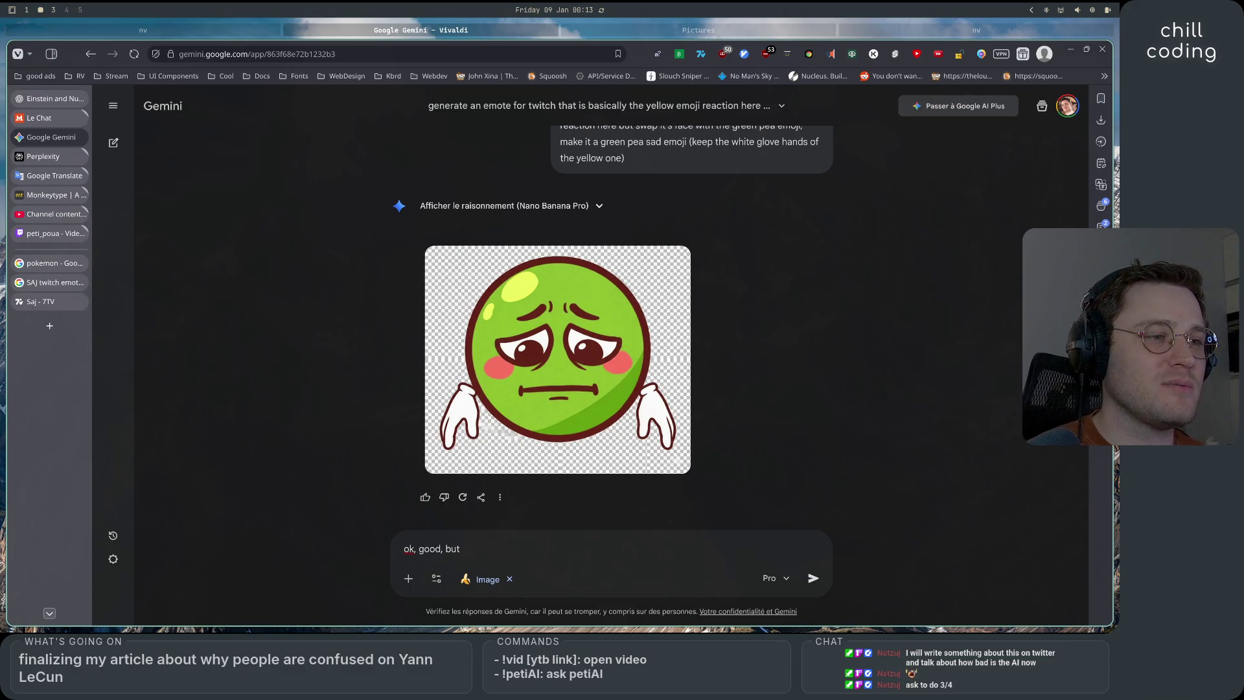
{"action": "type", "text": "swap the"}
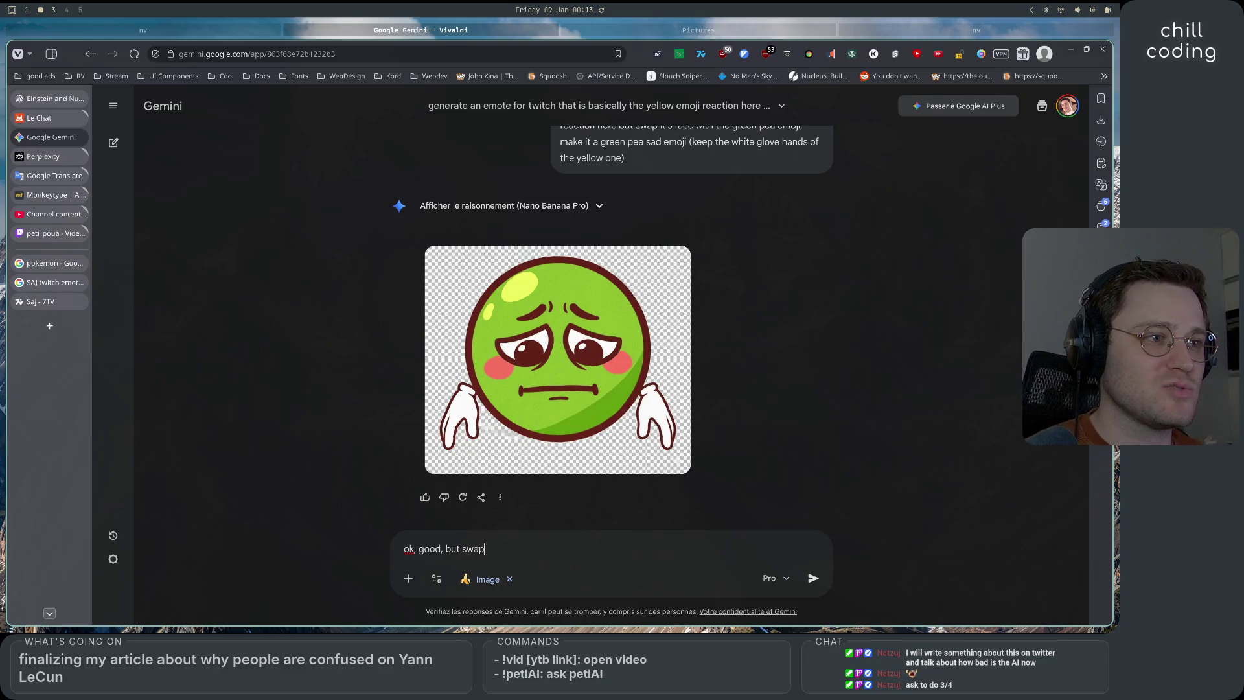
Change the follow-up to 'turn it around 3/4 to the left' and send it
{"action": "key", "text": "BackSpace"}
{"action": "key", "text": "BackSpace"}
{"action": "key", "text": "BackSpace"}
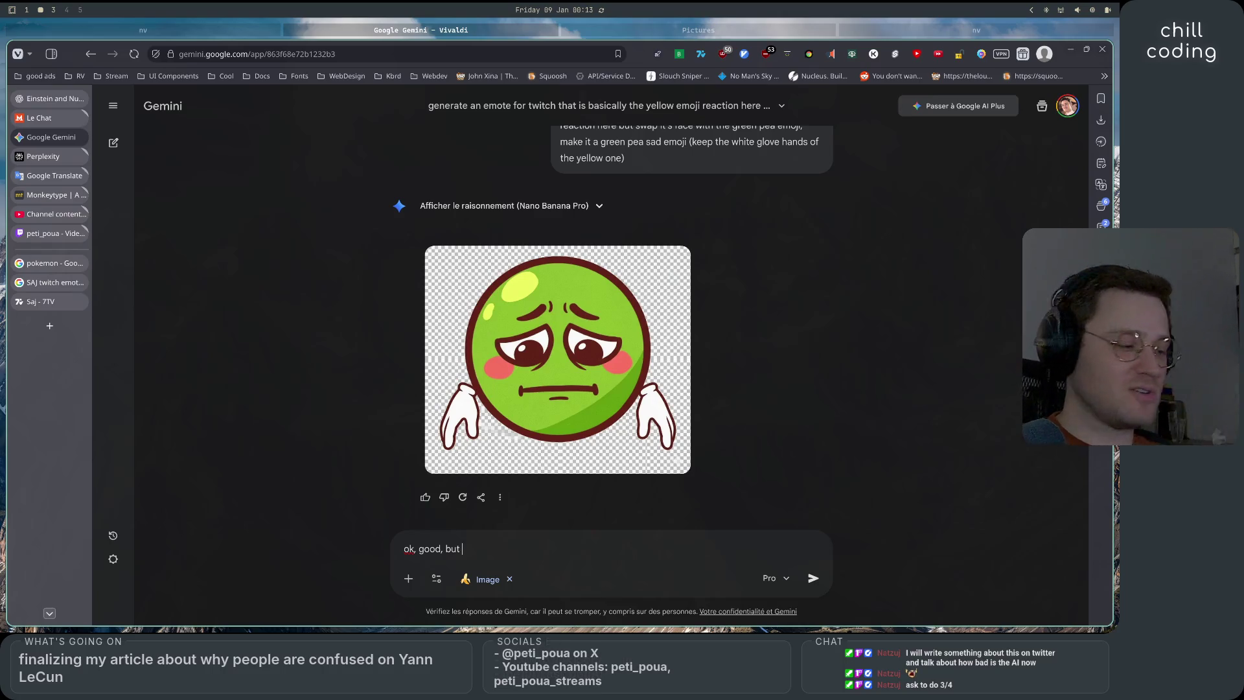
{"action": "type", "text": "turn it around 3/4"}
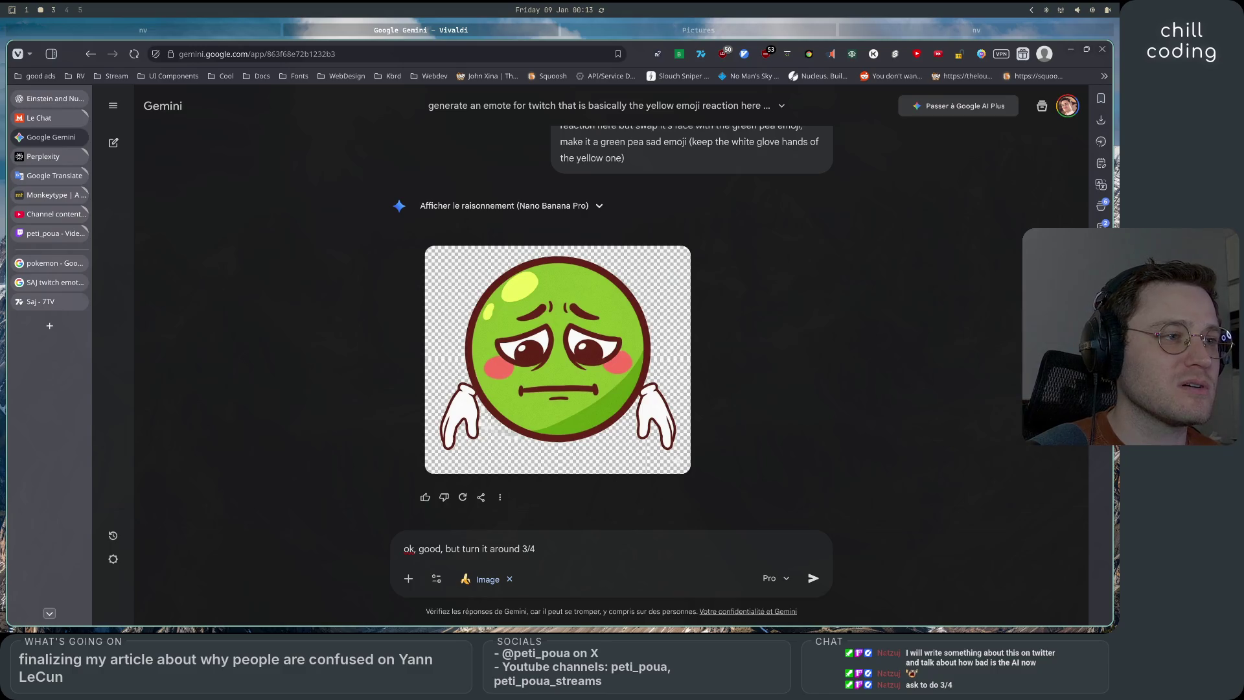
{"action": "type", "text": " to the left"}
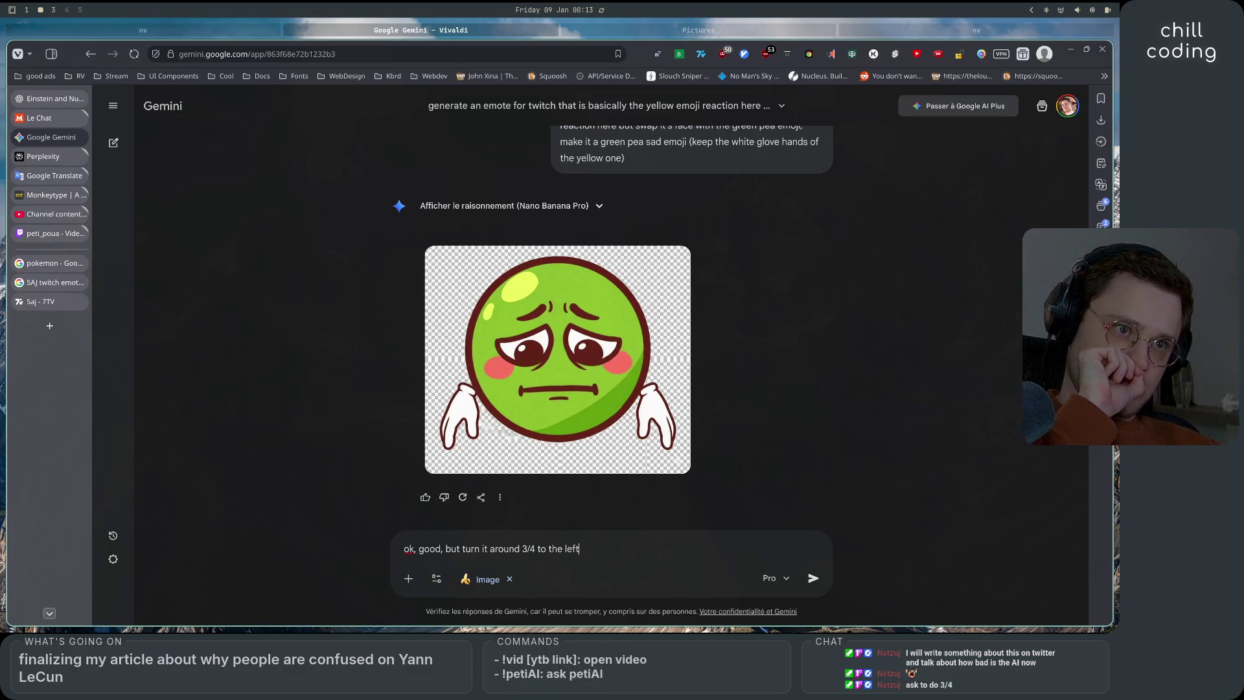
{"action": "scroll", "coordinate": [553, 526], "scroll_direction": "up", "scroll_amount": 2}
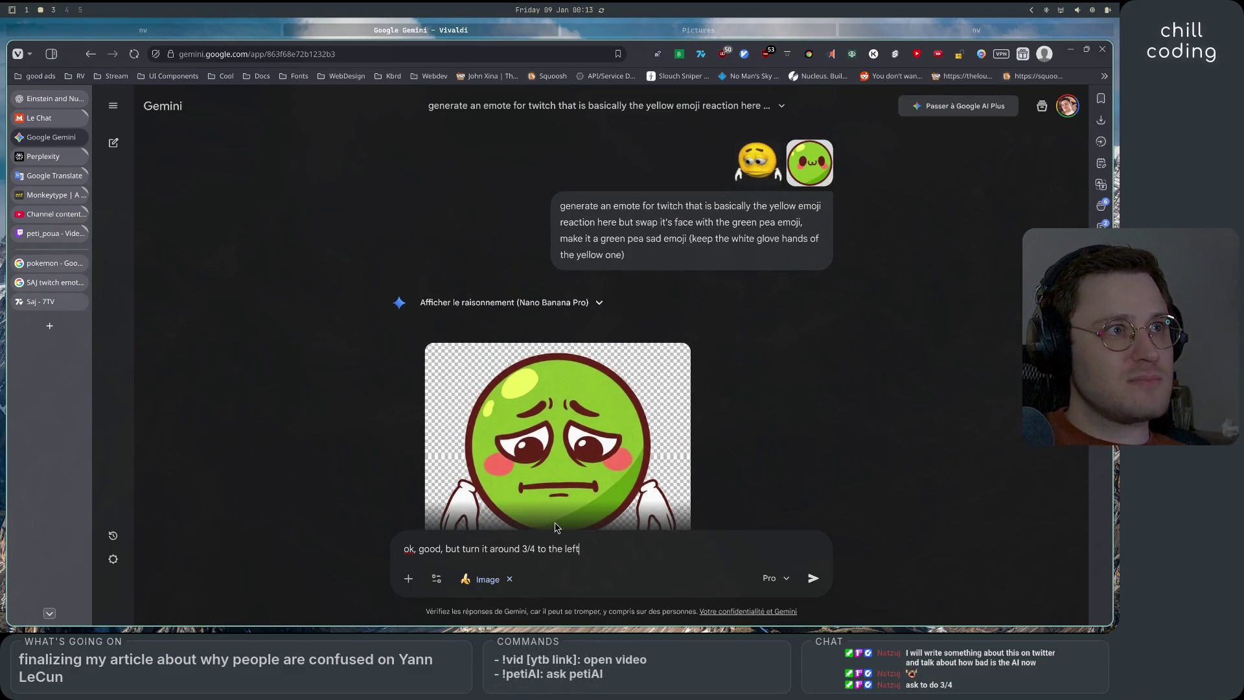
{"action": "scroll", "coordinate": [553, 523], "scroll_direction": "down", "scroll_amount": 2}
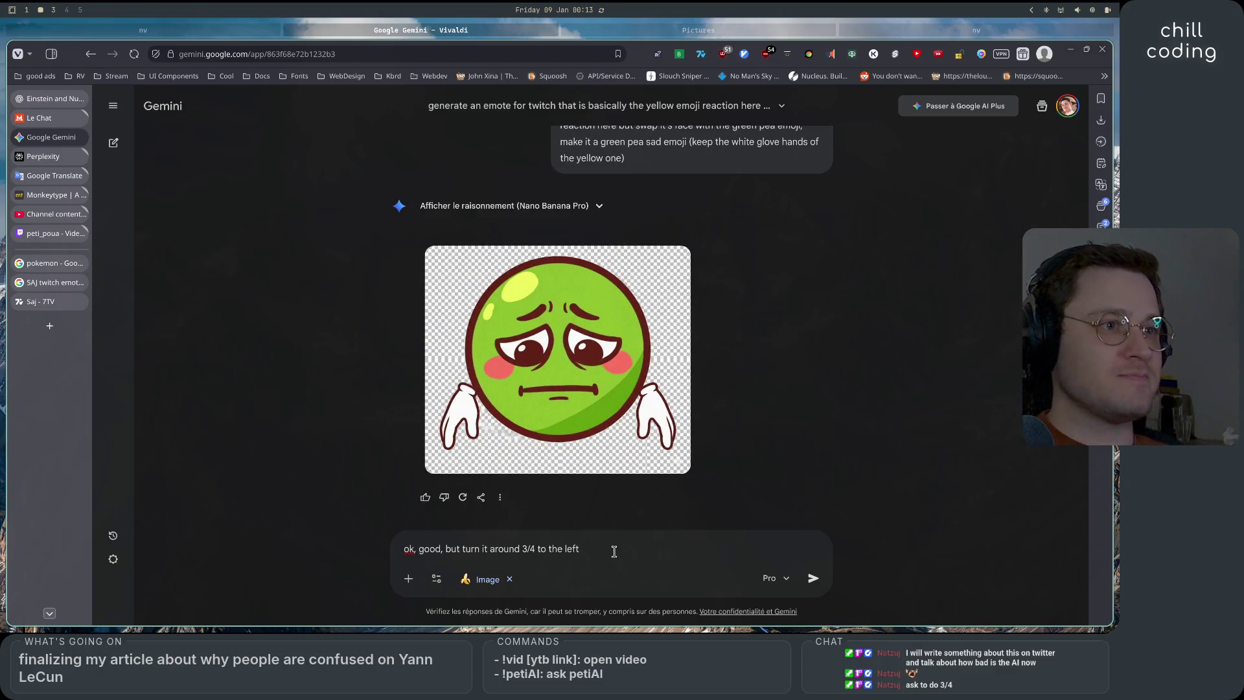
{"action": "key", "text": "Return"}
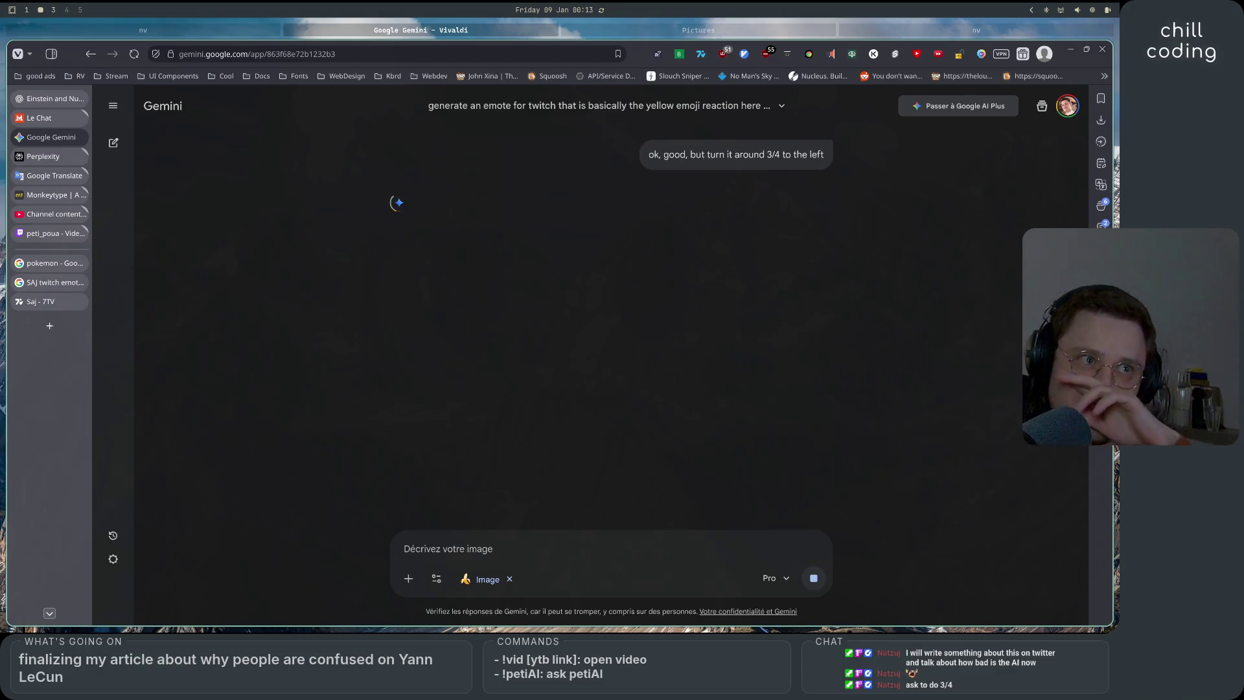
Check the turned emote and type 'fix the contour of the green pea, needs to be around its body correctly'
{"action": "scroll", "coordinate": [583, 471], "scroll_direction": "up", "scroll_amount": 5}
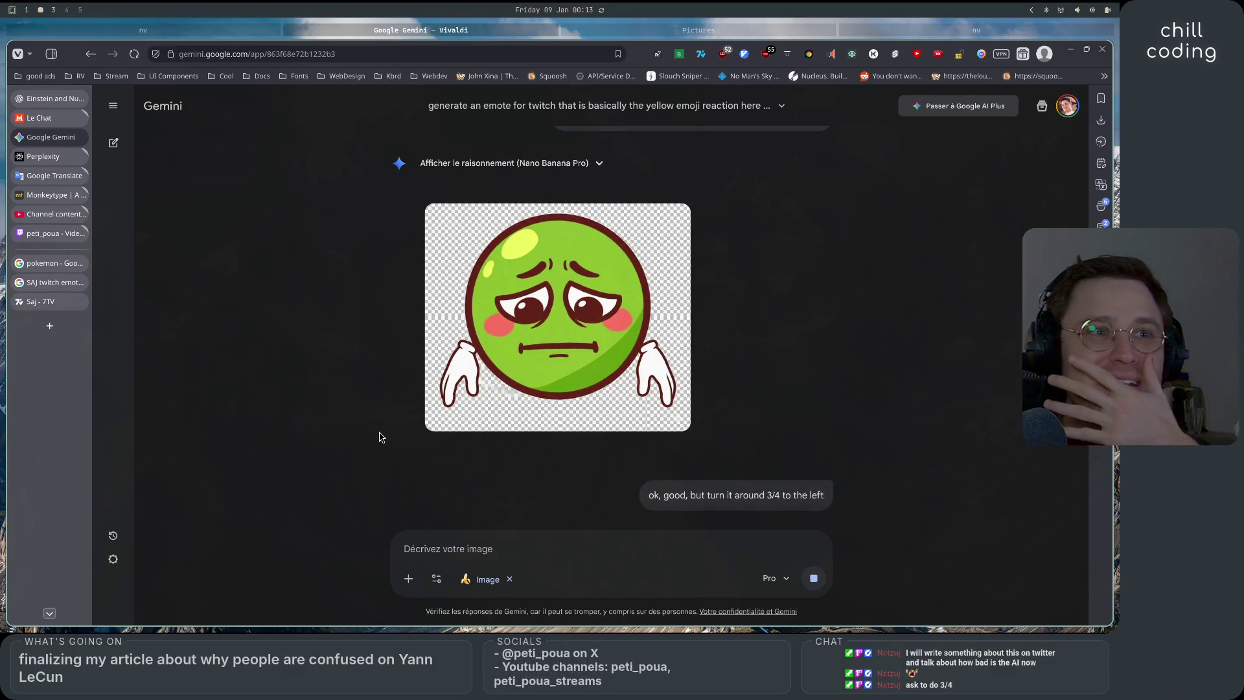
{"action": "scroll", "coordinate": [388, 421], "scroll_direction": "up", "scroll_amount": 2}
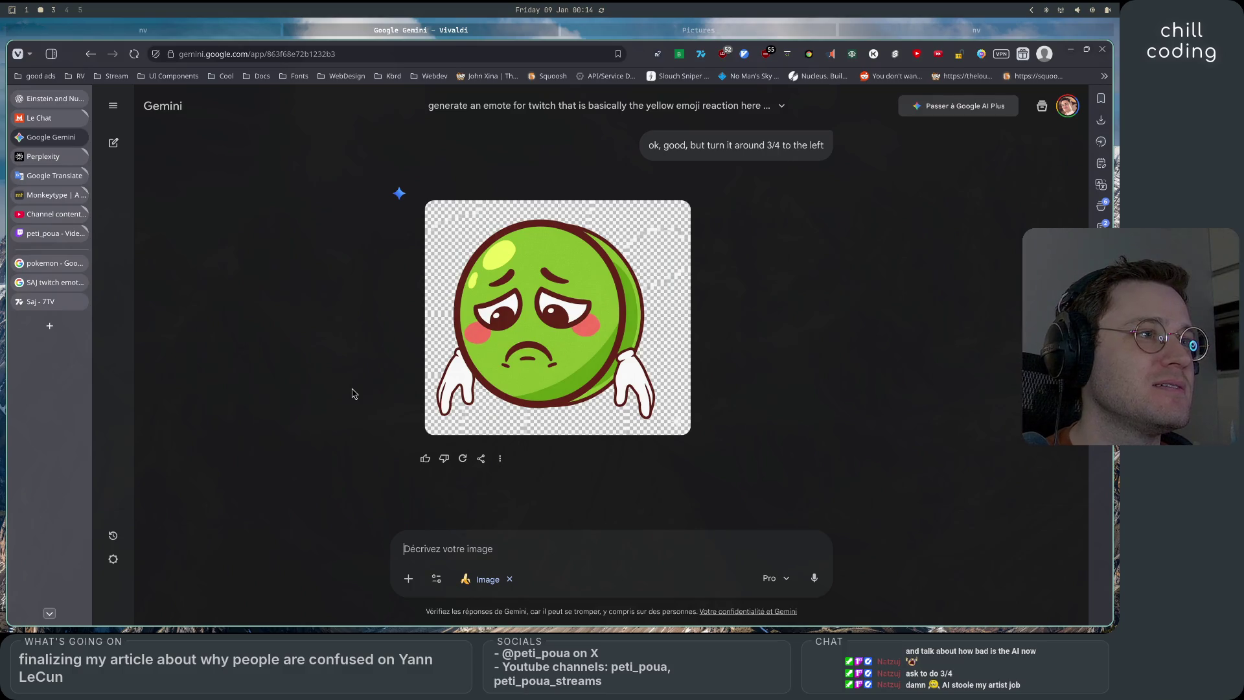
{"action": "type", "text": "f"}
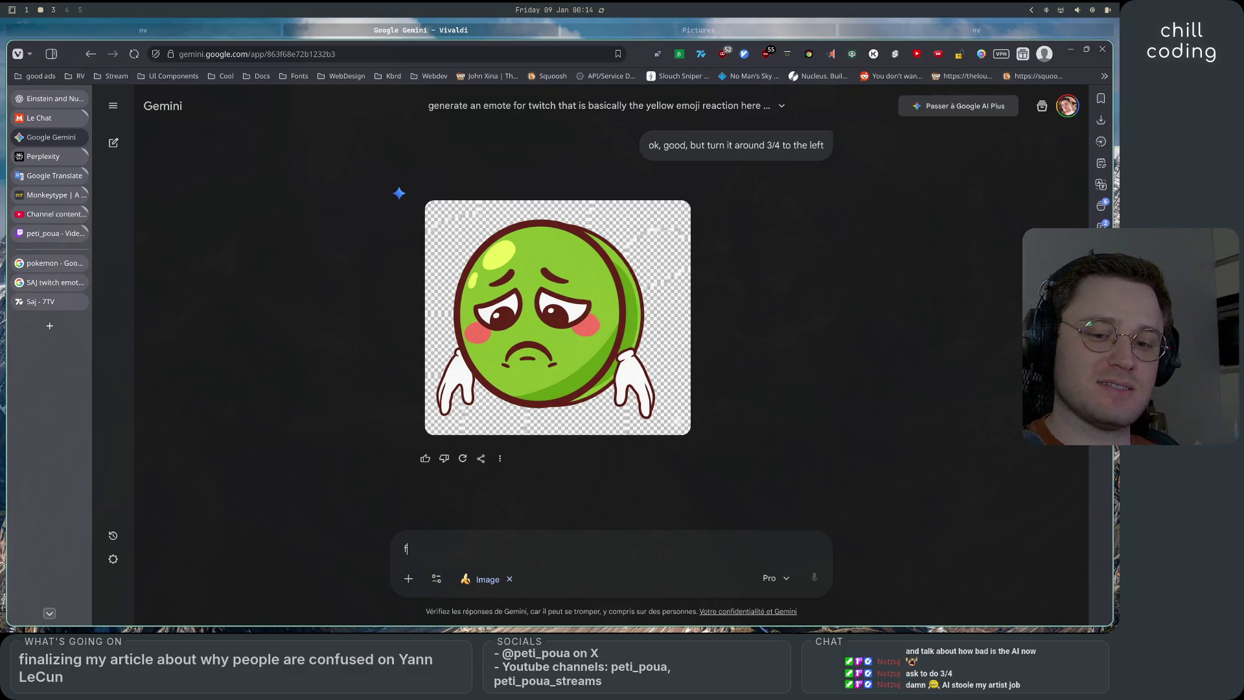
{"action": "type", "text": "ix the contour "}
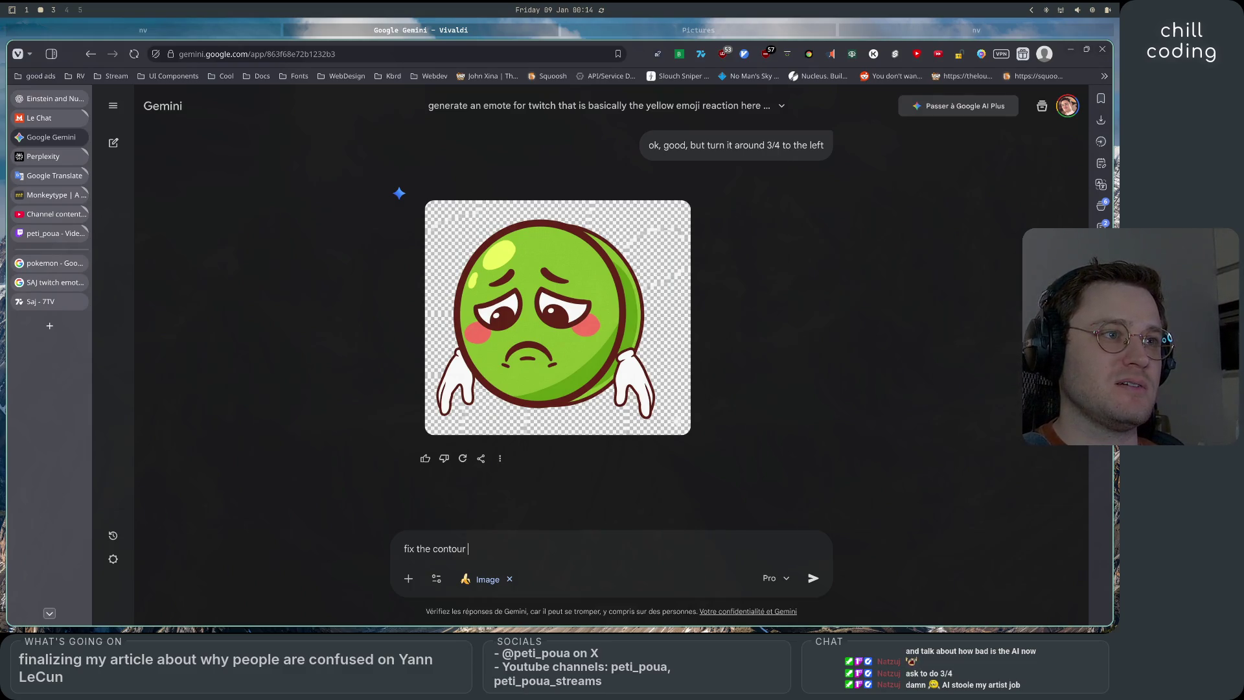
{"action": "type", "text": "of the "}
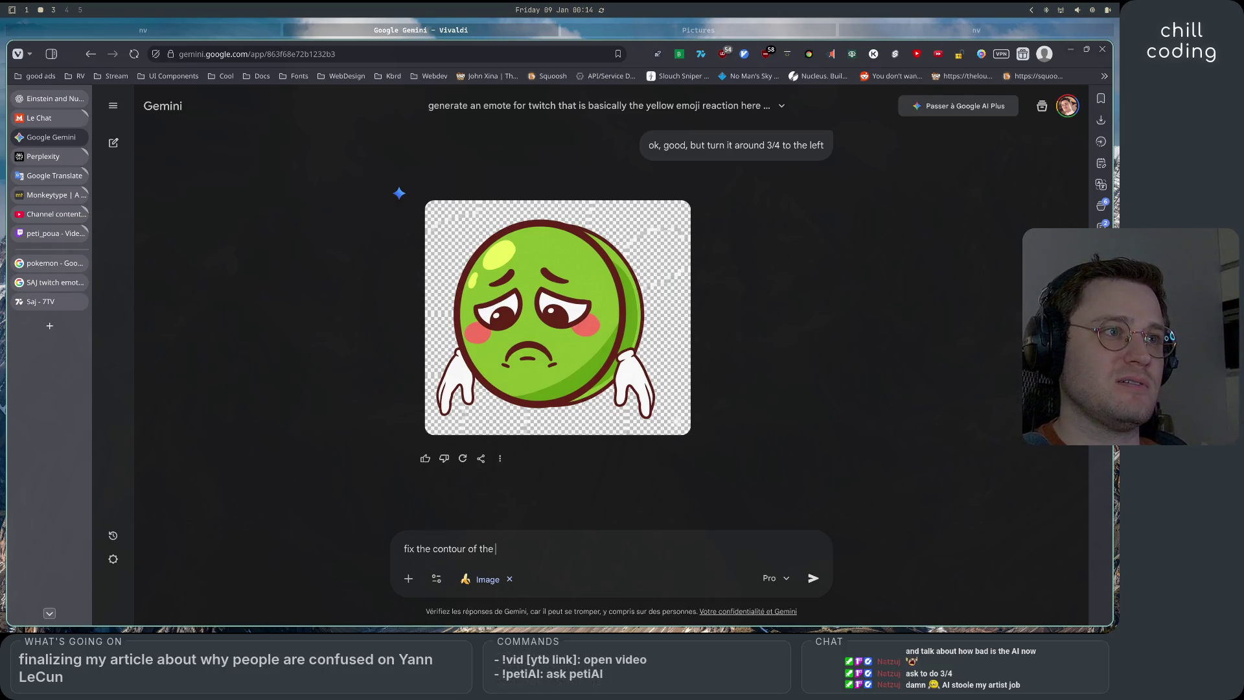
{"action": "type", "text": "green pea, "}
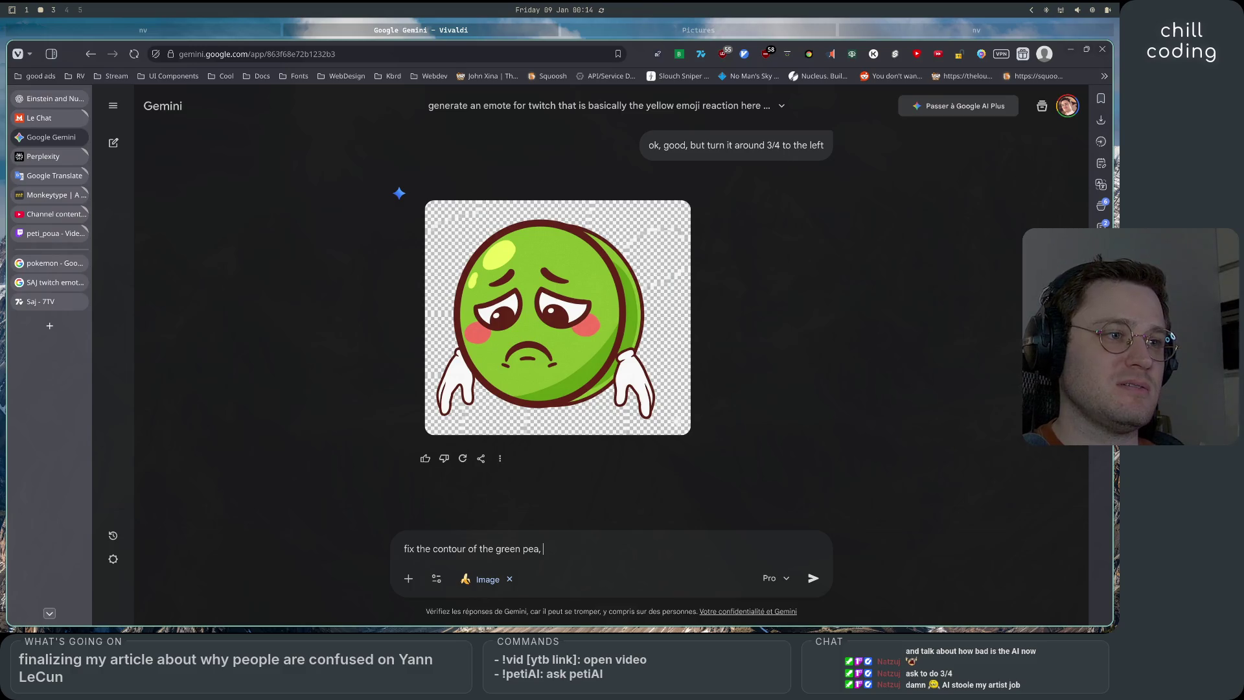
{"action": "type", "text": ","}
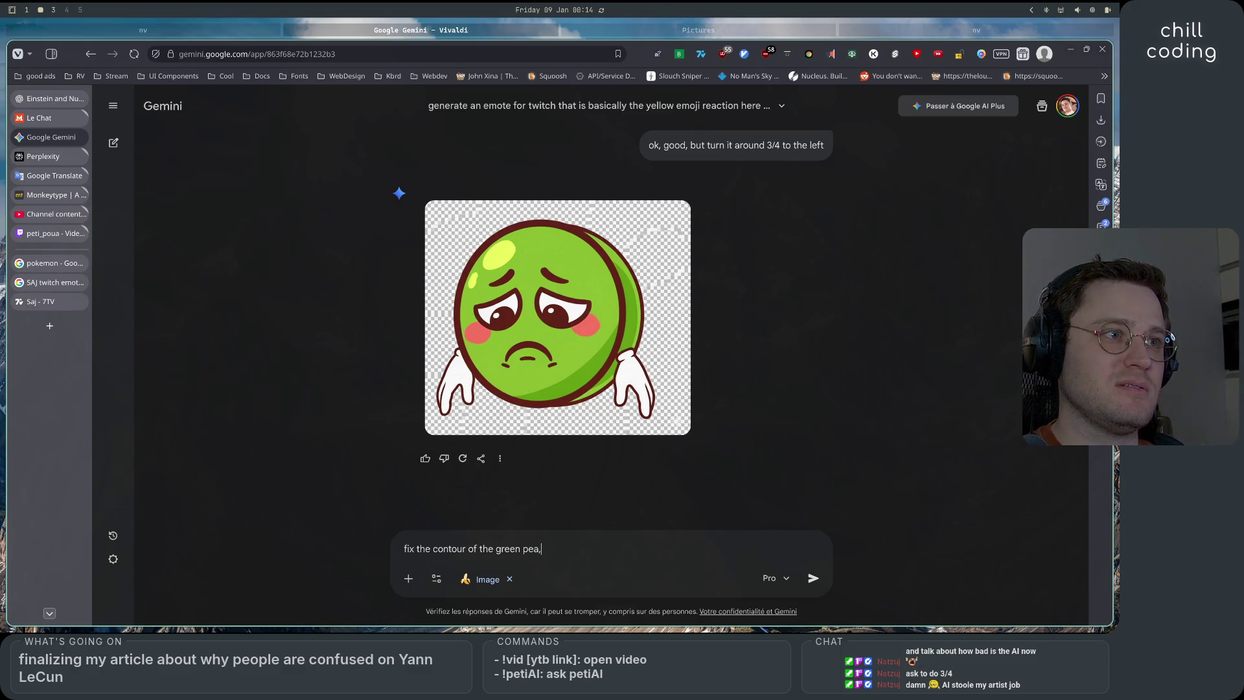
{"action": "type", "text": " need "}
{"action": "type", "text": "s "}
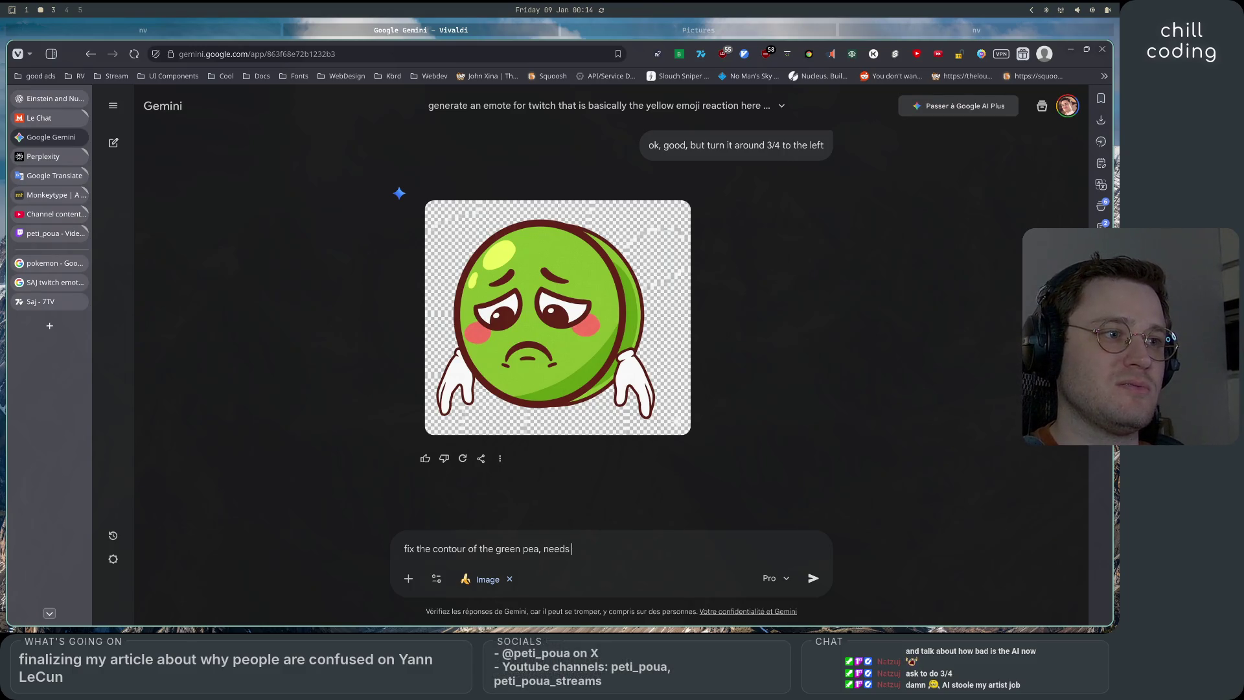
{"action": "type", "text": "to be around it"}
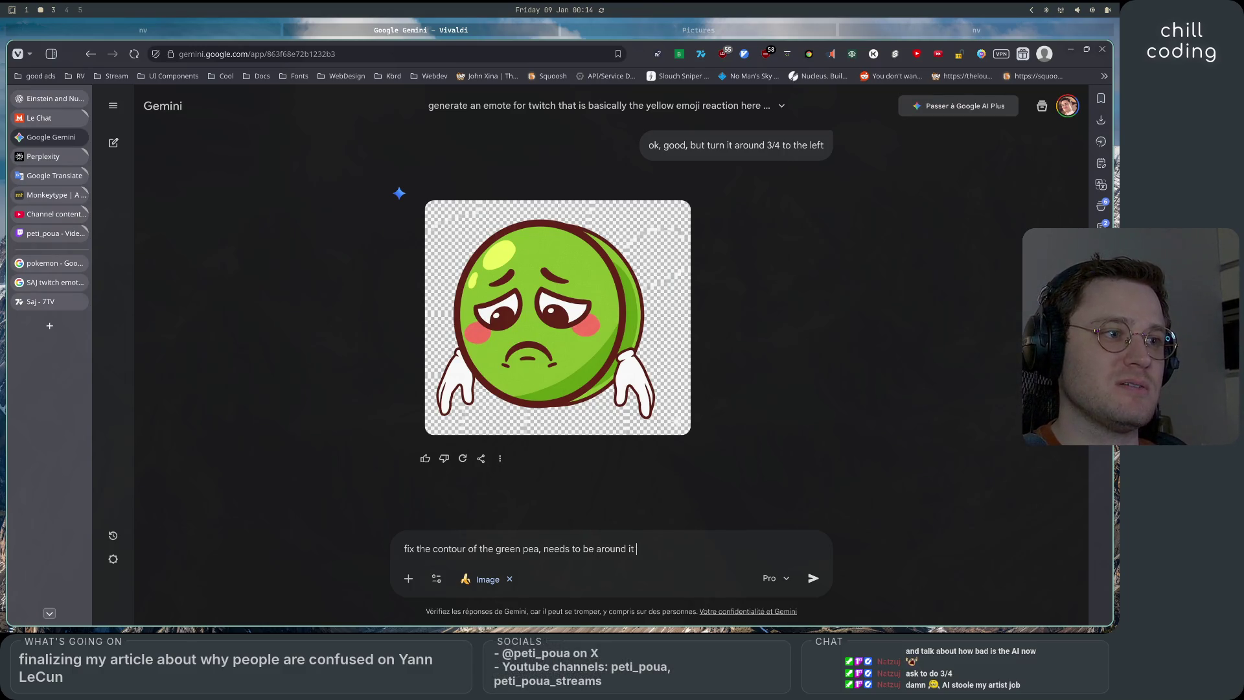
{"action": "type", "text": "s body correctly"}
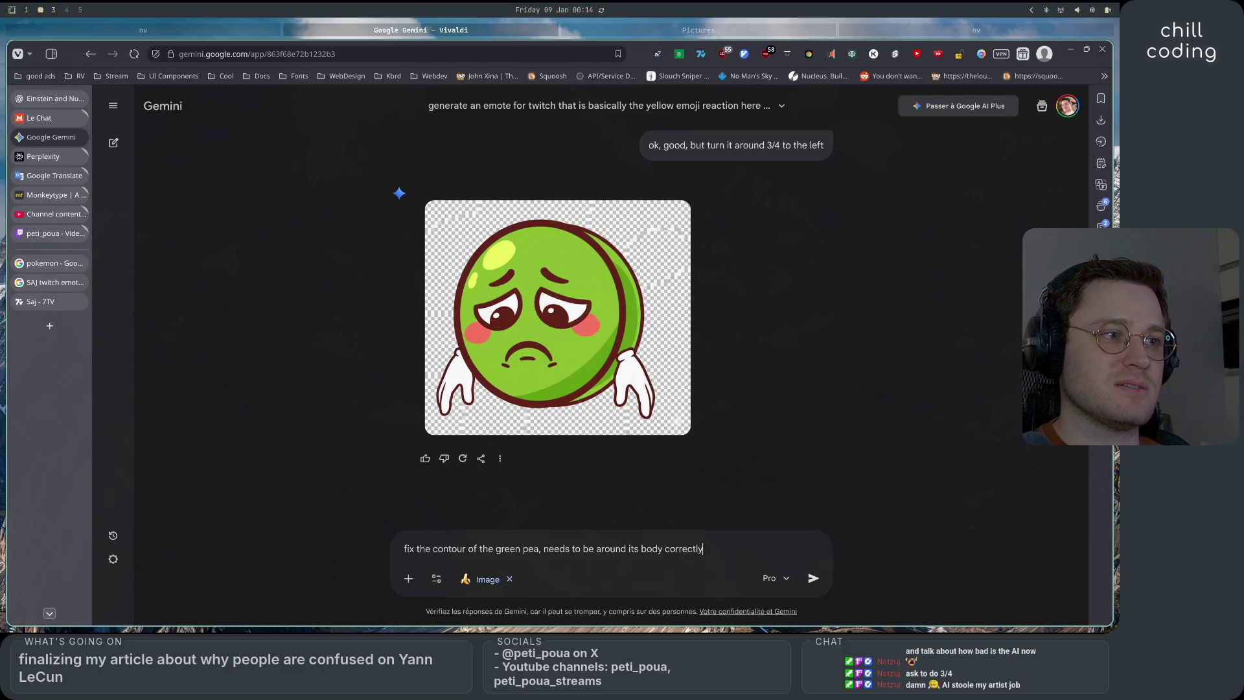
Send the contour-fix request and look over the regenerated sad pea emote
{"action": "key", "text": "Return"}
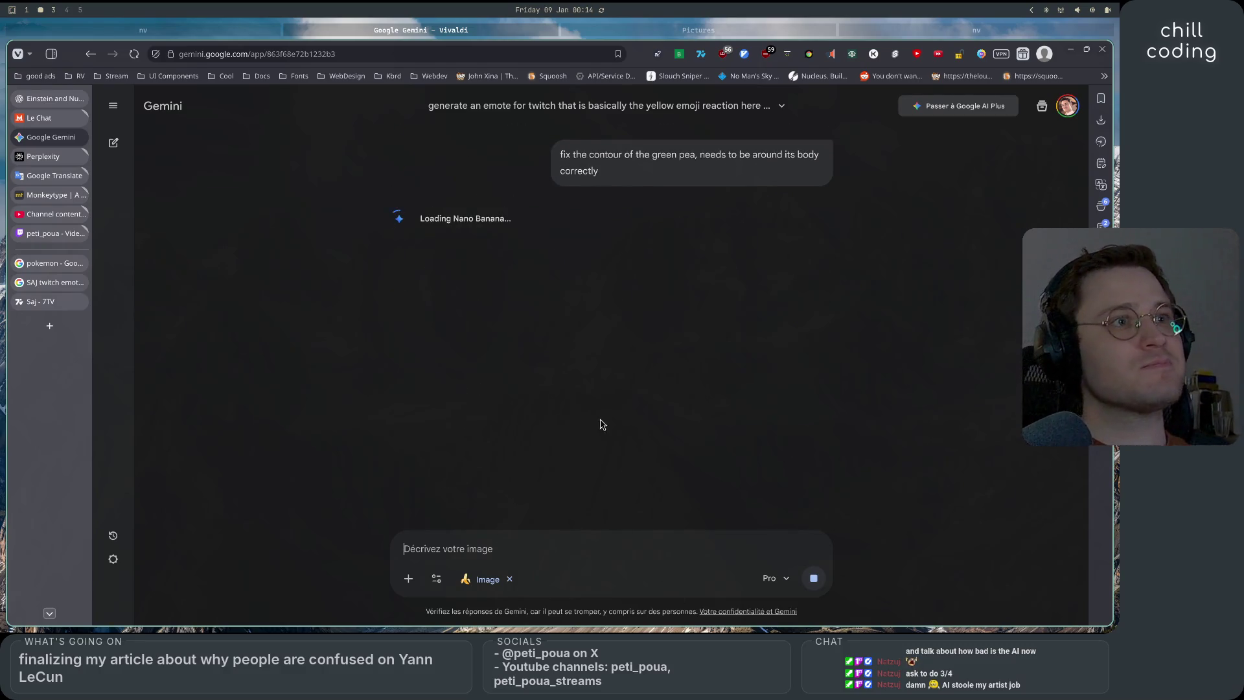
{"action": "scroll", "coordinate": [350, 408], "scroll_direction": "up", "scroll_amount": 10}
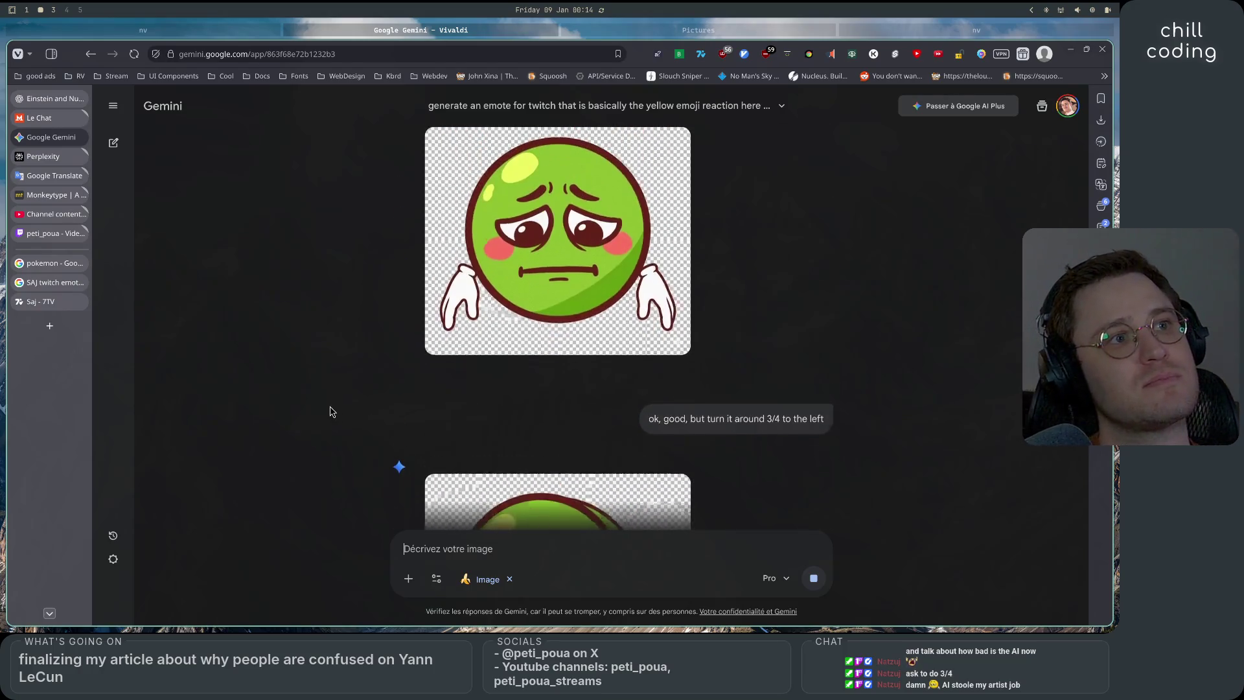
{"action": "scroll", "coordinate": [331, 411], "scroll_direction": "down", "scroll_amount": 7}
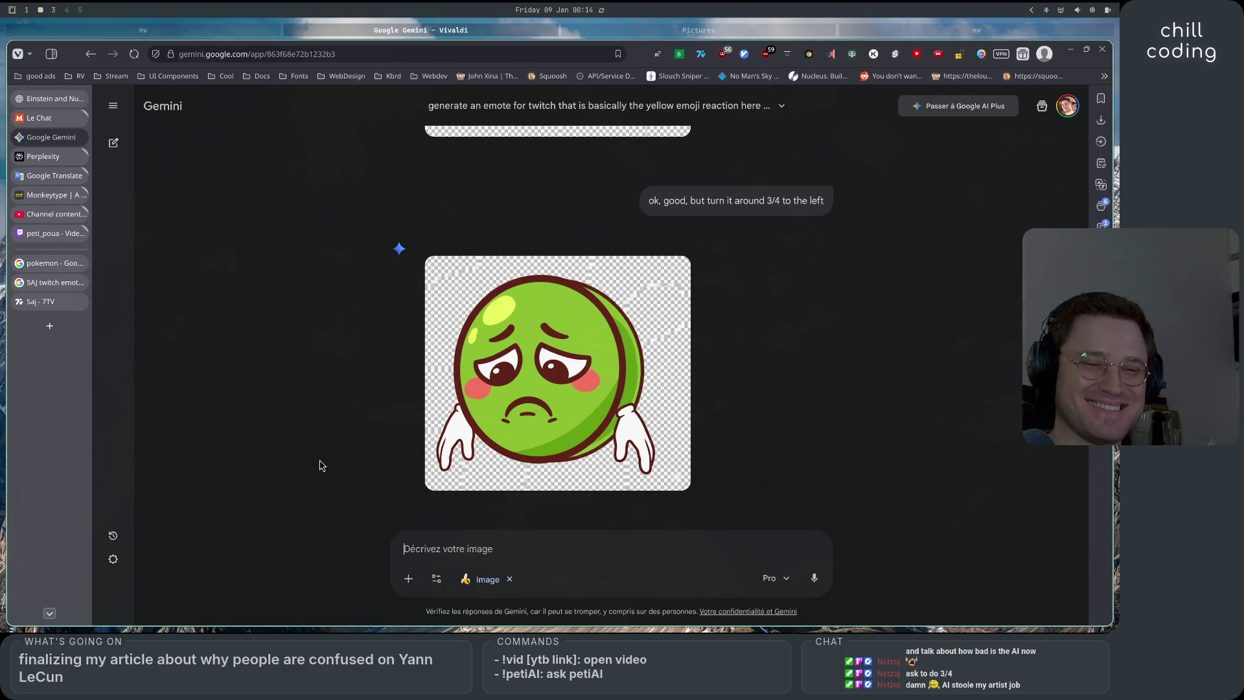
{"action": "scroll", "coordinate": [335, 436], "scroll_direction": "down", "scroll_amount": 7}
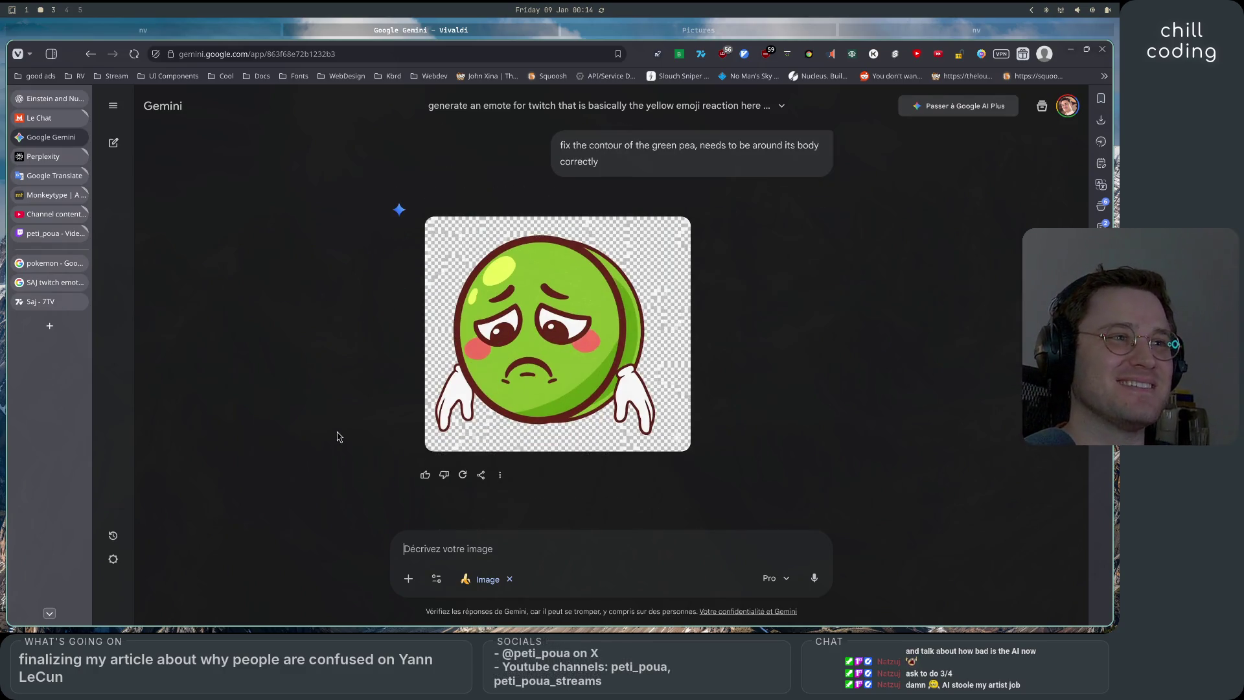
{"action": "scroll", "coordinate": [770, 335], "scroll_direction": "up", "scroll_amount": 2}
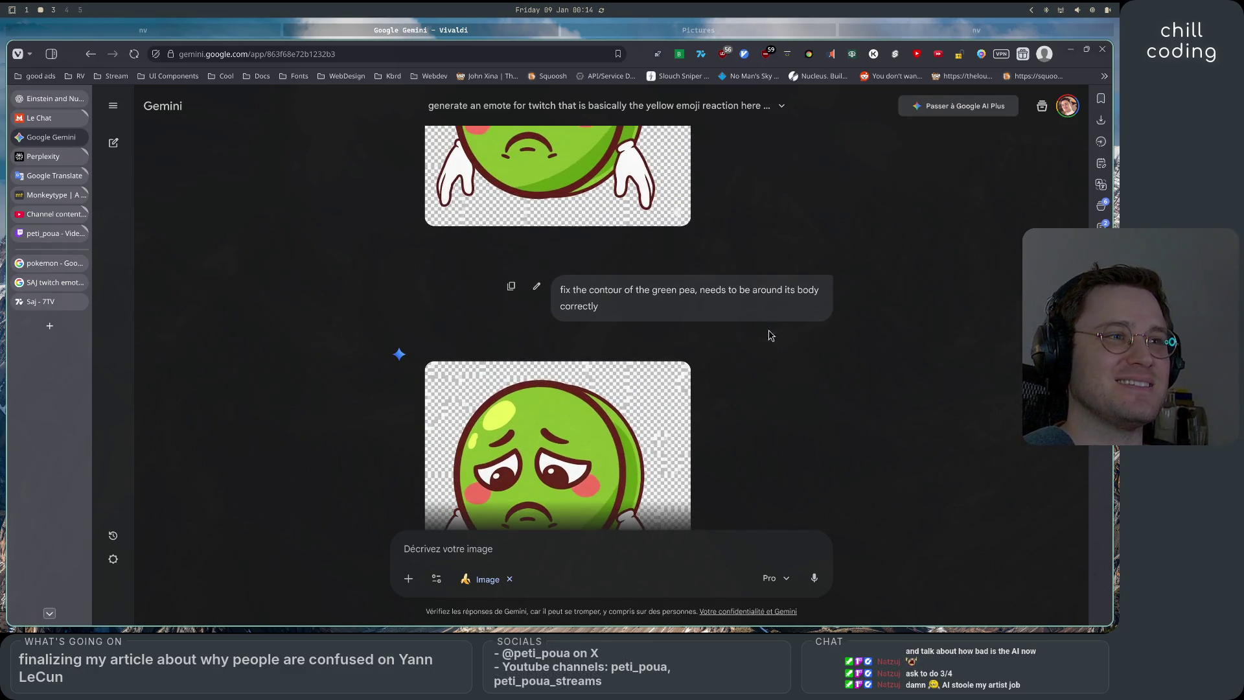
Reword the contour request so the outline goes around the figure's back, and resubmit it
{"action": "left_click", "coordinate": [536, 286]}
{"action": "mouse_move", "coordinate": [777, 296]}
{"action": "left_mouse_down"}
{"action": "mouse_move", "coordinate": [533, 291]}
{"action": "mouse_move", "coordinate": [578, 292]}
{"action": "left_mouse_up"}
{"action": "type", "text": "pu"}
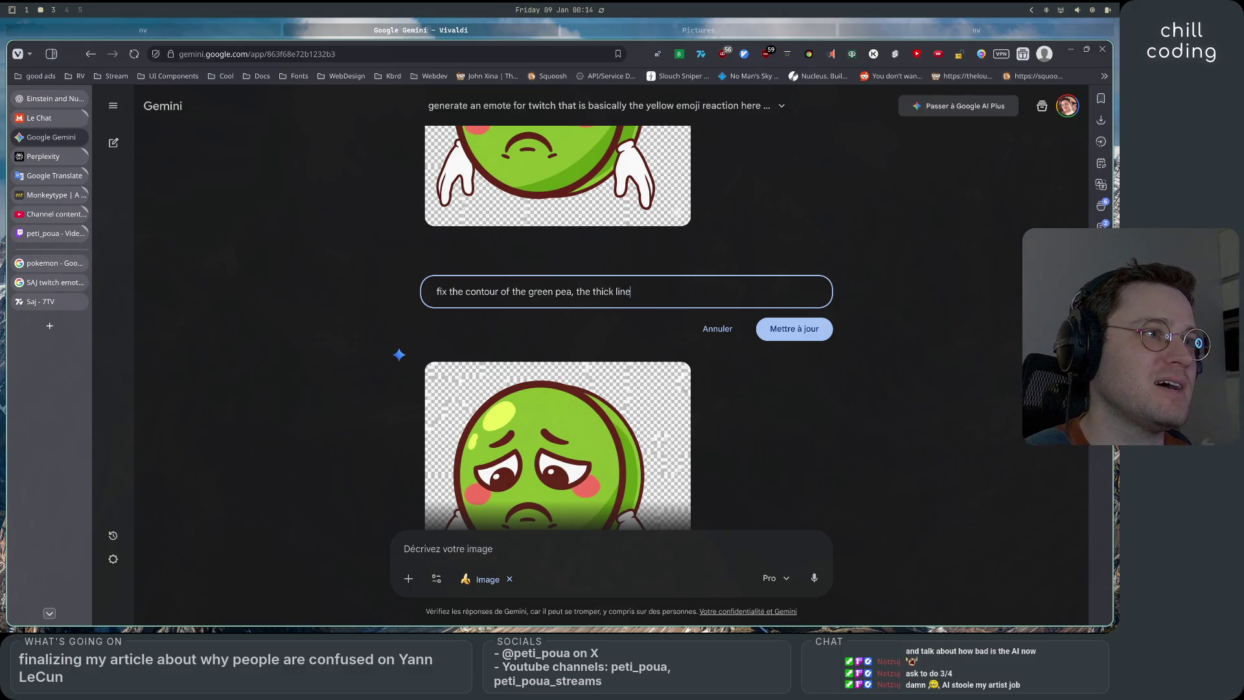
{"action": "type", "text": "need to go around all the green body,"}
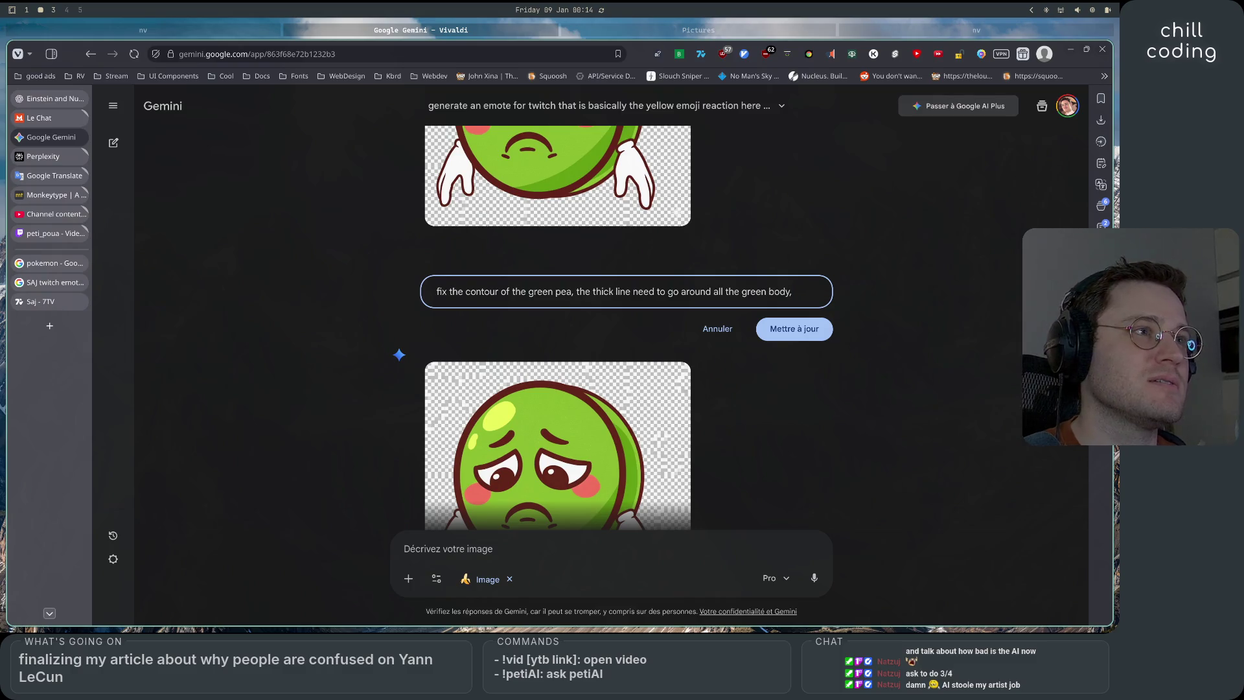
{"action": "type", "text": " the back is"}
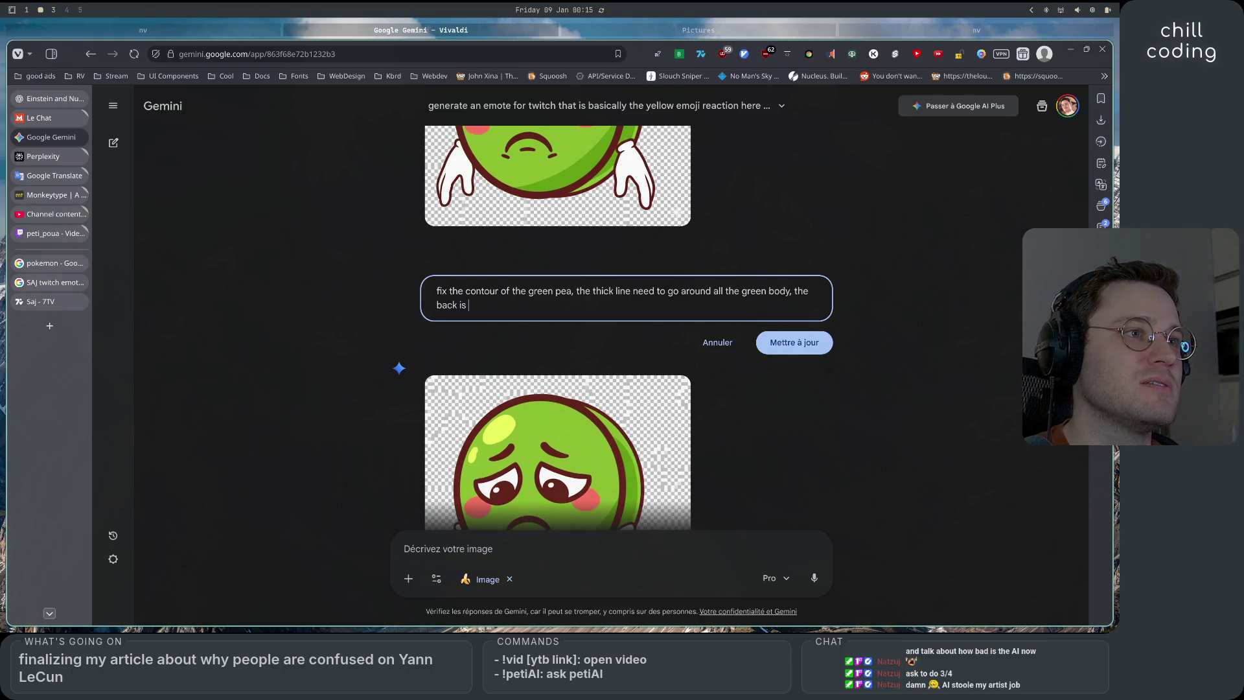
{"action": "type", "text": " it fight now, fix it"}
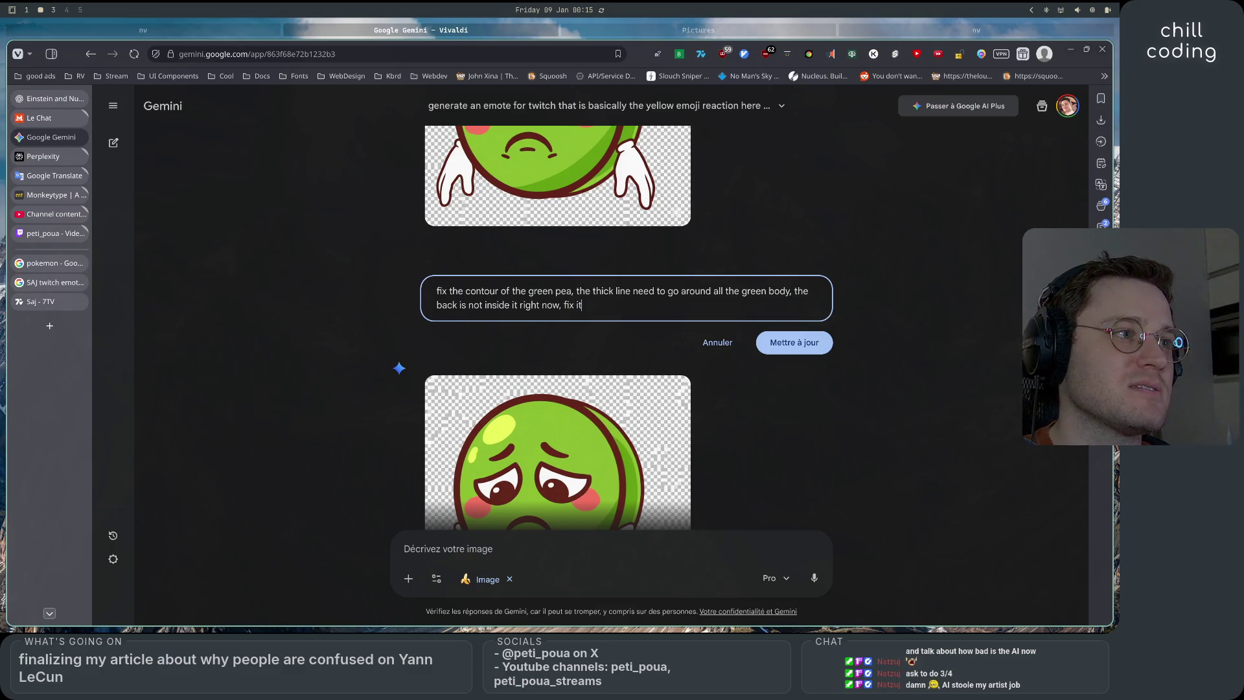
{"action": "left_click", "coordinate": [806, 345]}
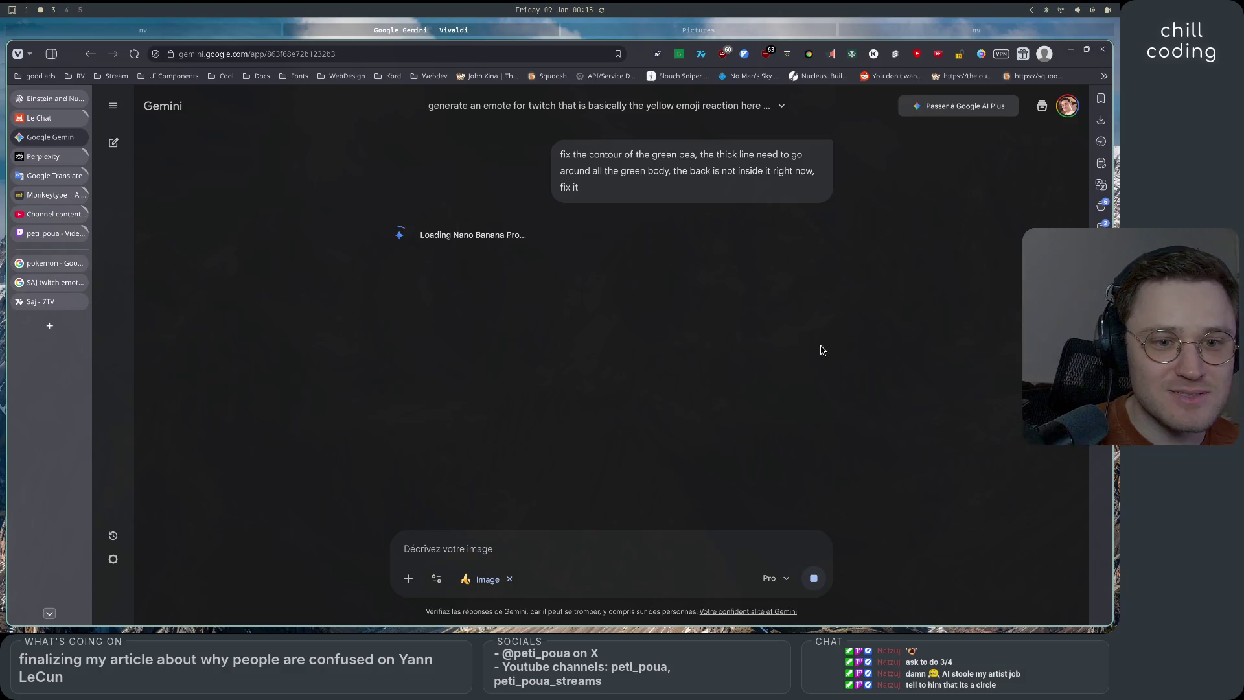
Scroll through Gemini's 'Adjusting the Pea's Line' response to inspect the new pea emote
{"action": "scroll", "coordinate": [812, 417], "scroll_direction": "up", "scroll_amount": 2}
{"action": "scroll", "coordinate": [812, 417], "scroll_direction": "up", "scroll_amount": 2}
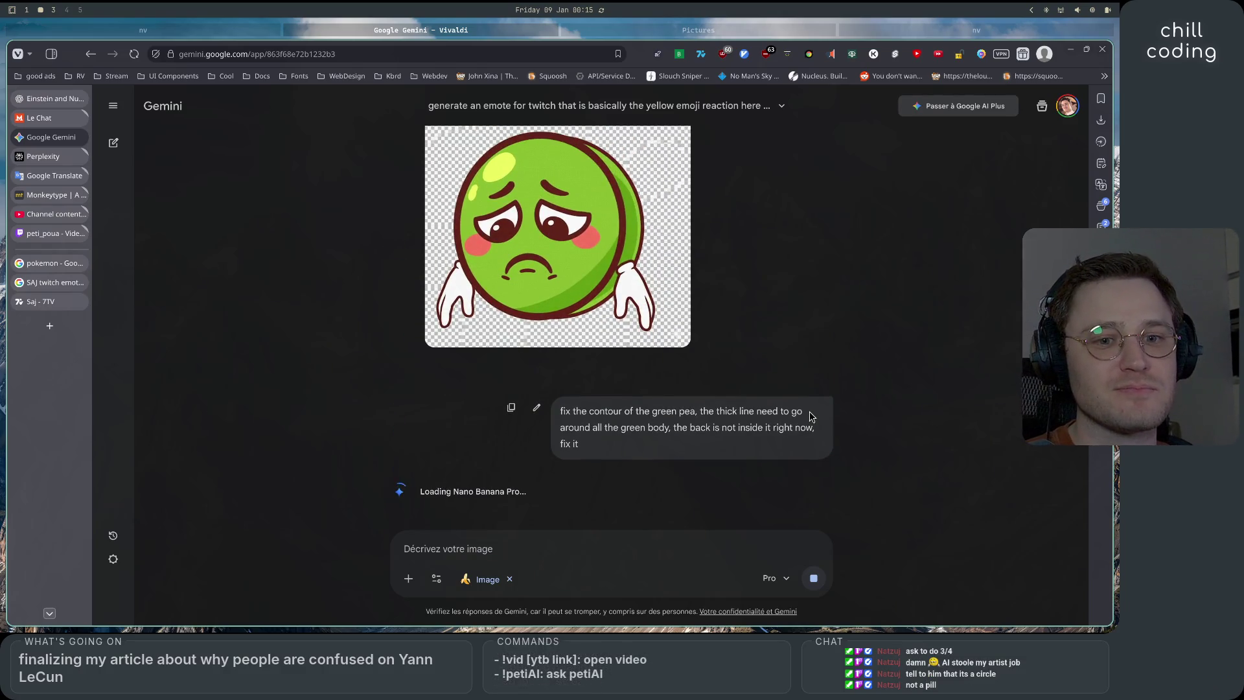
{"action": "scroll", "coordinate": [812, 417], "scroll_direction": "up", "scroll_amount": 5}
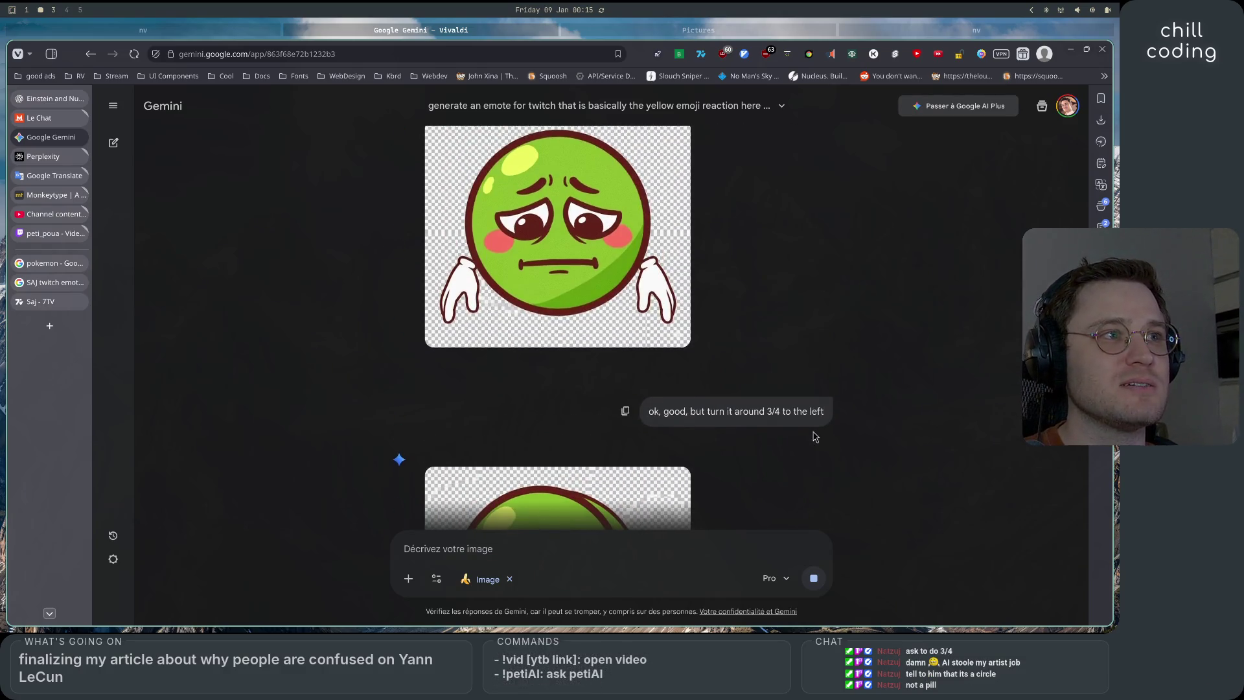
{"action": "scroll", "coordinate": [814, 437], "scroll_direction": "down", "scroll_amount": 6}
{"action": "scroll", "coordinate": [814, 437], "scroll_direction": "up", "scroll_amount": 2}
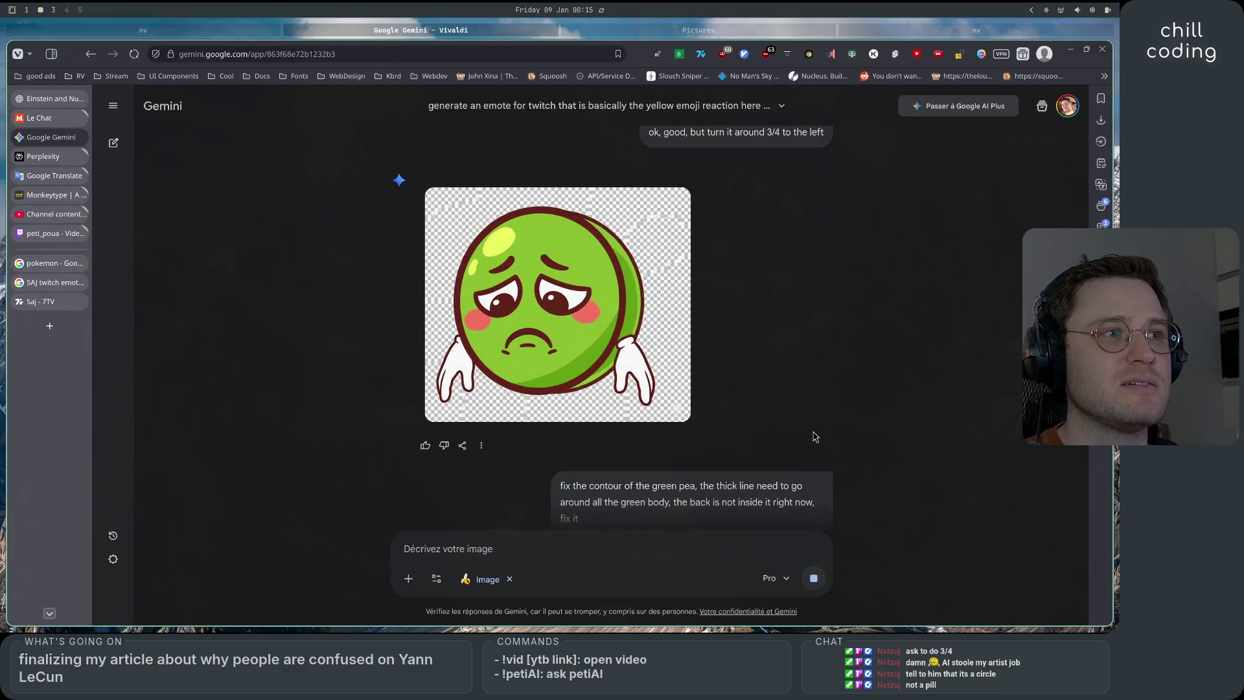
{"action": "scroll", "coordinate": [814, 436], "scroll_direction": "up", "scroll_amount": 2}
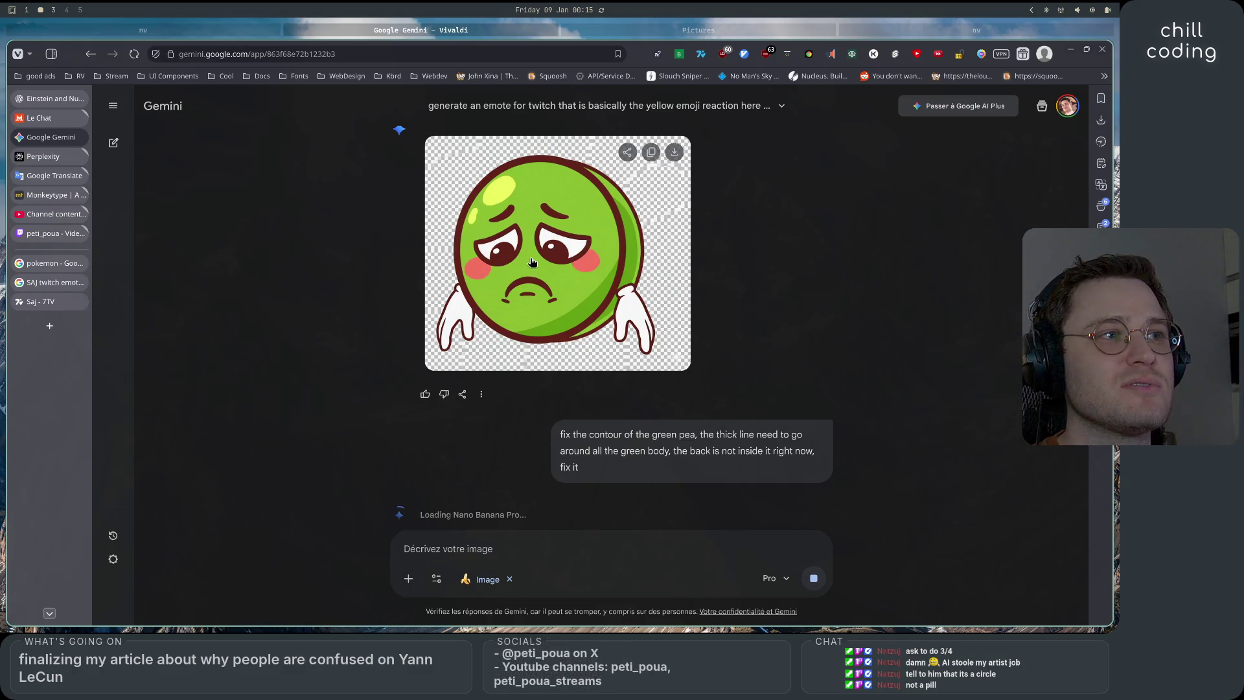
{"action": "scroll", "coordinate": [786, 483], "scroll_direction": "down", "scroll_amount": 1}
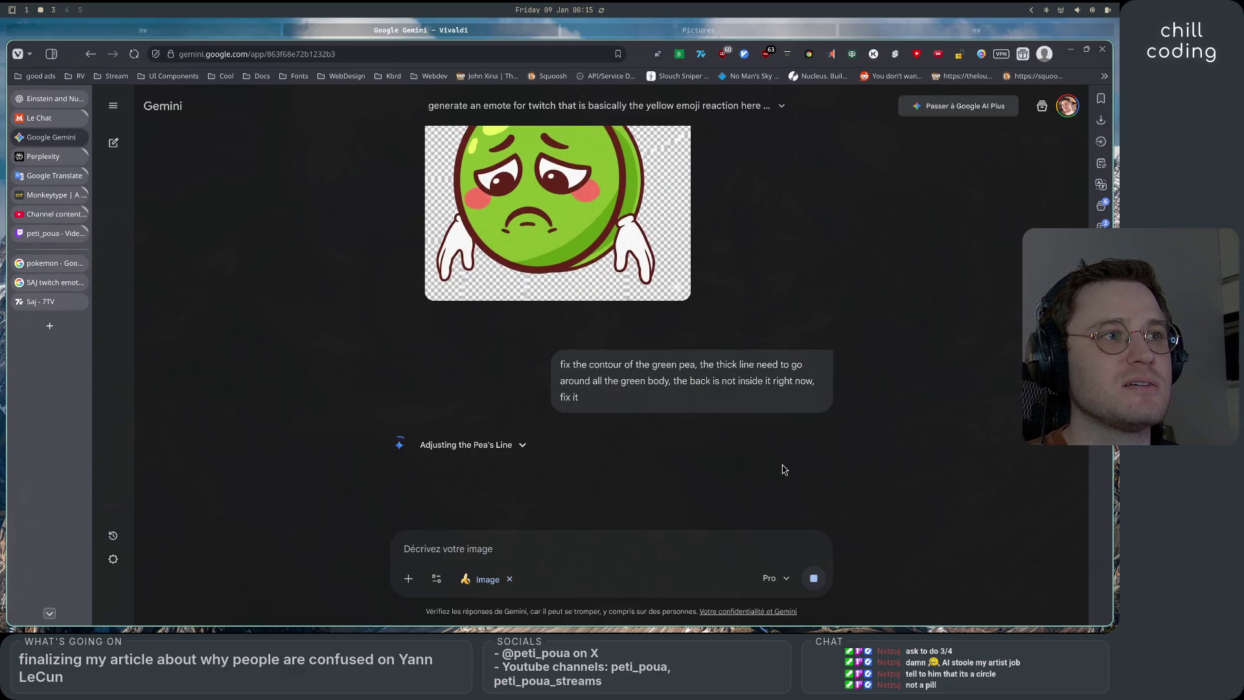
{"action": "scroll", "coordinate": [784, 470], "scroll_direction": "up", "scroll_amount": 2}
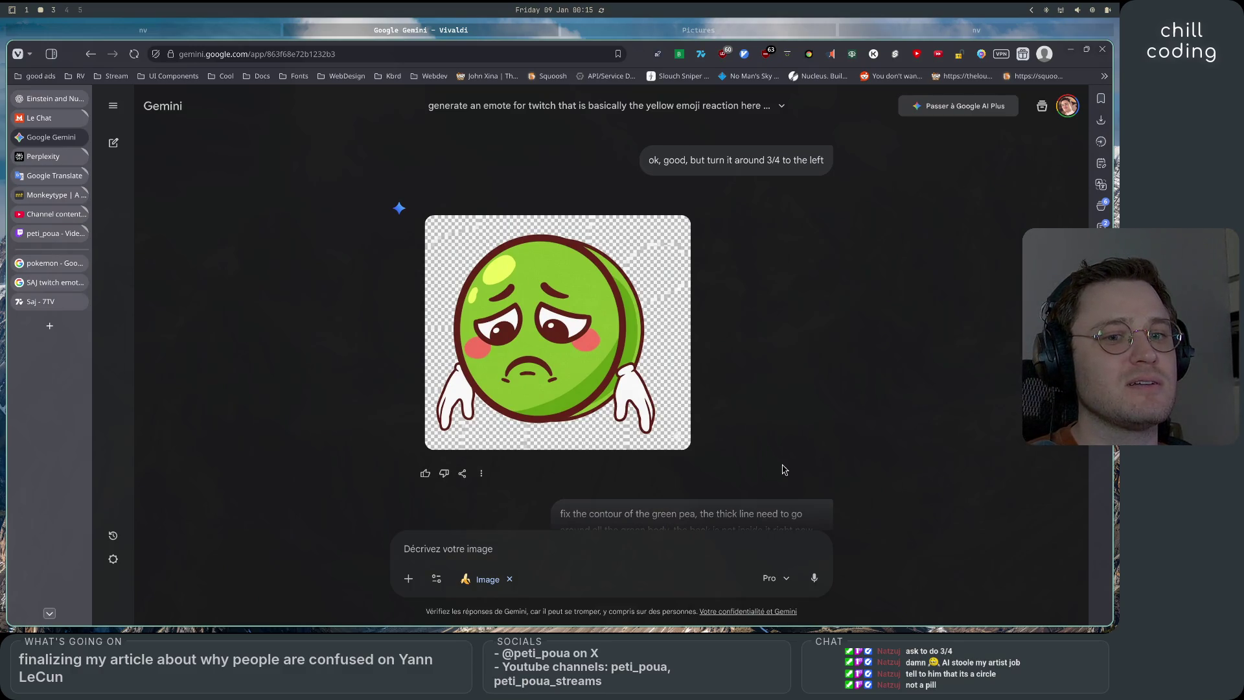
{"action": "scroll", "coordinate": [784, 469], "scroll_direction": "up", "scroll_amount": 5}
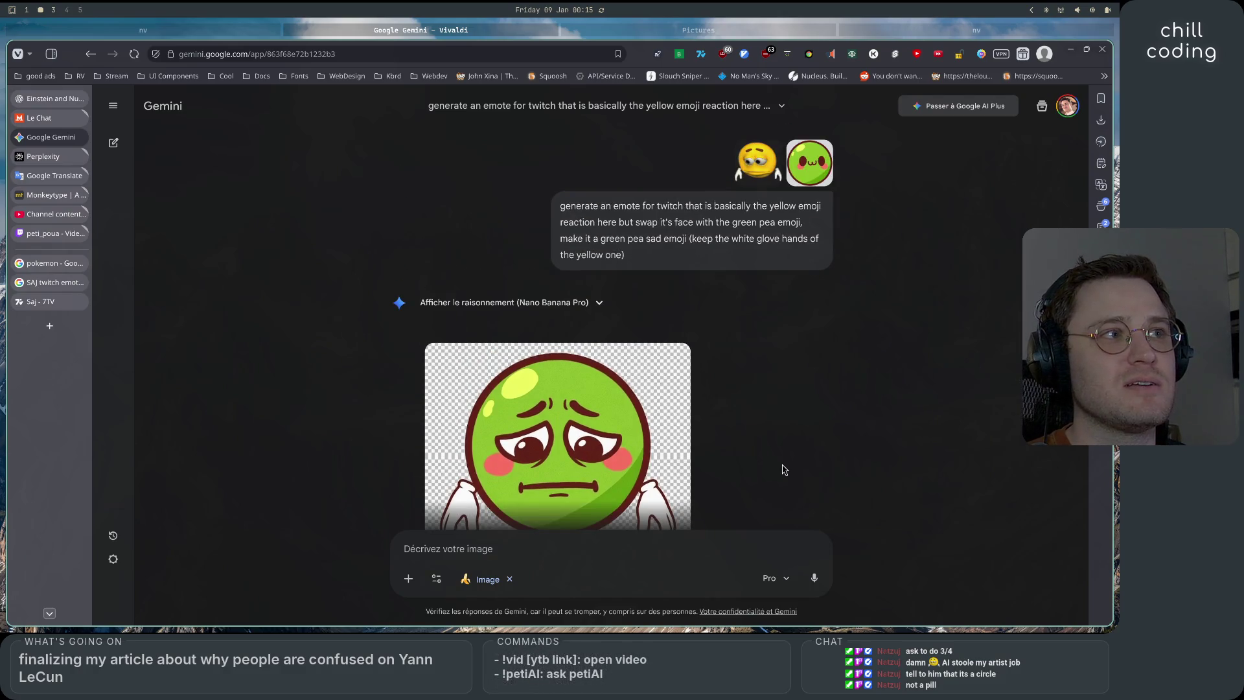
{"action": "scroll", "coordinate": [784, 469], "scroll_direction": "down", "scroll_amount": 5}
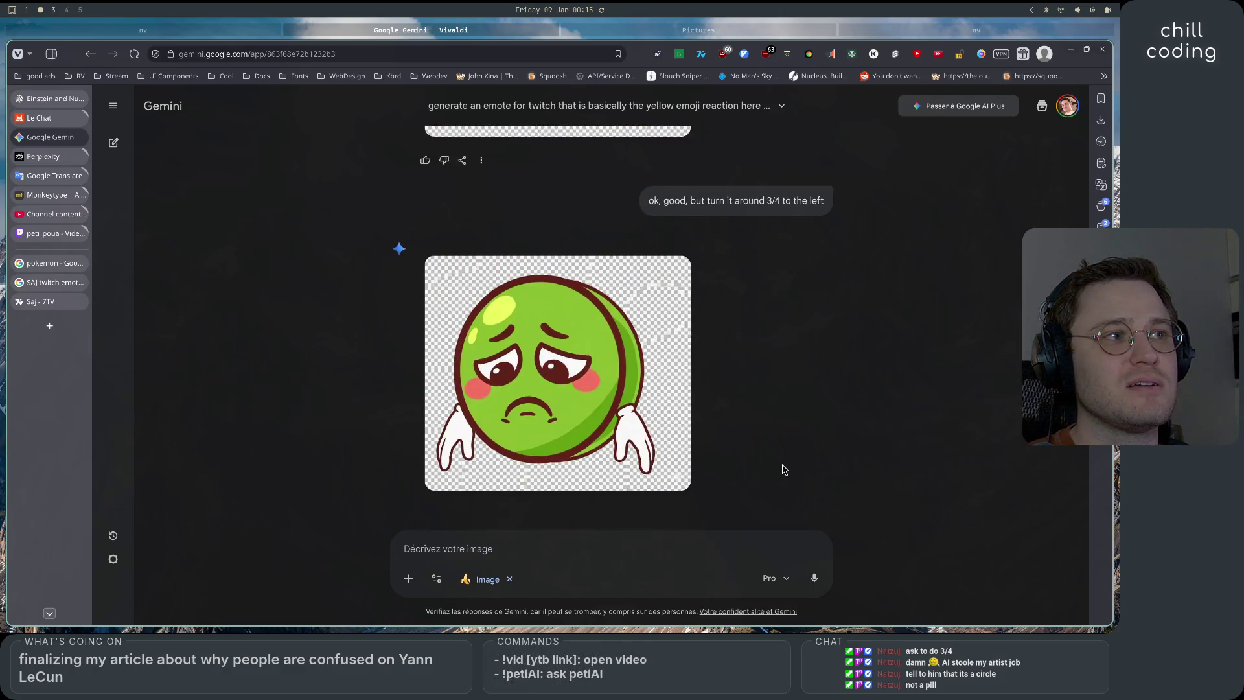
{"action": "scroll", "coordinate": [784, 469], "scroll_direction": "down", "scroll_amount": 2}
{"action": "scroll", "coordinate": [785, 469], "scroll_direction": "up", "scroll_amount": 3}
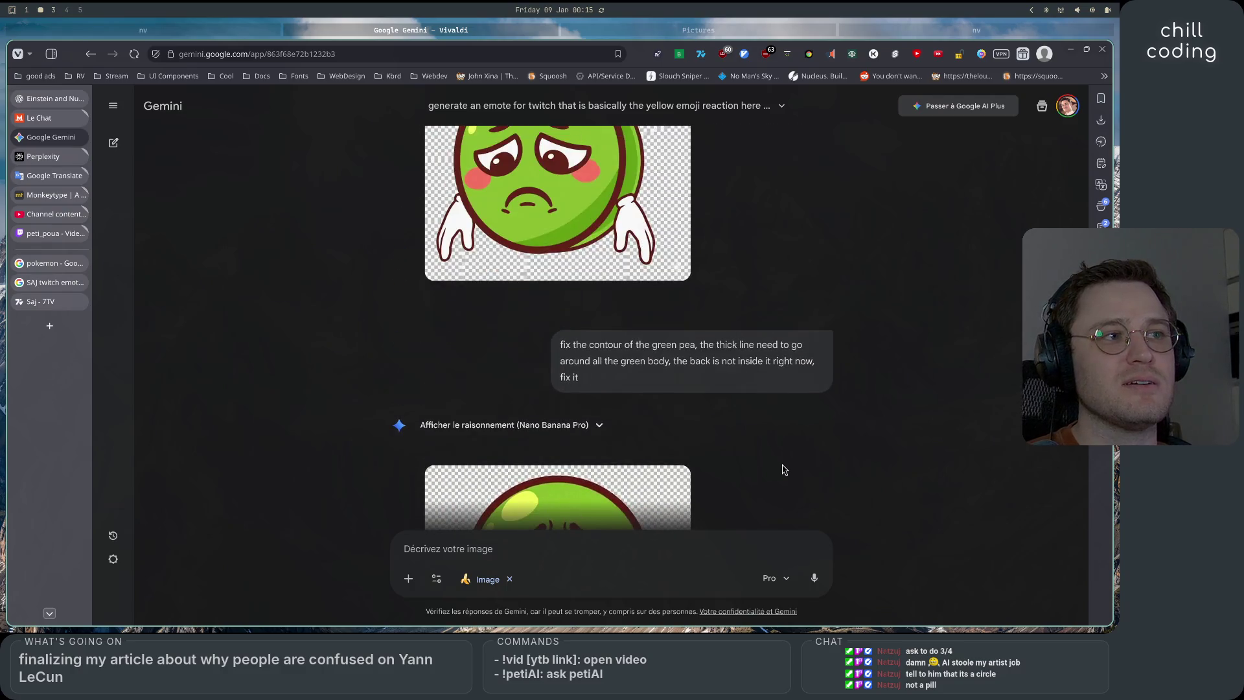
{"action": "scroll", "coordinate": [722, 408], "scroll_direction": "down", "scroll_amount": 8}
{"action": "scroll", "coordinate": [665, 396], "scroll_direction": "up", "scroll_amount": 5}
{"action": "scroll", "coordinate": [538, 337], "scroll_direction": "down", "scroll_amount": 8}
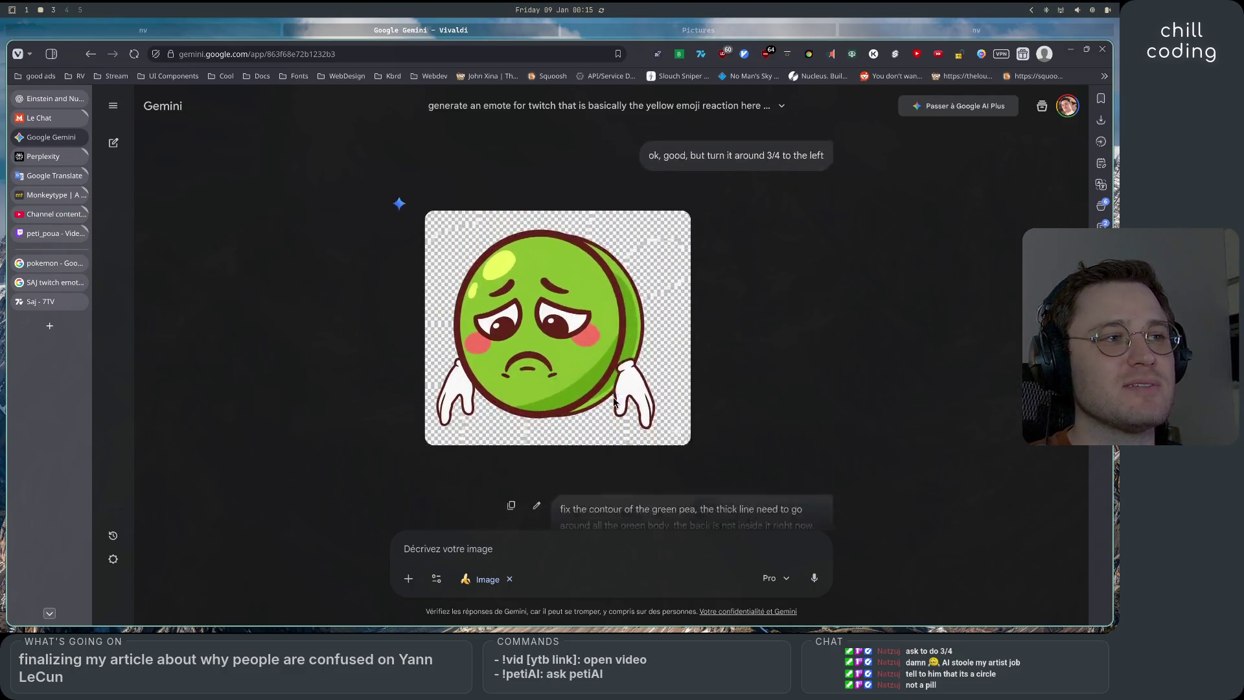
Extend the contour prompt with 'keep the position', a wider contour, and 'the character is a ball', then resubmit
{"action": "left_click", "coordinate": [537, 323]}
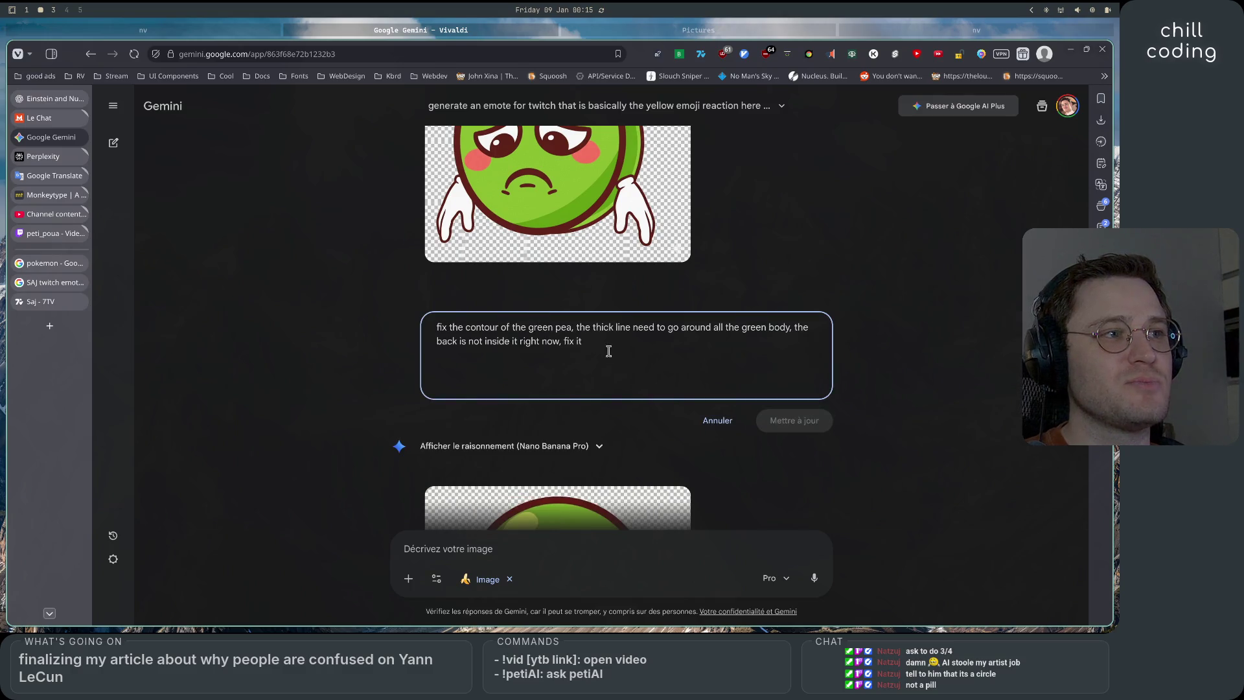
{"action": "scroll", "coordinate": [619, 354], "scroll_direction": "up", "scroll_amount": 2}
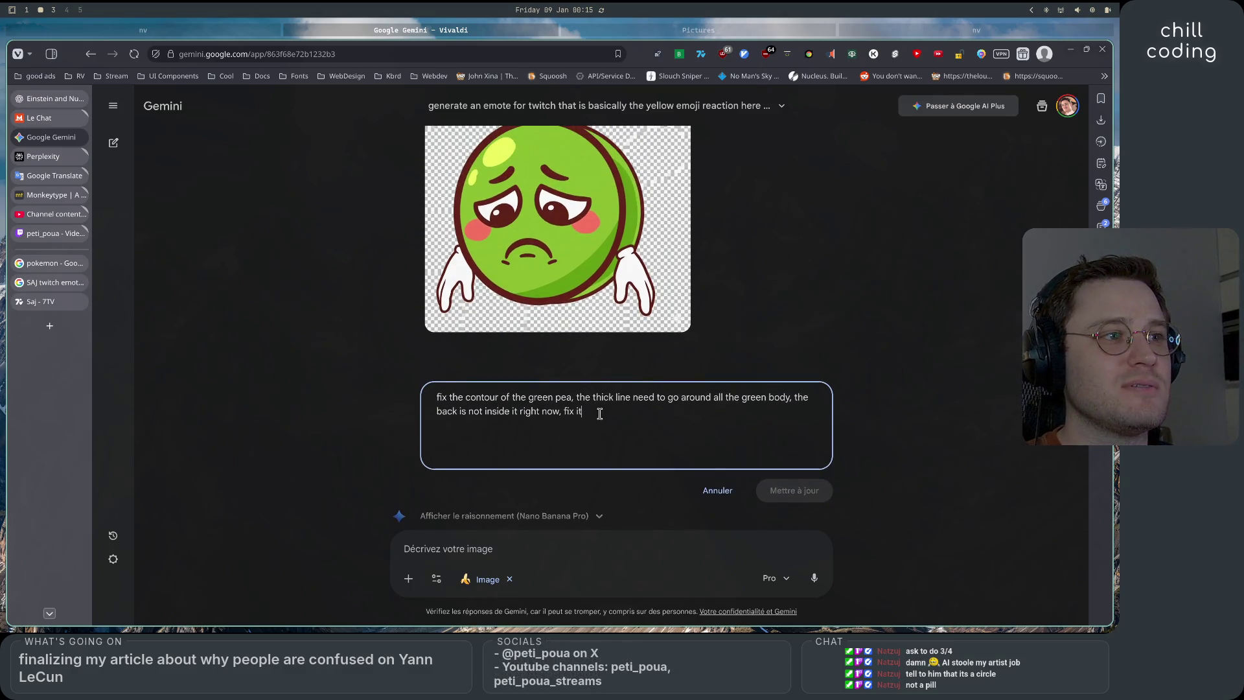
{"action": "mouse_move", "coordinate": [626, 413]}
{"action": "left_mouse_down"}
{"action": "mouse_move", "coordinate": [494, 397]}
{"action": "mouse_move", "coordinate": [626, 408]}
{"action": "left_mouse_up"}
{"action": "type", "text": ","}
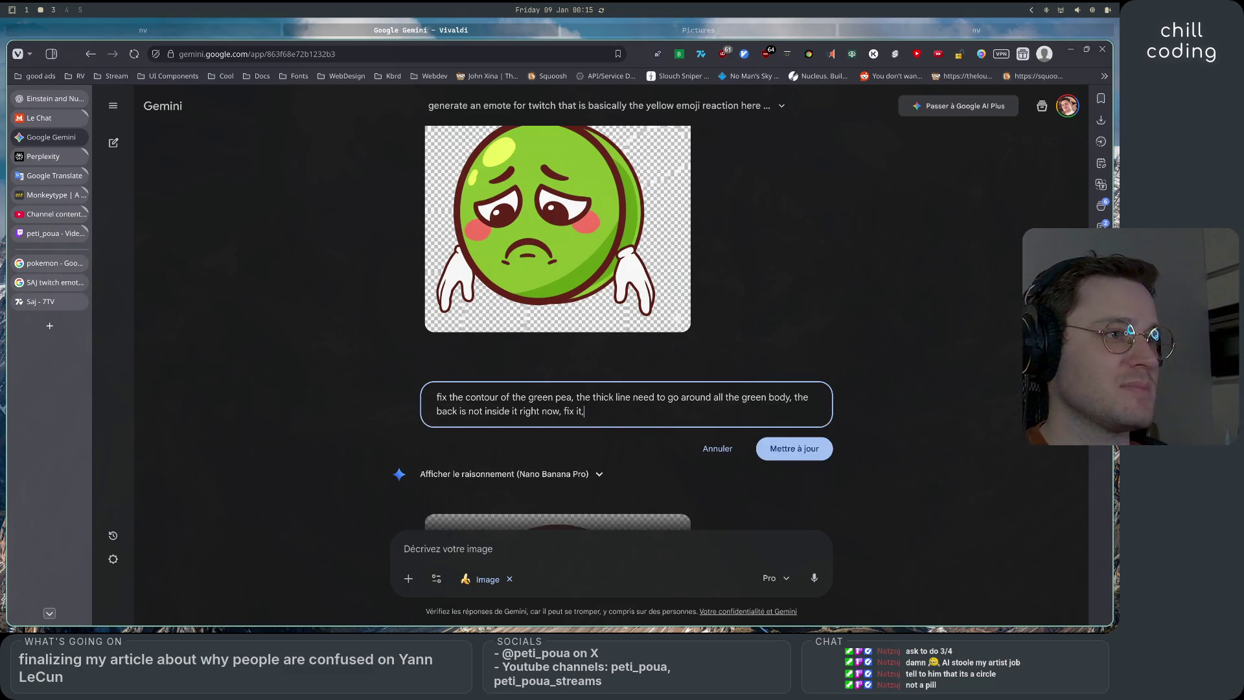
{"action": "type", "text": " keep the position, just chang"}
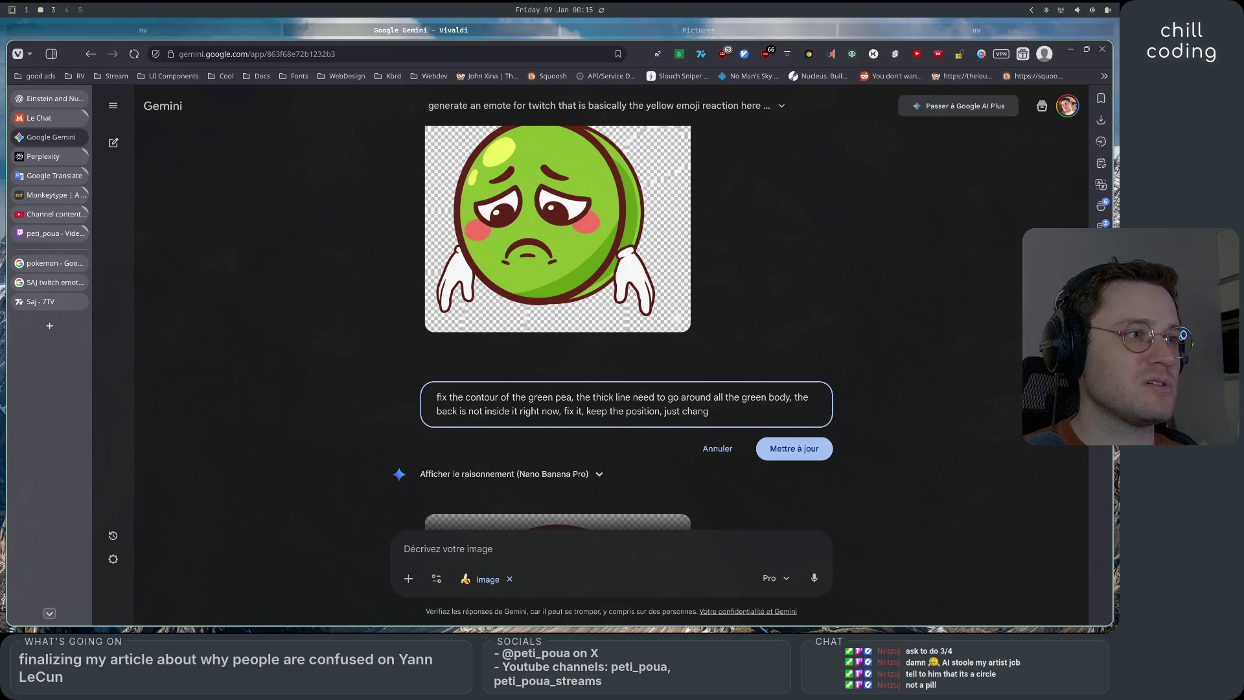
{"action": "type", "text": "e the thick contour to"}
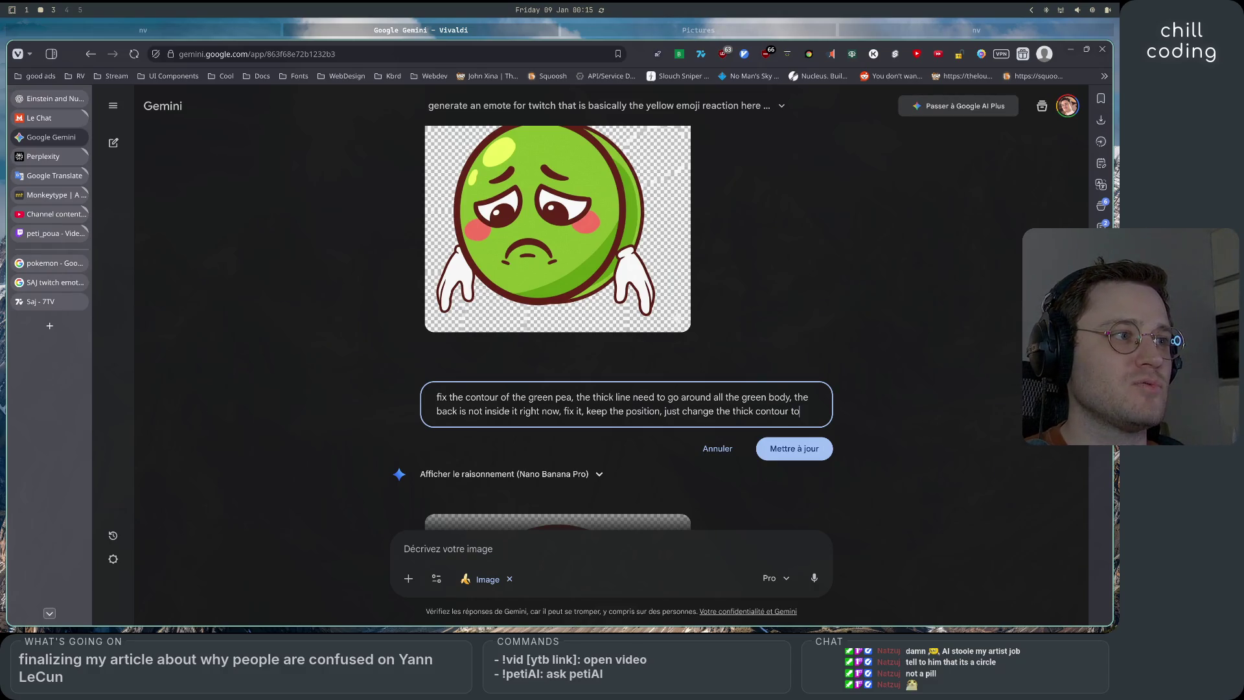
{"action": "type", "text": " be wider"}
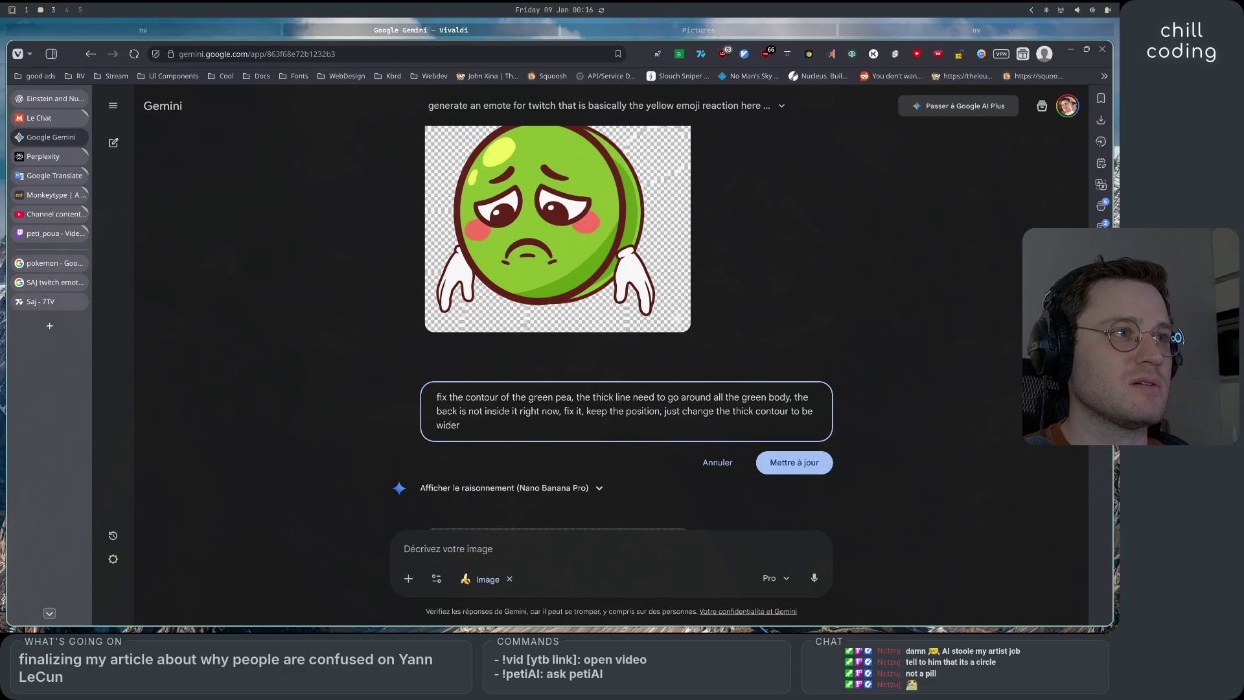
{"action": "type", "text": ", it's a ball"}
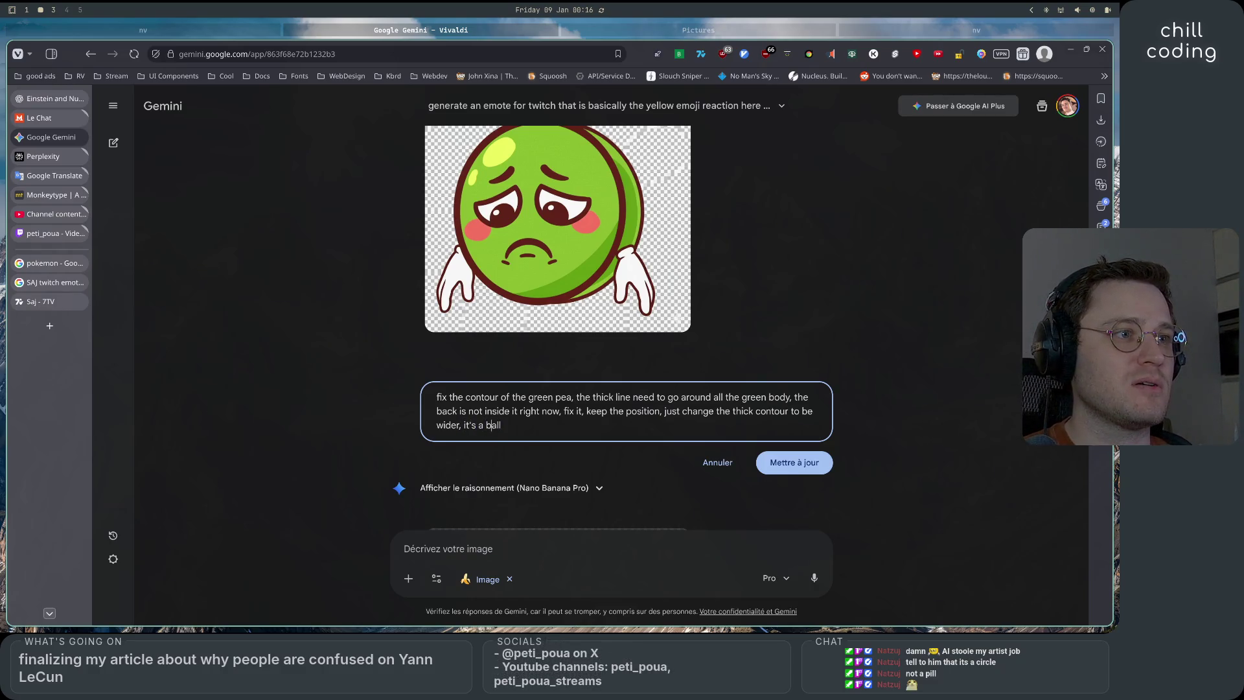
{"action": "key", "text": "BackSpace"}
{"action": "key", "text": "BackSpace"}
{"action": "key", "text": "BackSpace"}
{"action": "type", "text": "the char"}
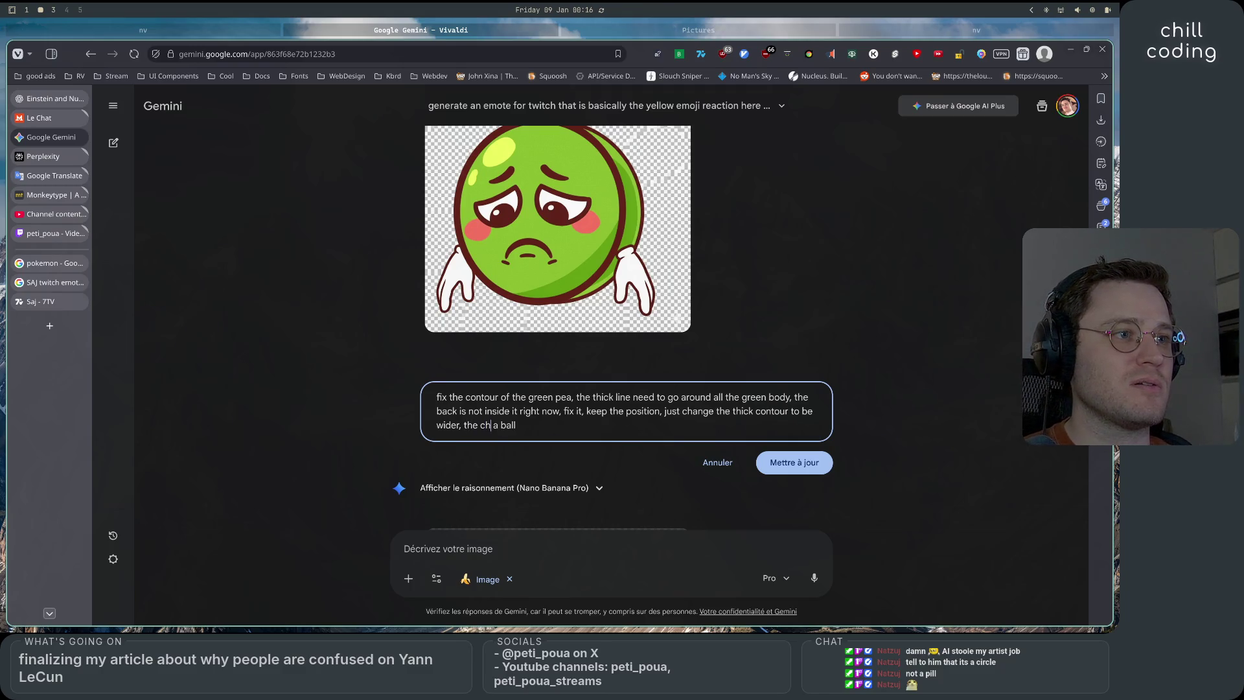
{"action": "type", "text": "acter is"}
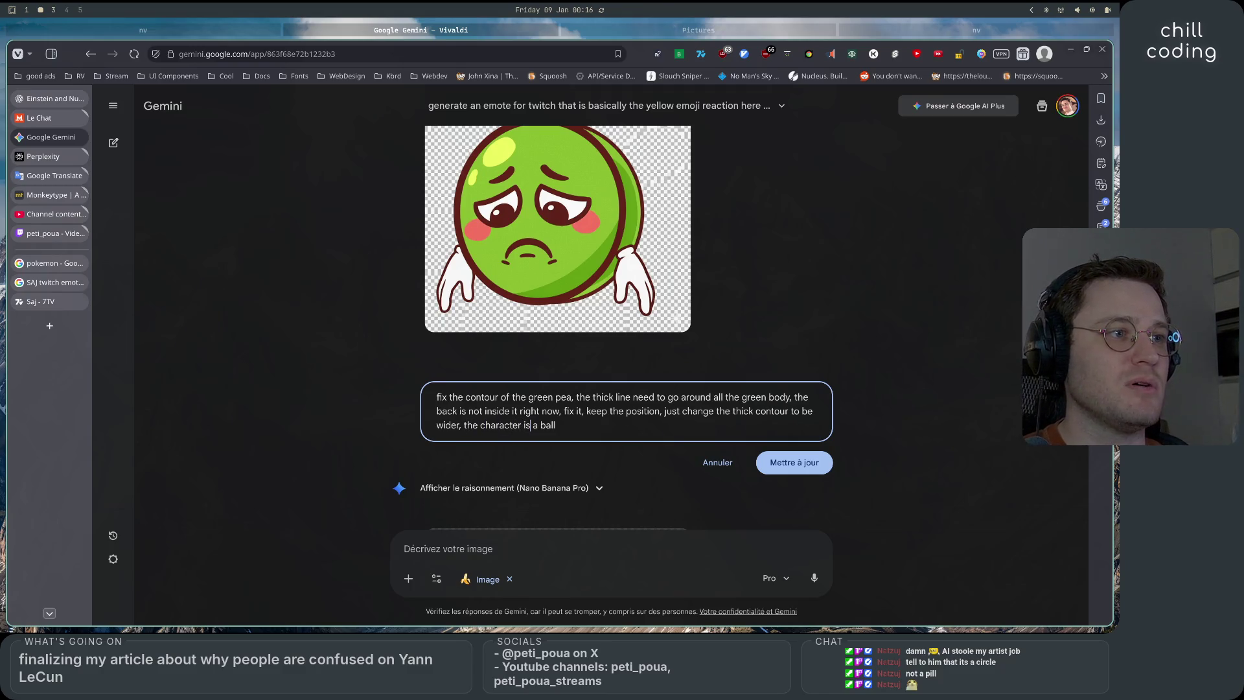
{"action": "left_click", "coordinate": [804, 378]}
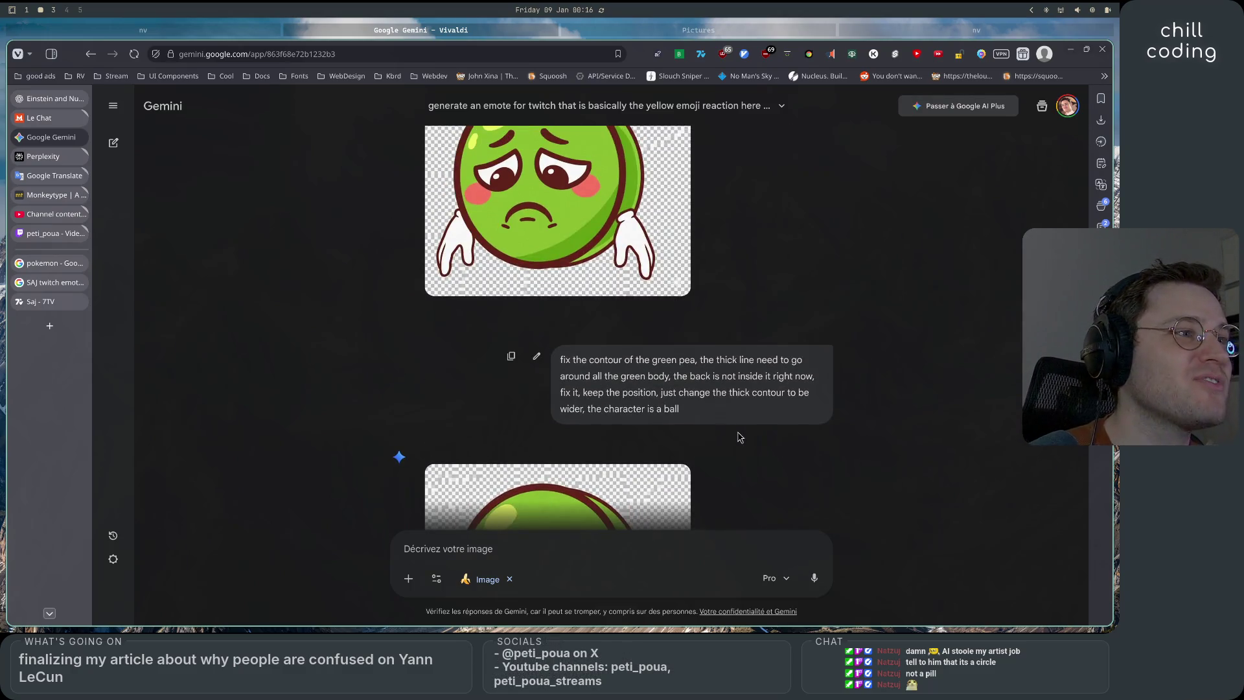
{"action": "scroll", "coordinate": [740, 438], "scroll_direction": "down", "scroll_amount": 5}
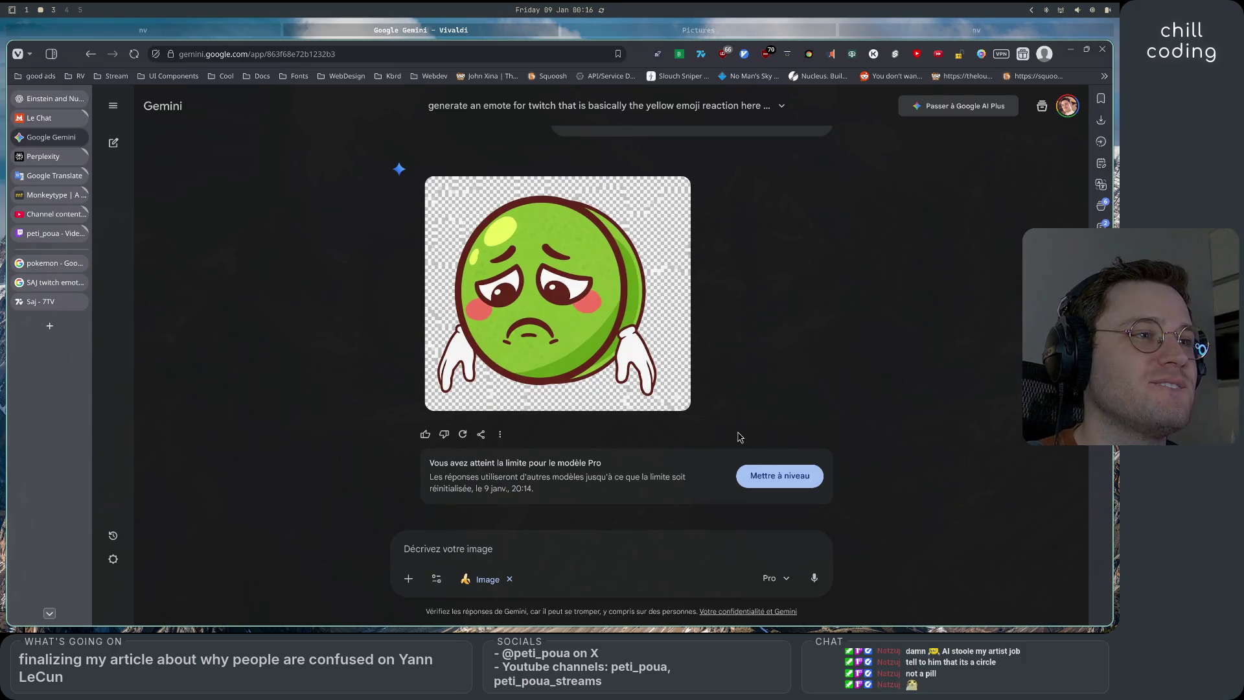
Copy the regenerated thick-outline pea emote and open a new empty ChatGPT chat
{"action": "left_click_drag", "start_coordinate": [430, 462], "coordinate": [673, 478]}
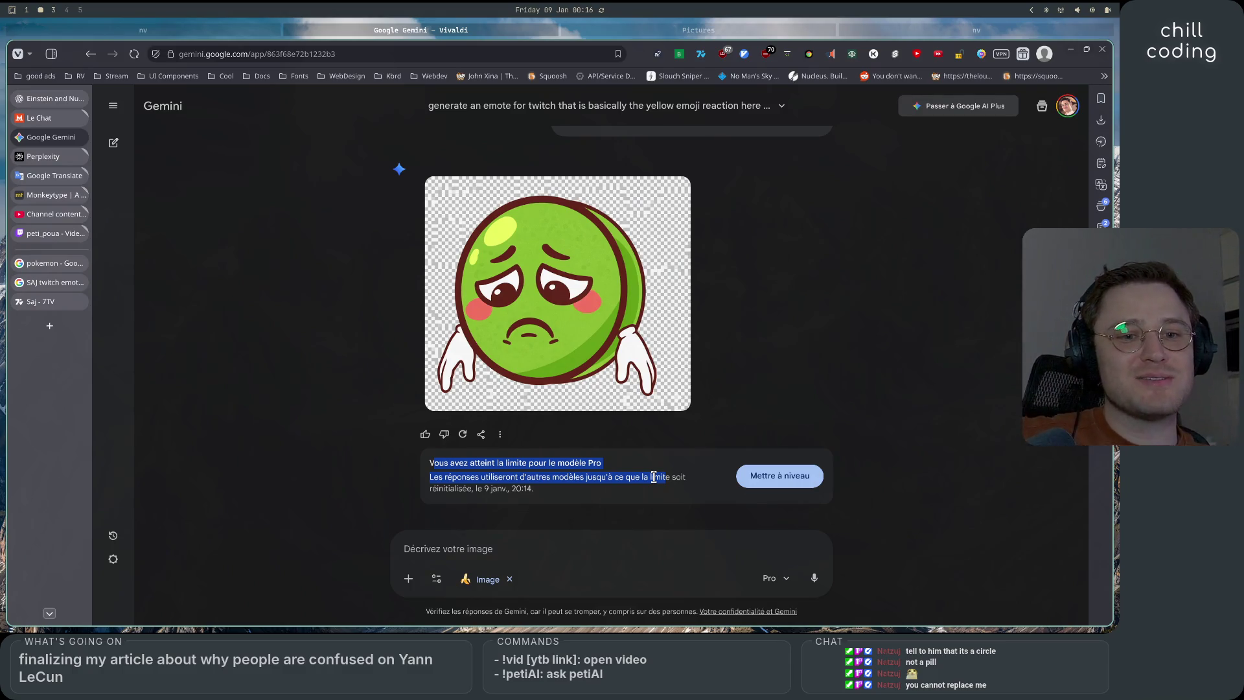
{"action": "scroll", "coordinate": [743, 475], "scroll_direction": "up", "scroll_amount": 3}
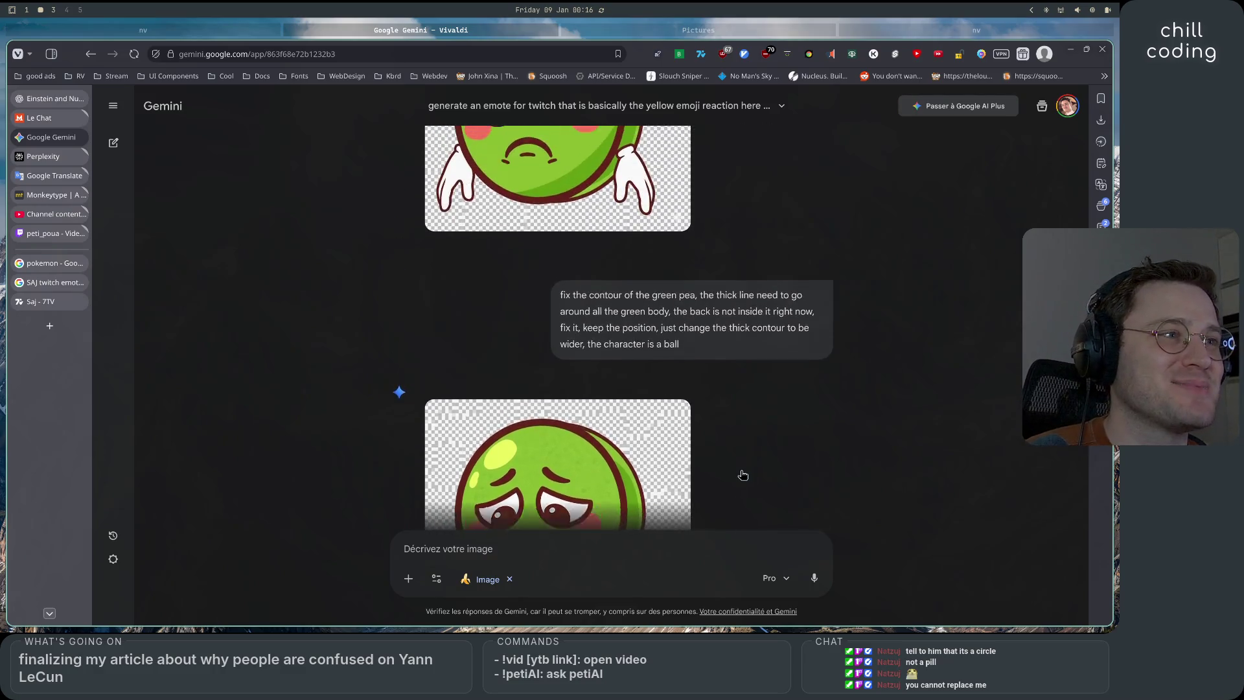
{"action": "scroll", "coordinate": [743, 475], "scroll_direction": "up", "scroll_amount": 10}
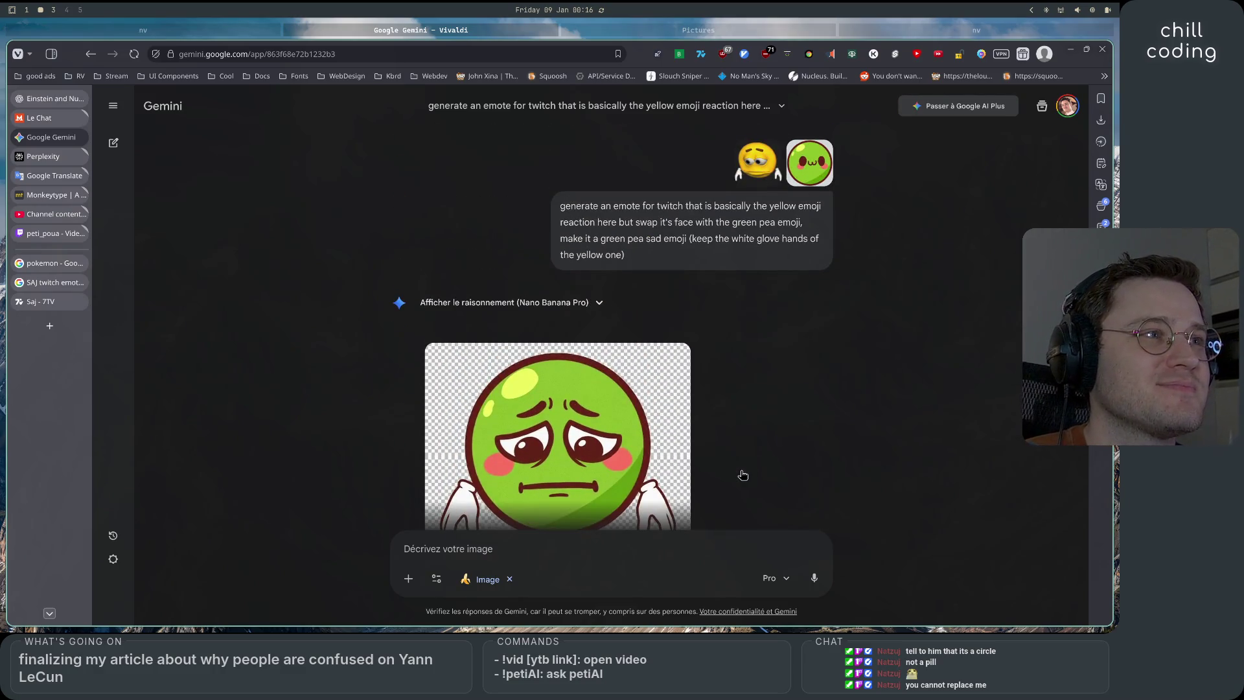
{"action": "scroll", "coordinate": [743, 477], "scroll_direction": "down", "scroll_amount": 5}
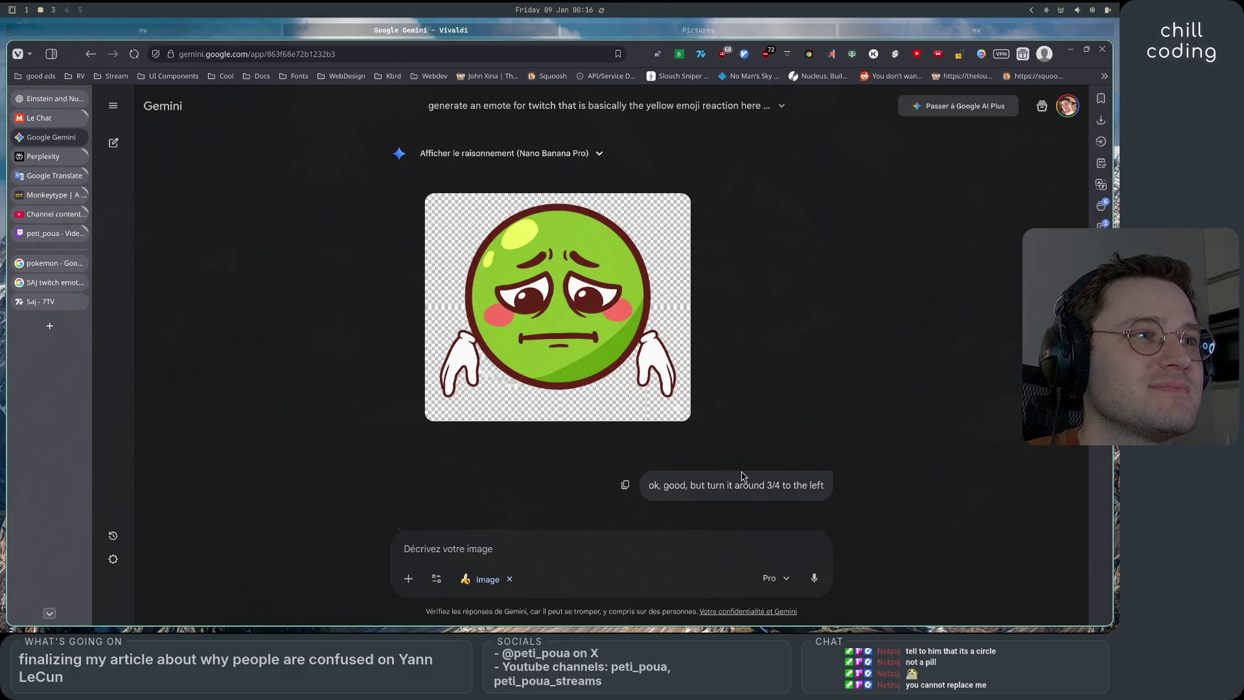
{"action": "scroll", "coordinate": [743, 476], "scroll_direction": "down", "scroll_amount": 1}
{"action": "scroll", "coordinate": [743, 476], "scroll_direction": "up", "scroll_amount": 5}
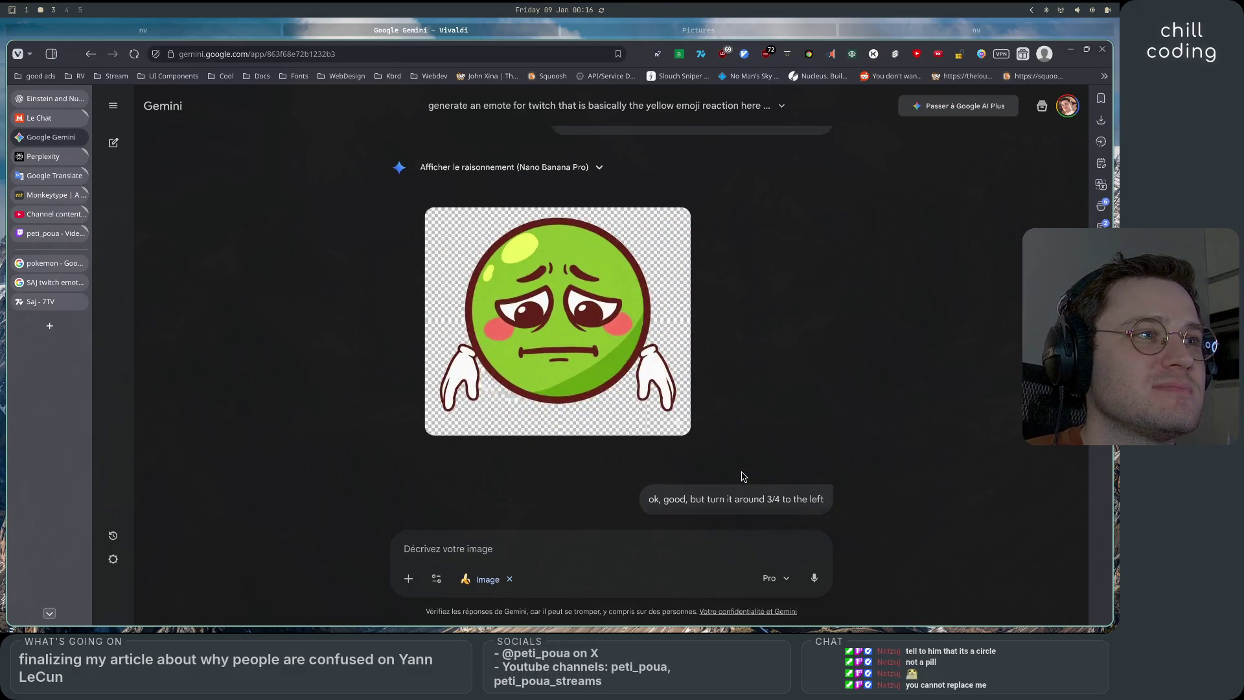
{"action": "scroll", "coordinate": [743, 477], "scroll_direction": "down", "scroll_amount": 6}
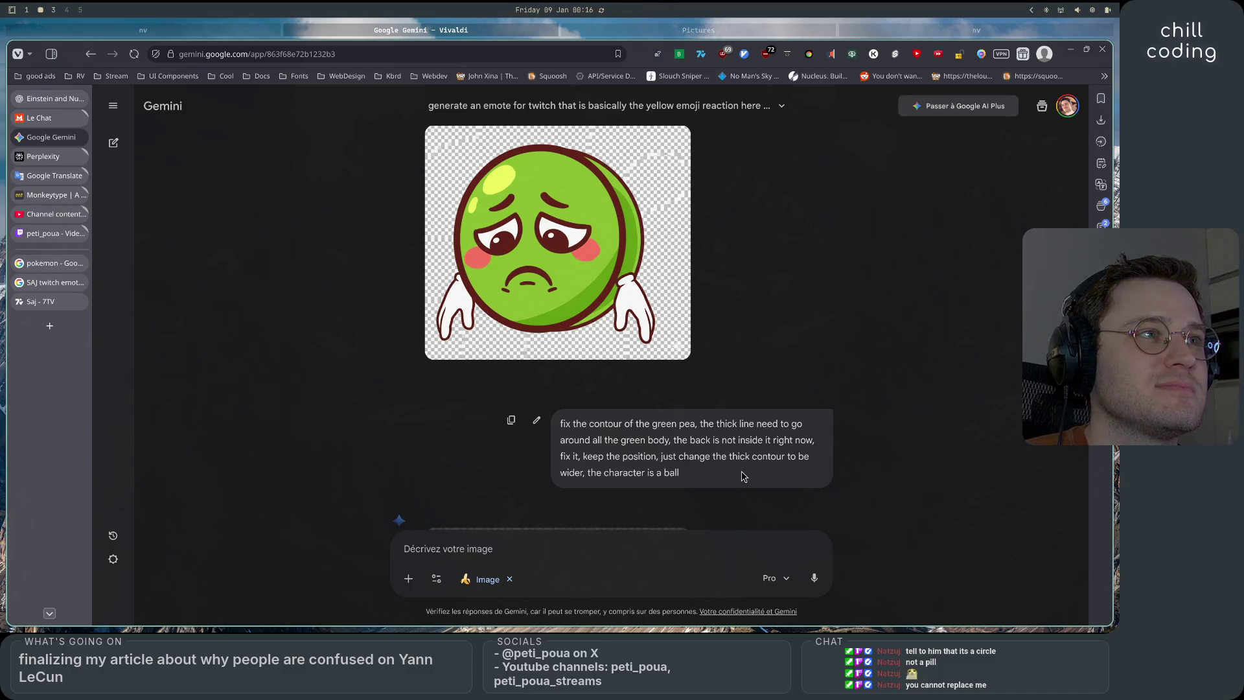
{"action": "mouse_move", "coordinate": [648, 148]}
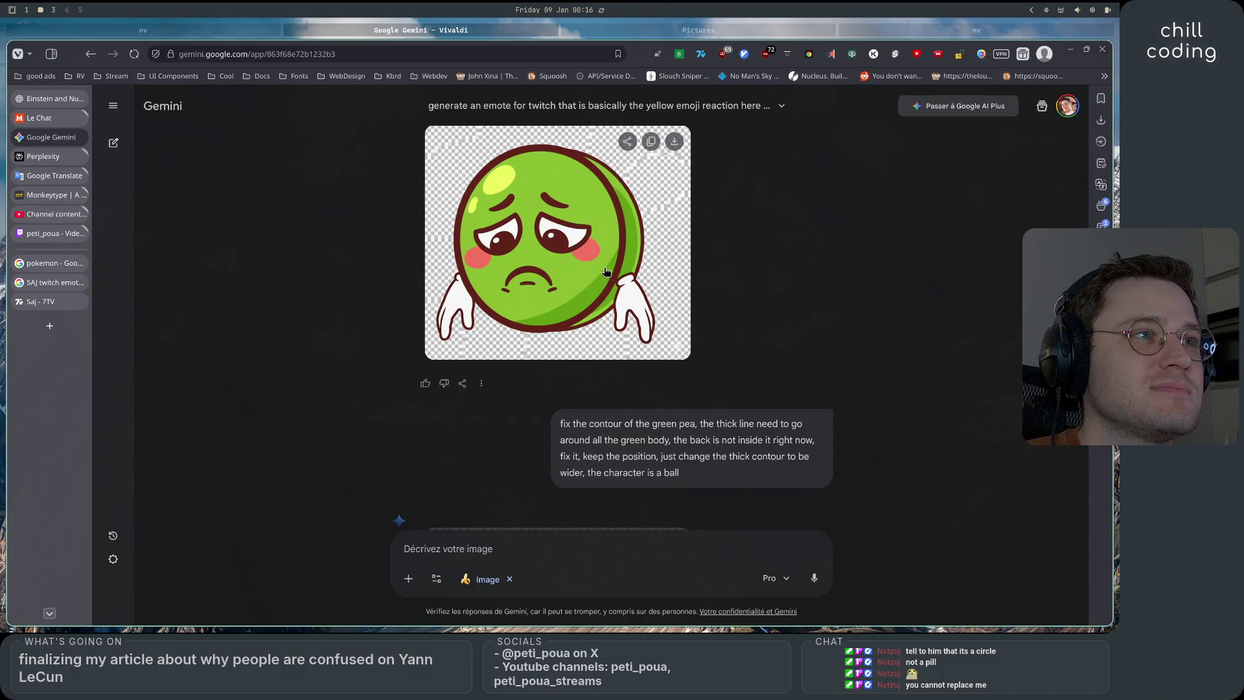
{"action": "left_click", "coordinate": [650, 142]}
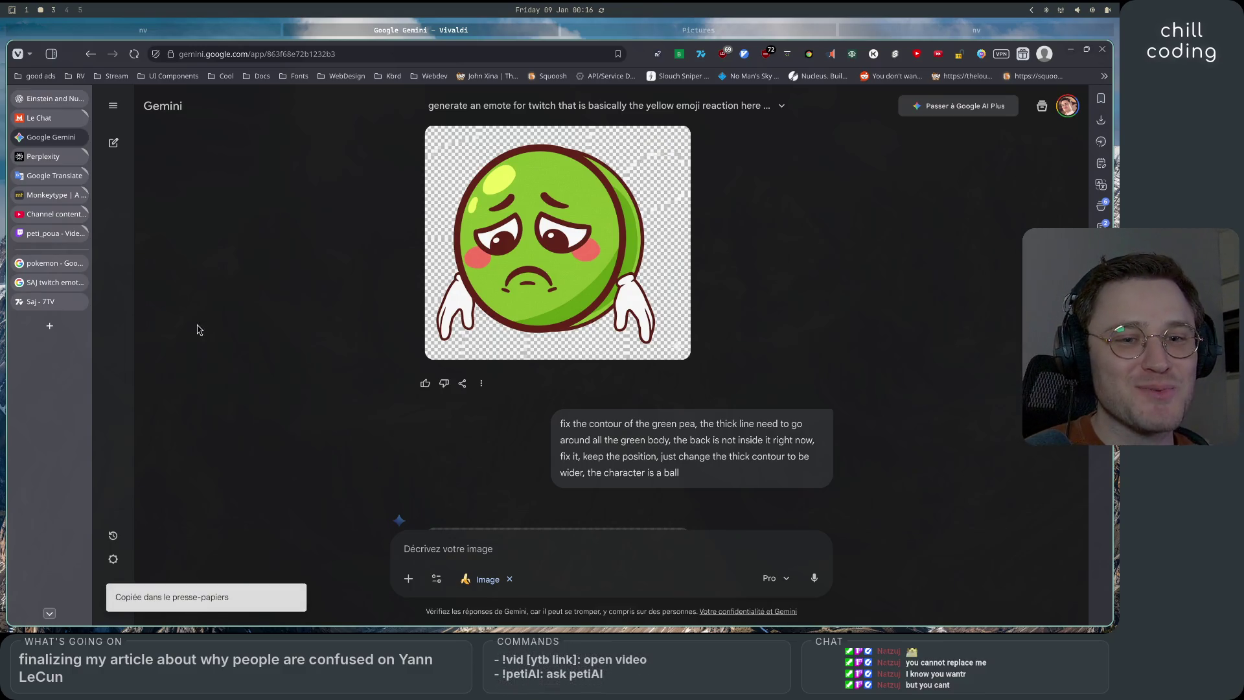
{"action": "left_click", "coordinate": [49, 103]}
{"action": "left_click", "coordinate": [134, 130]}
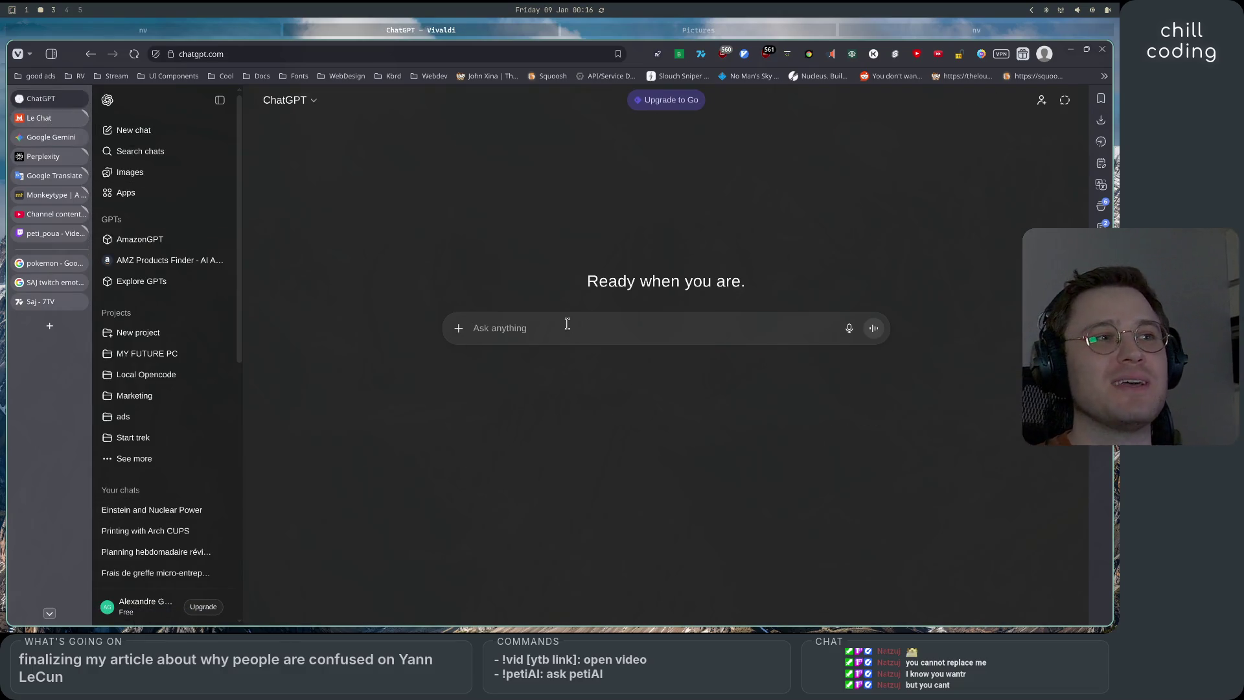
Send ChatGPT the pasted pea image with the contour-fix prompt copied over from Gemini
{"action": "key", "text": "ctrl+v"}
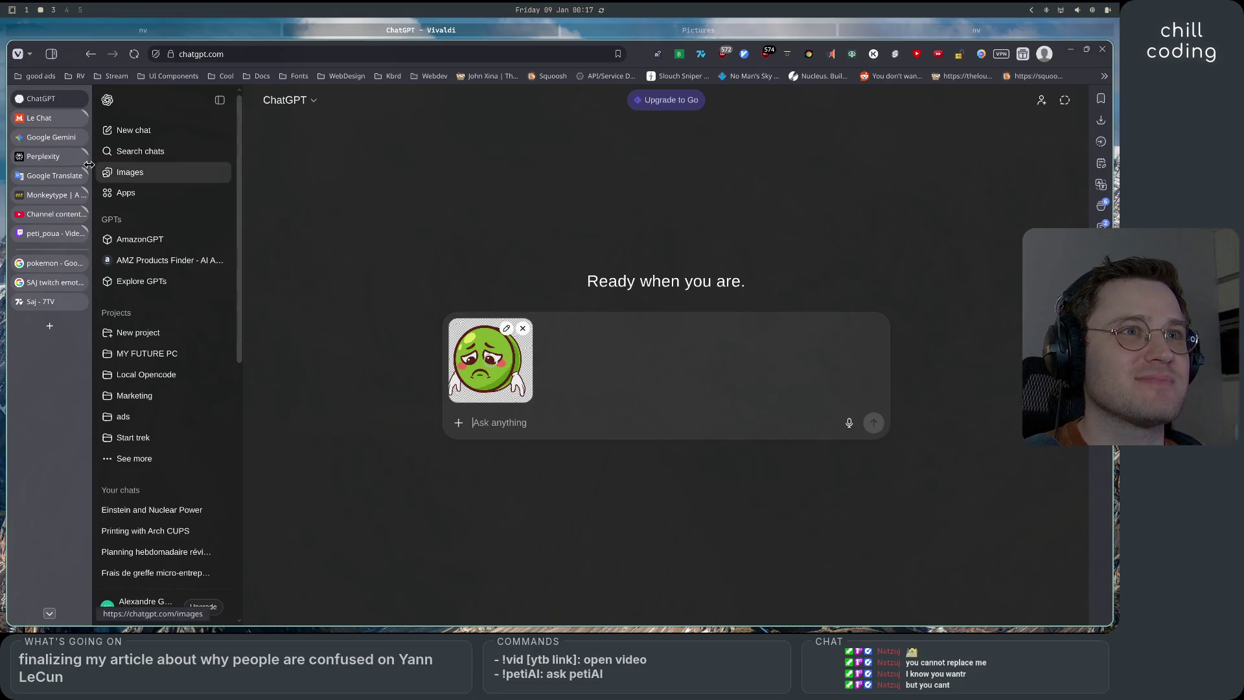
{"action": "left_click", "coordinate": [51, 137]}
{"action": "scroll", "coordinate": [556, 367], "scroll_direction": "down", "scroll_amount": 2}
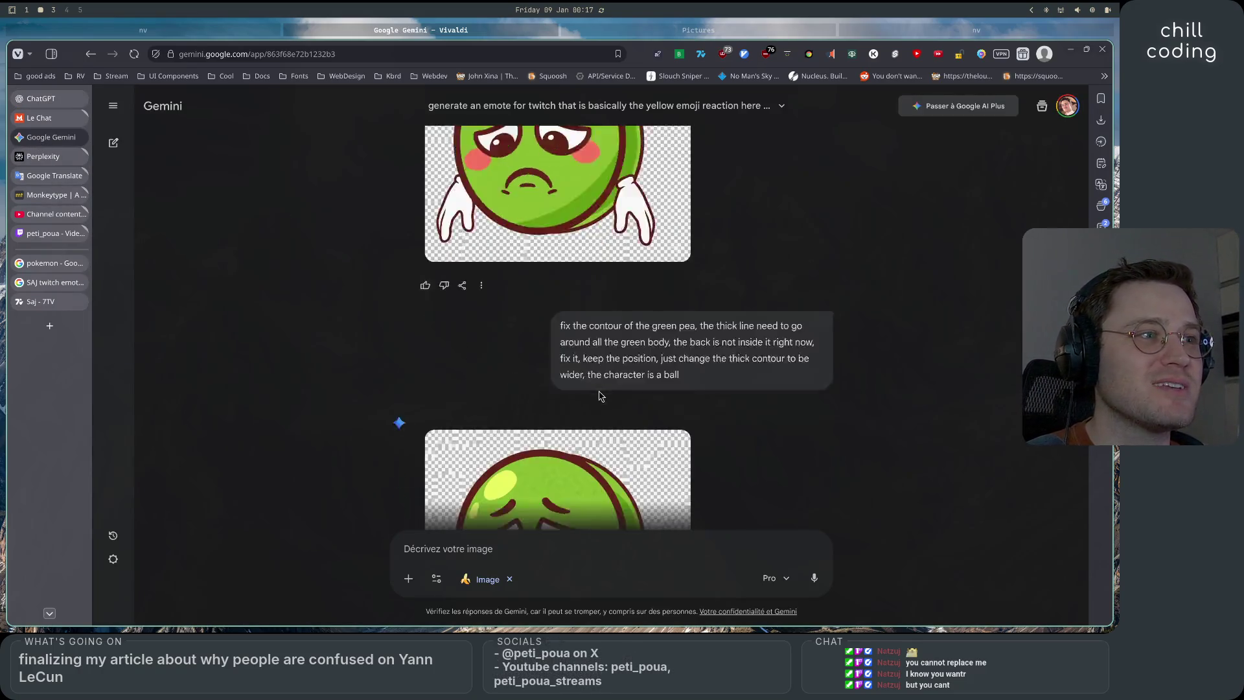
{"action": "left_click", "coordinate": [511, 291]}
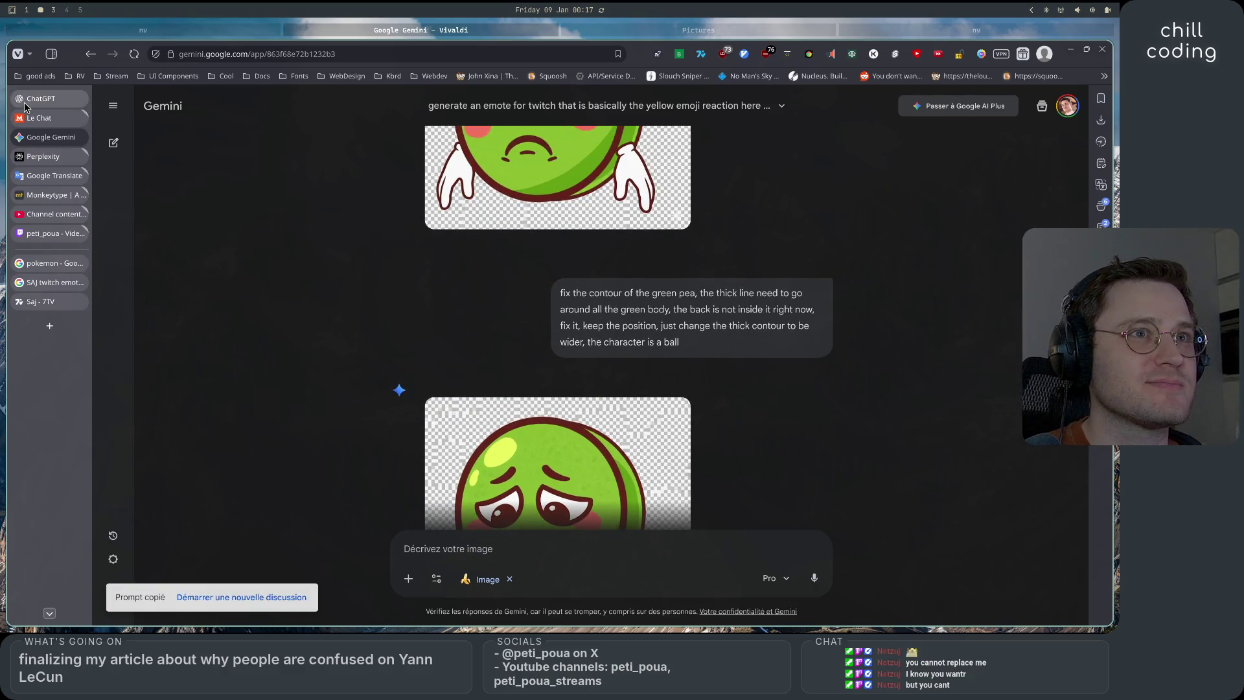
{"action": "left_click", "coordinate": [41, 99]}
{"action": "key", "text": "ctrl+v"}
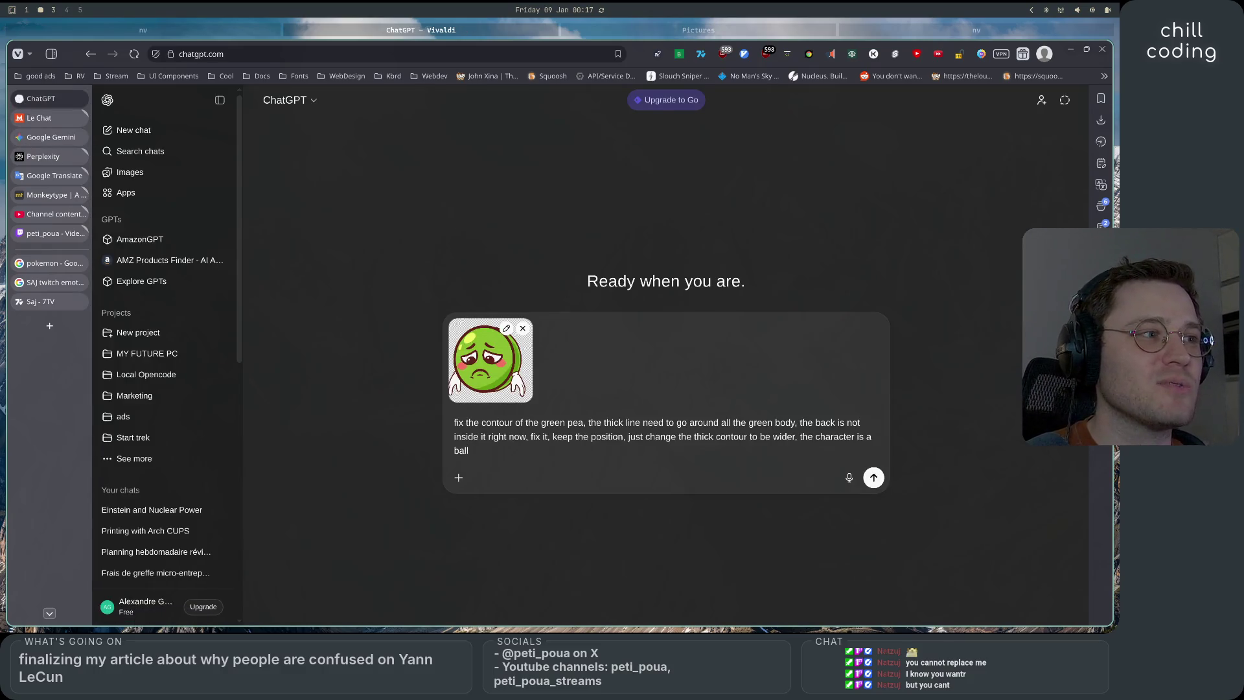
{"action": "key", "text": "Return"}
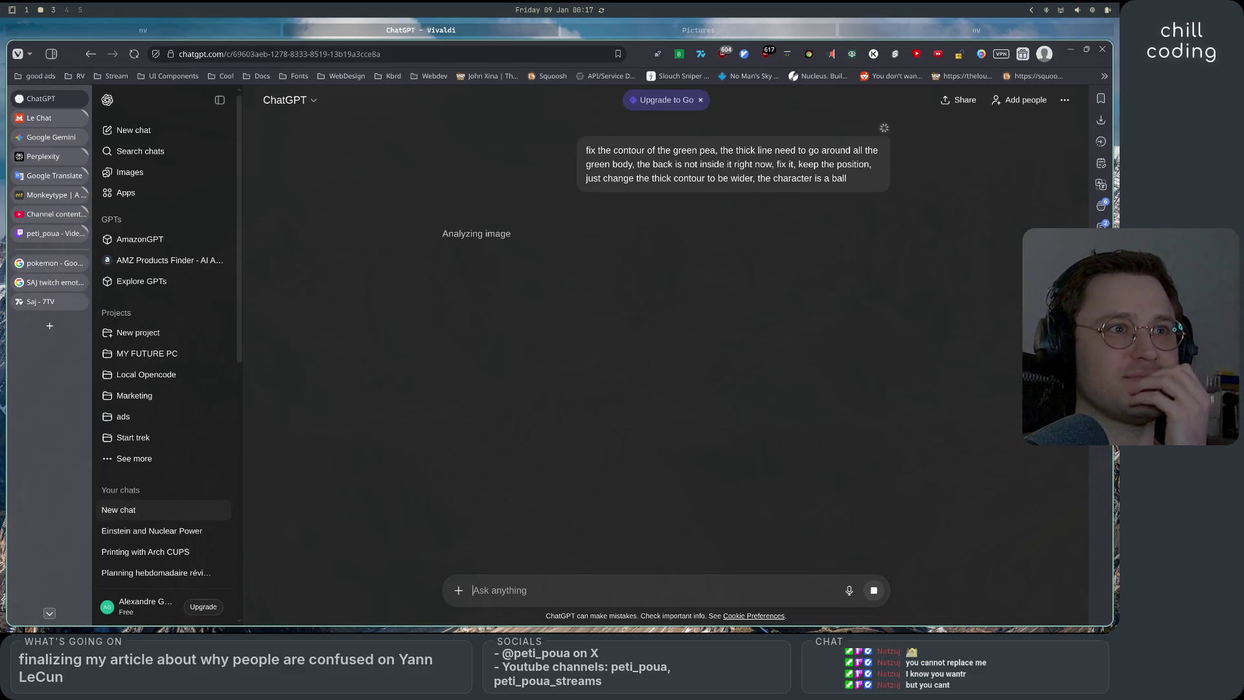
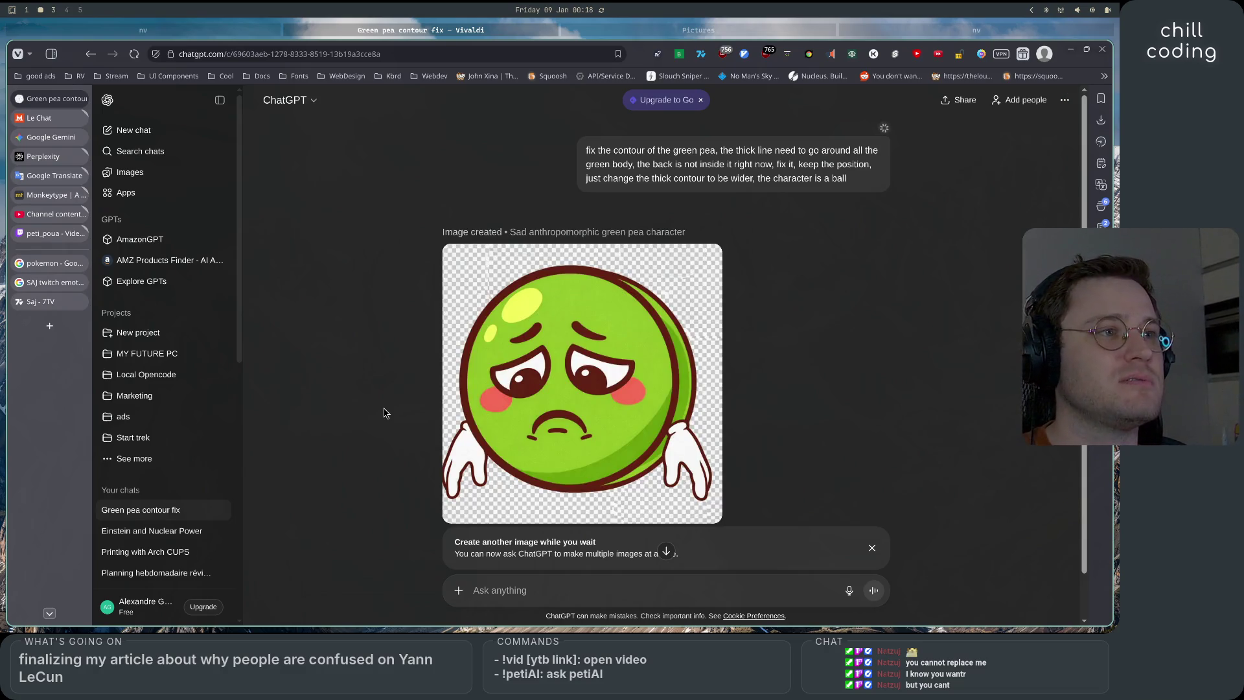
Dismiss the 'Create another image while you wait' notice below the contour-fixed pea emote
{"action": "scroll", "coordinate": [467, 419], "scroll_direction": "down", "scroll_amount": 1}
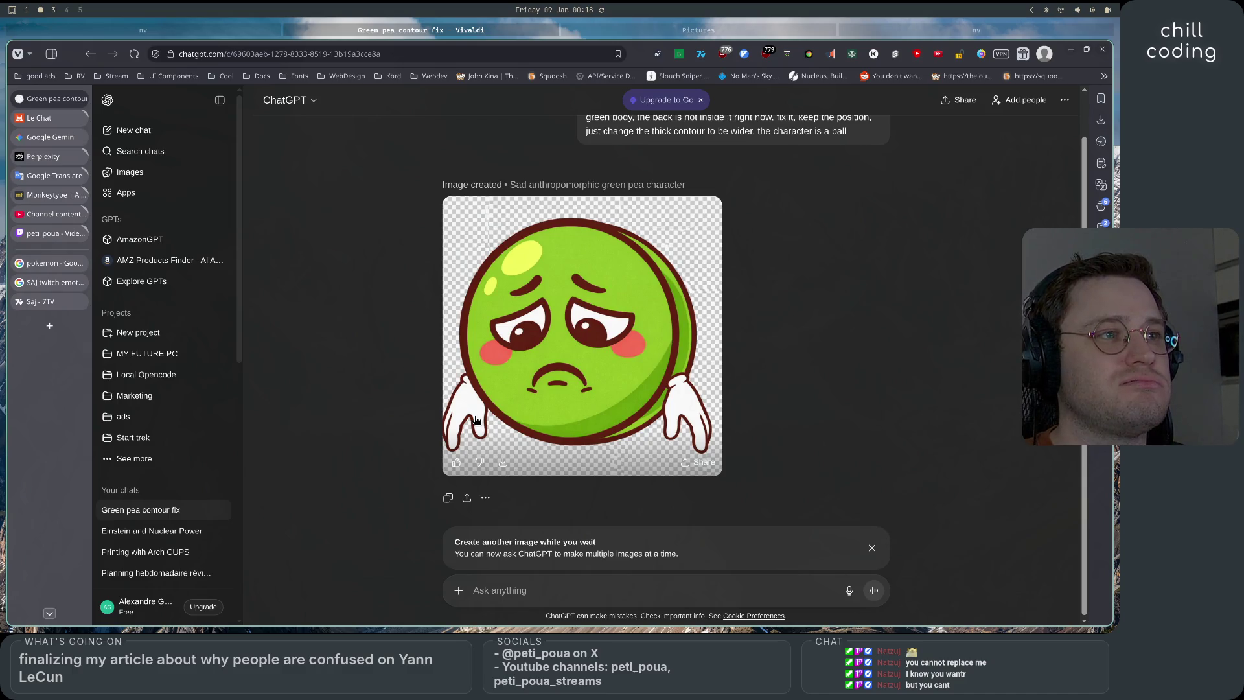
{"action": "left_click", "coordinate": [873, 549]}
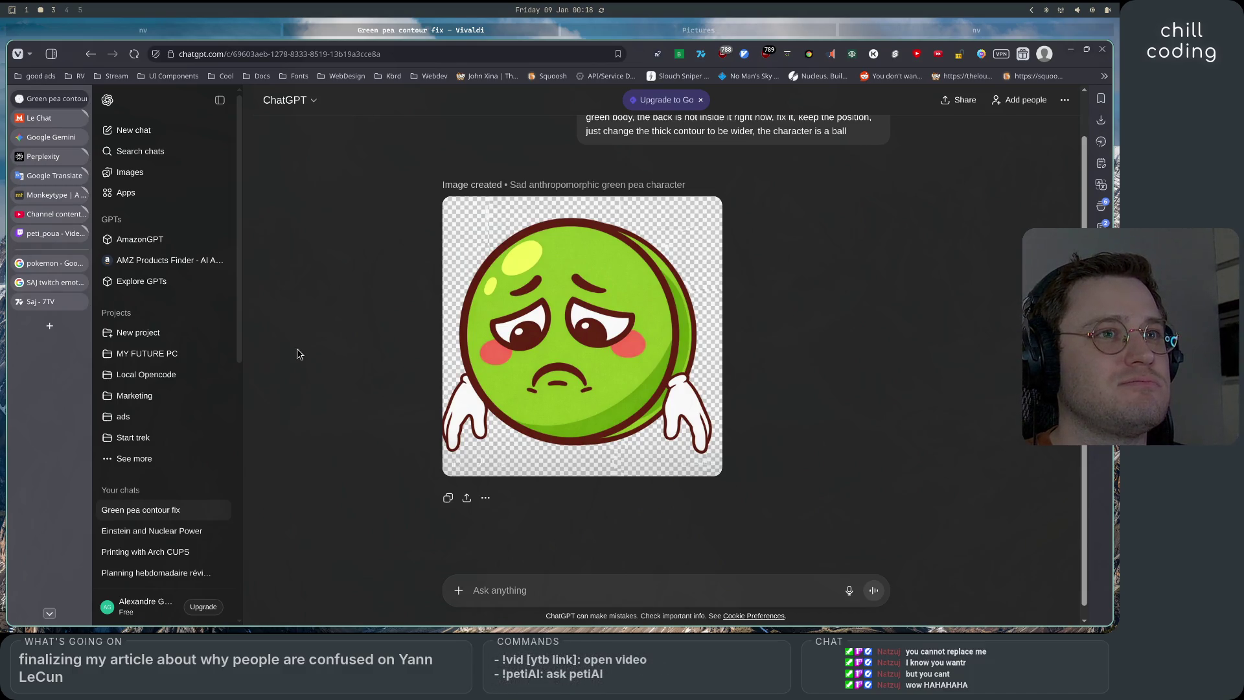
{"action": "scroll", "coordinate": [281, 328], "scroll_direction": "up", "scroll_amount": 1}
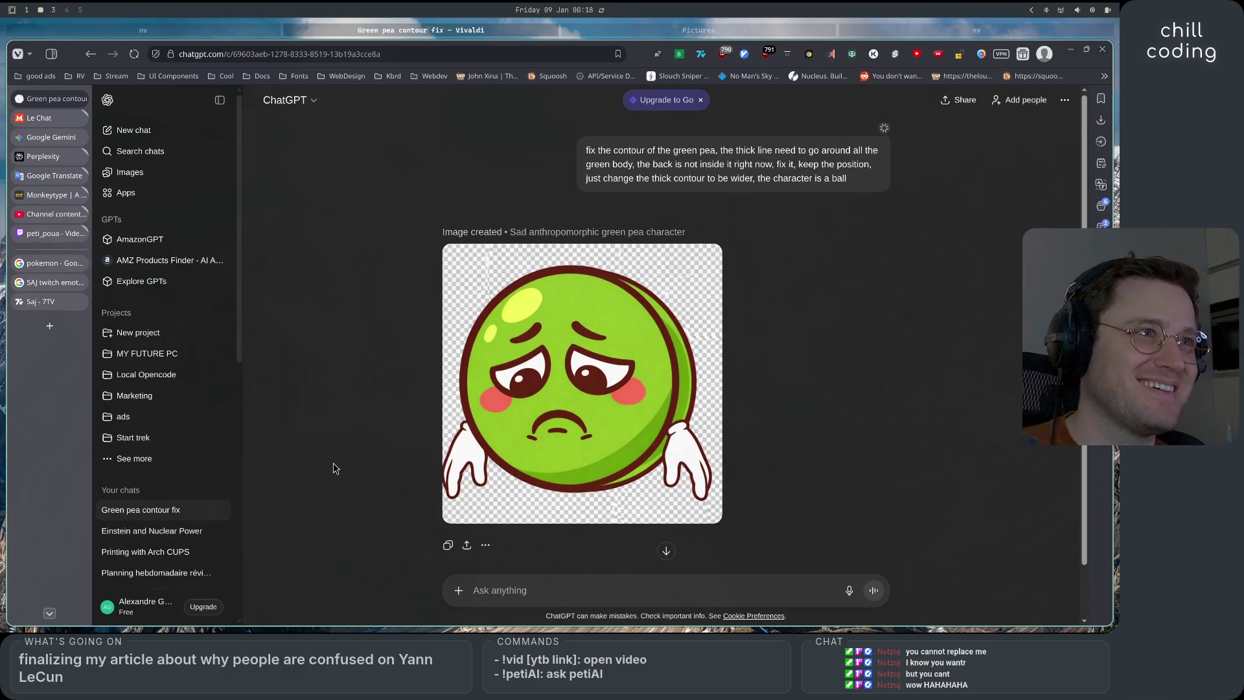
Check the Gemini pea conversation, then return to the Green pea contour fix chat
{"action": "left_click", "coordinate": [49, 136]}
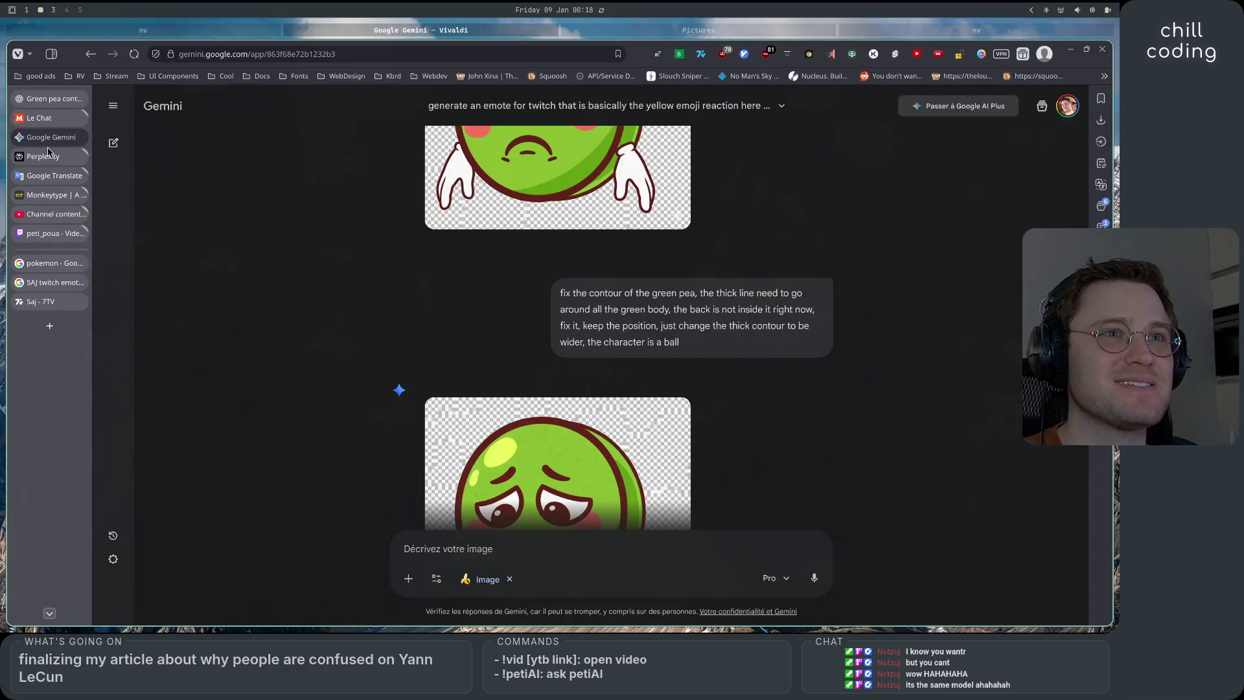
{"action": "scroll", "coordinate": [391, 413], "scroll_direction": "down", "scroll_amount": 3}
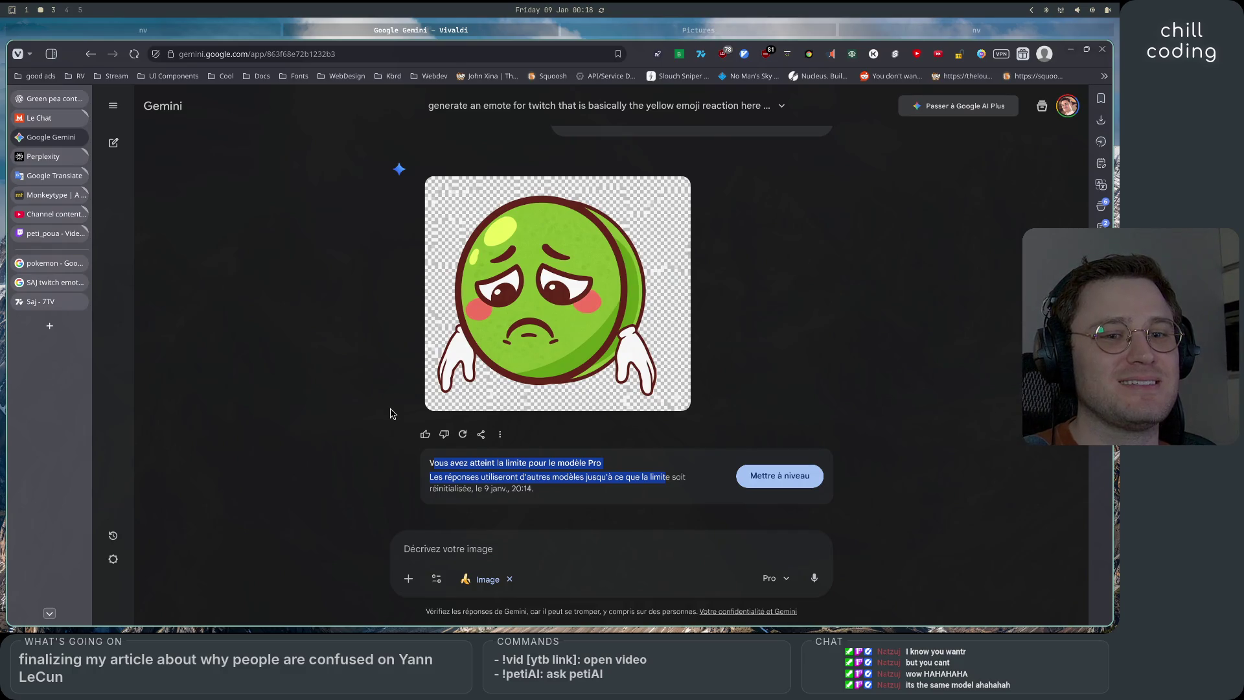
{"action": "left_click", "coordinate": [49, 100]}
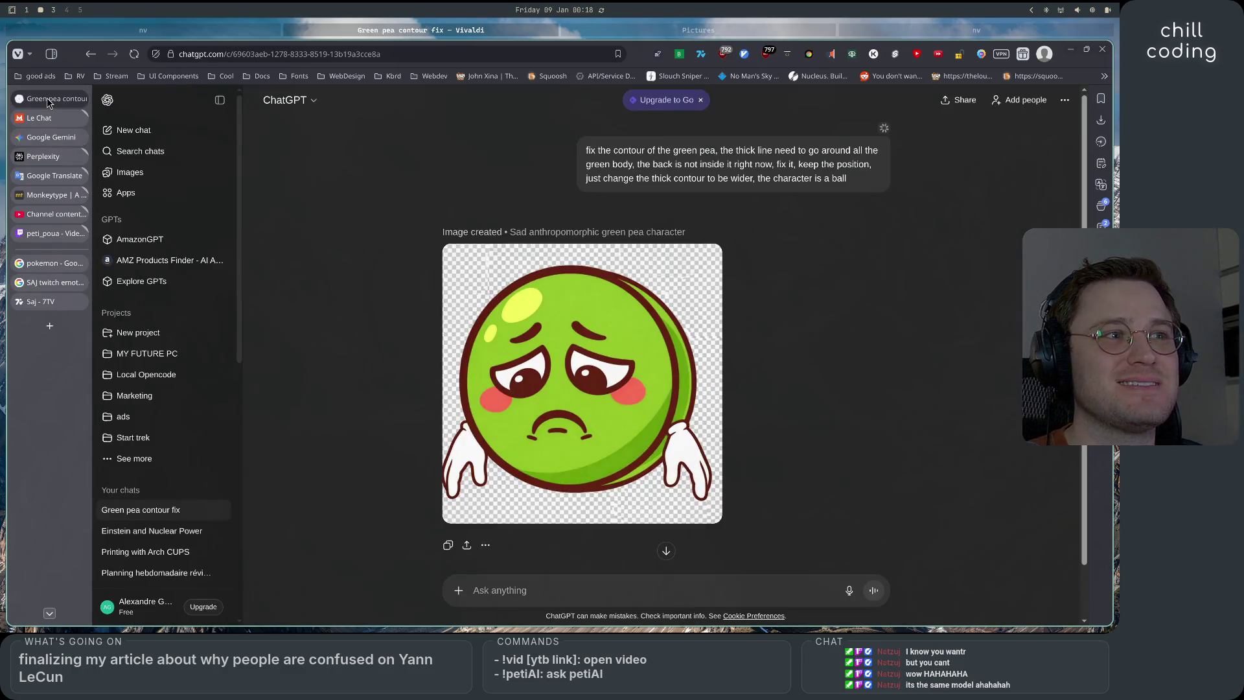
{"action": "left_click", "coordinate": [40, 118]}
{"action": "left_click", "coordinate": [55, 137]}
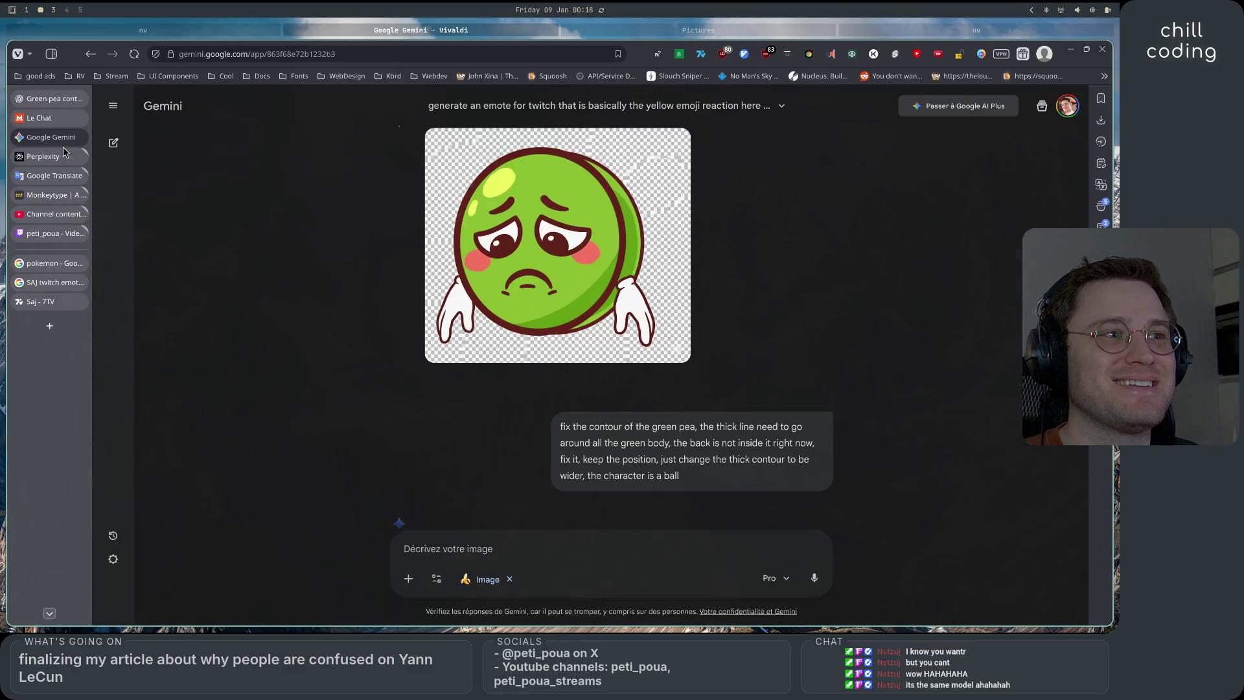
{"action": "scroll", "coordinate": [397, 331], "scroll_direction": "up", "scroll_amount": 10}
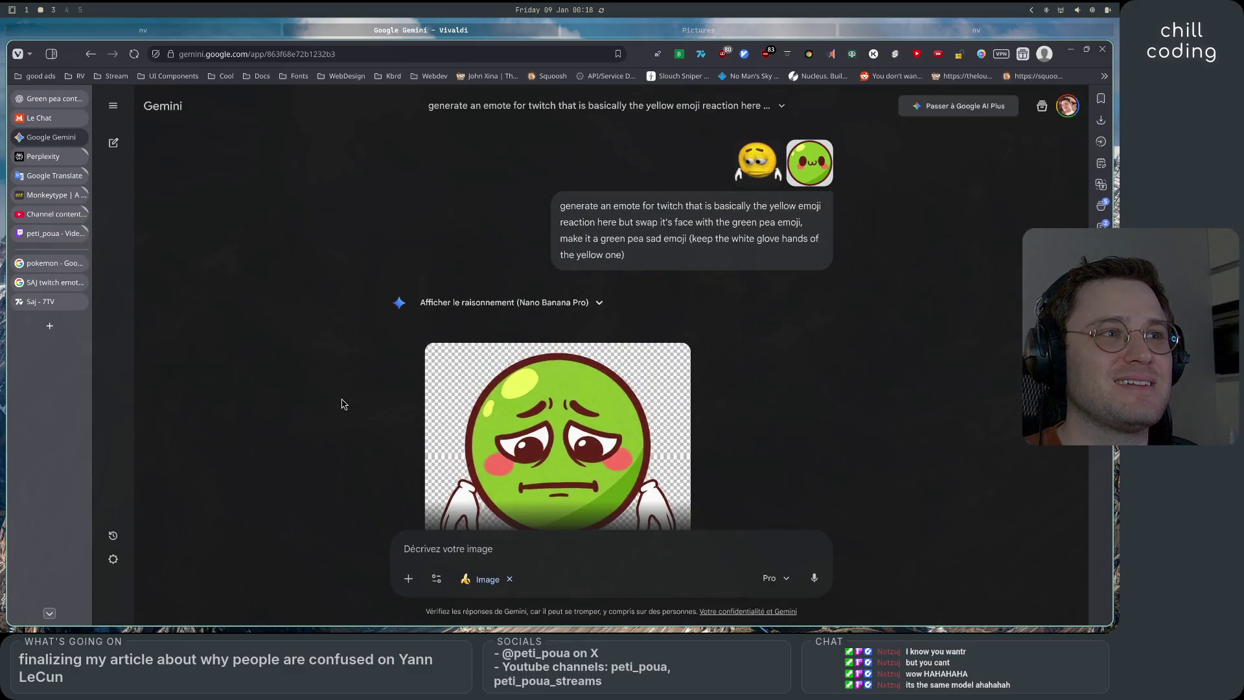
{"action": "scroll", "coordinate": [344, 404], "scroll_direction": "down", "scroll_amount": 5}
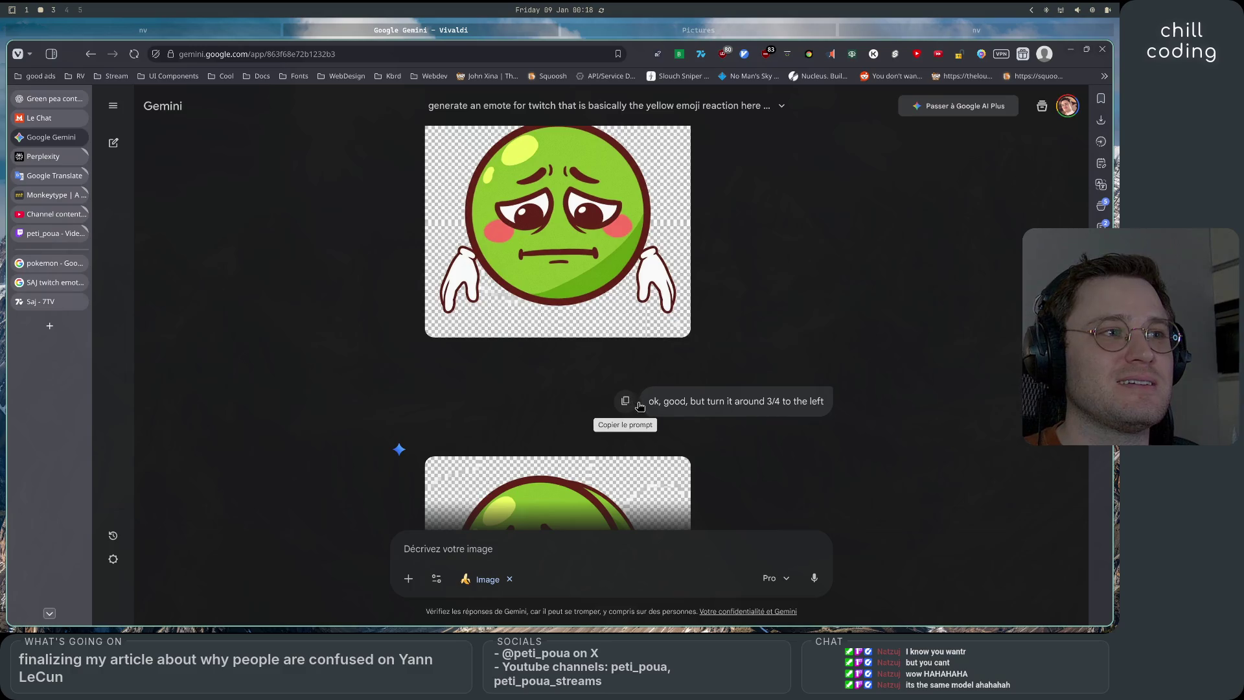
{"action": "scroll", "coordinate": [639, 286], "scroll_direction": "up", "scroll_amount": 3}
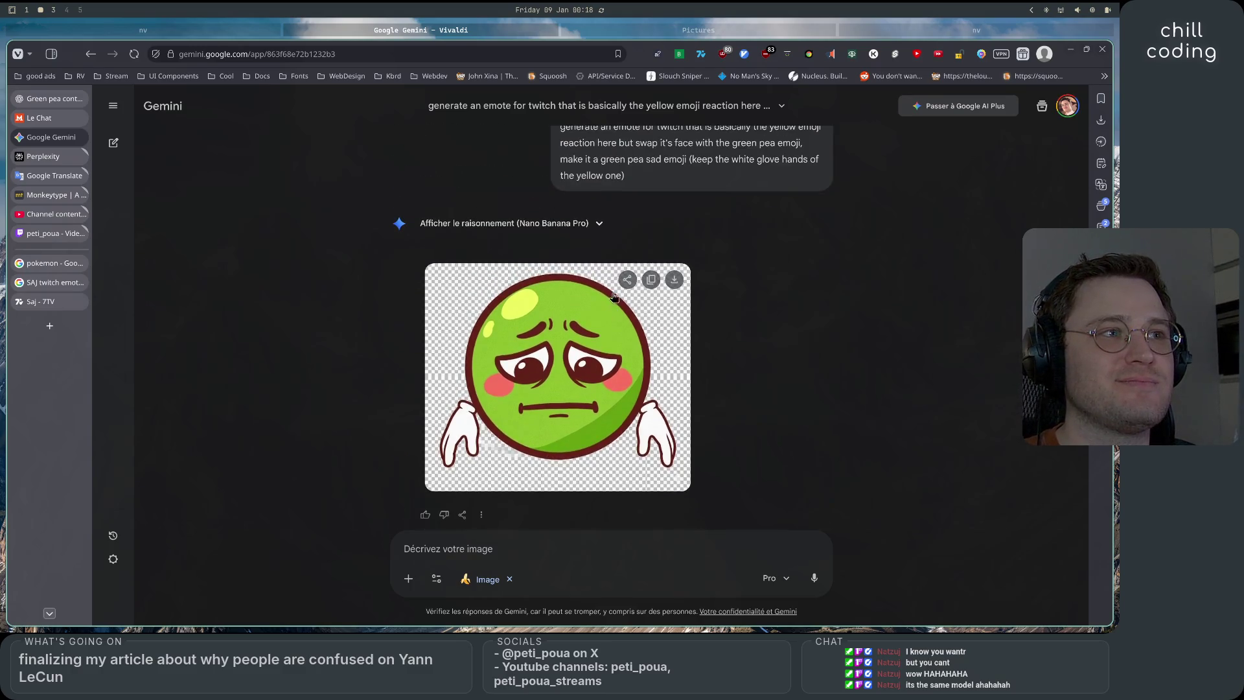
{"action": "left_click", "coordinate": [52, 98]}
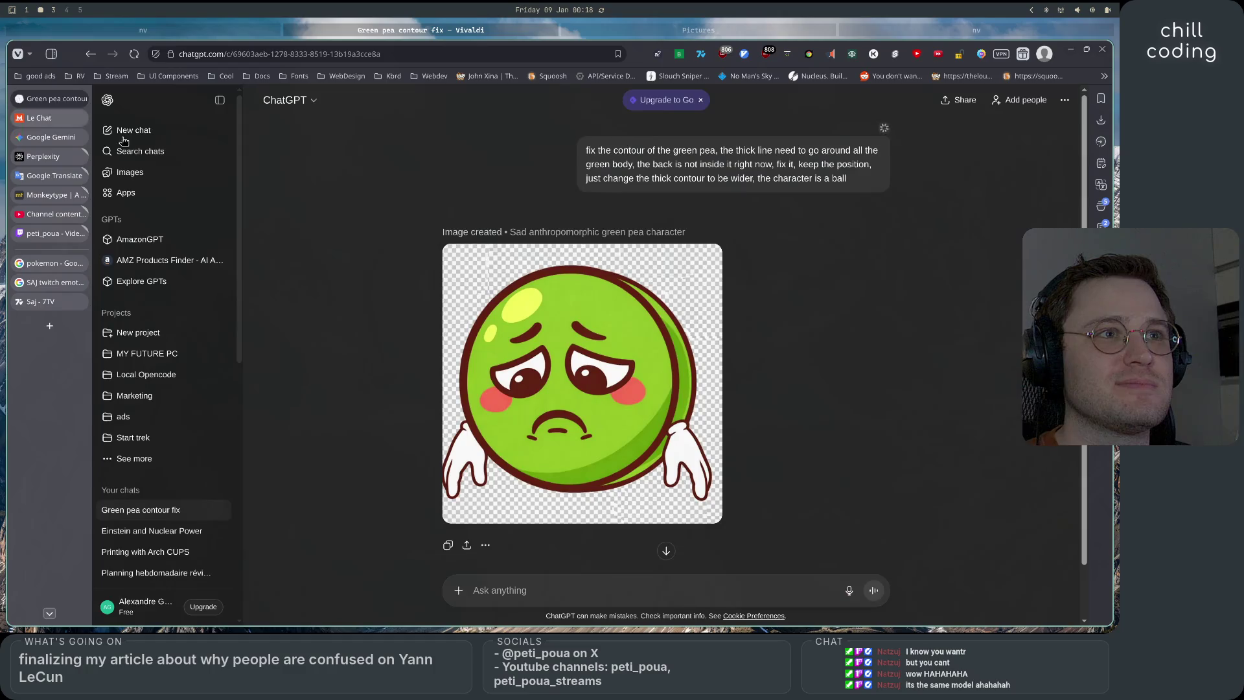
In a new chat, send the pea image with Gemini's prompt to turn it 3/4 to the left
{"action": "left_click", "coordinate": [168, 130]}
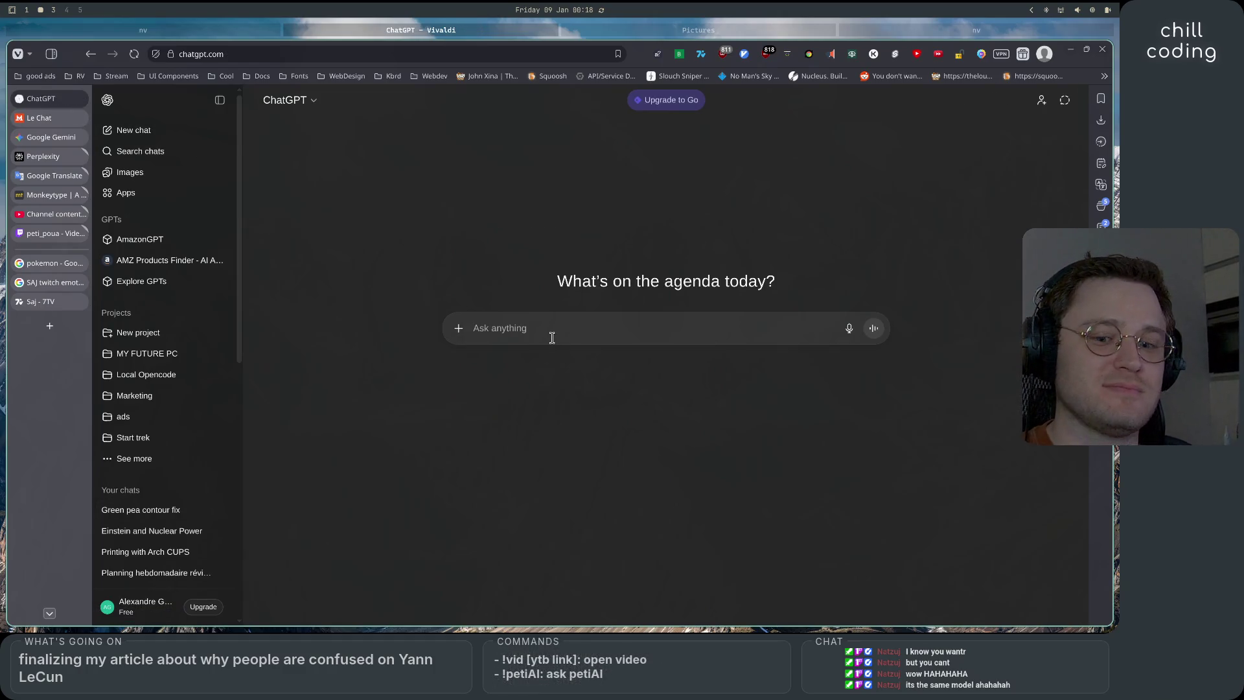
{"action": "key", "text": "ctrl+v"}
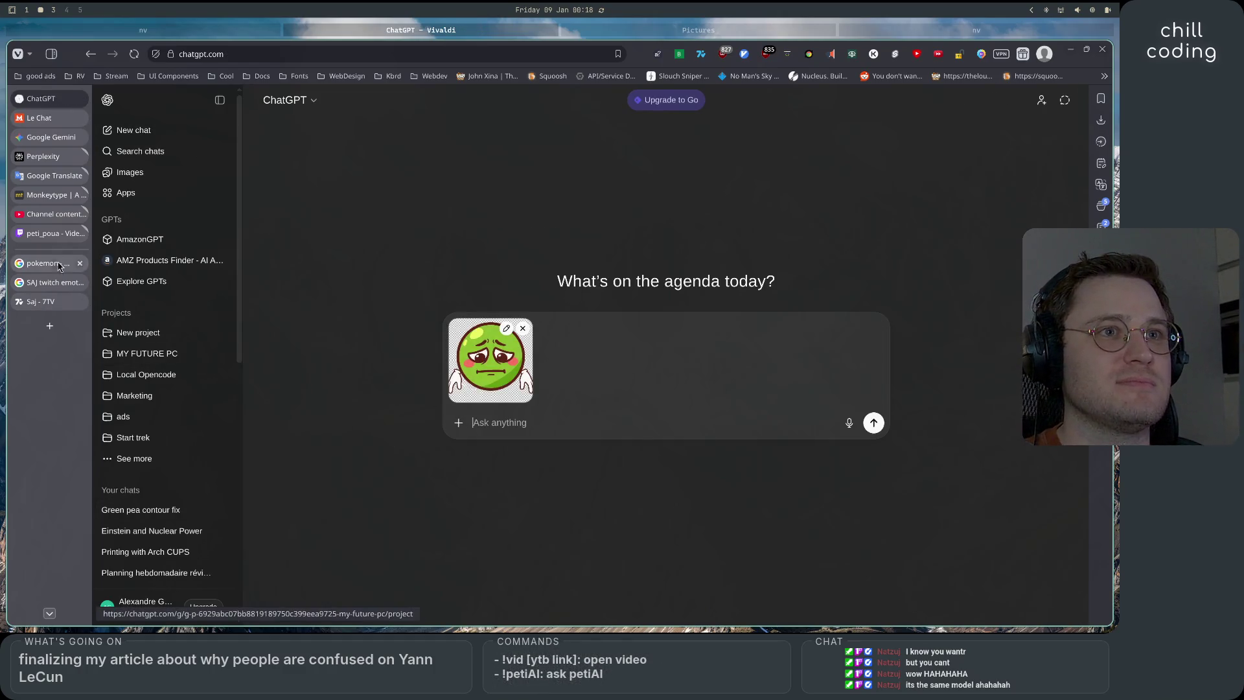
{"action": "left_click", "coordinate": [49, 137]}
{"action": "scroll", "coordinate": [738, 436], "scroll_direction": "down", "scroll_amount": 3}
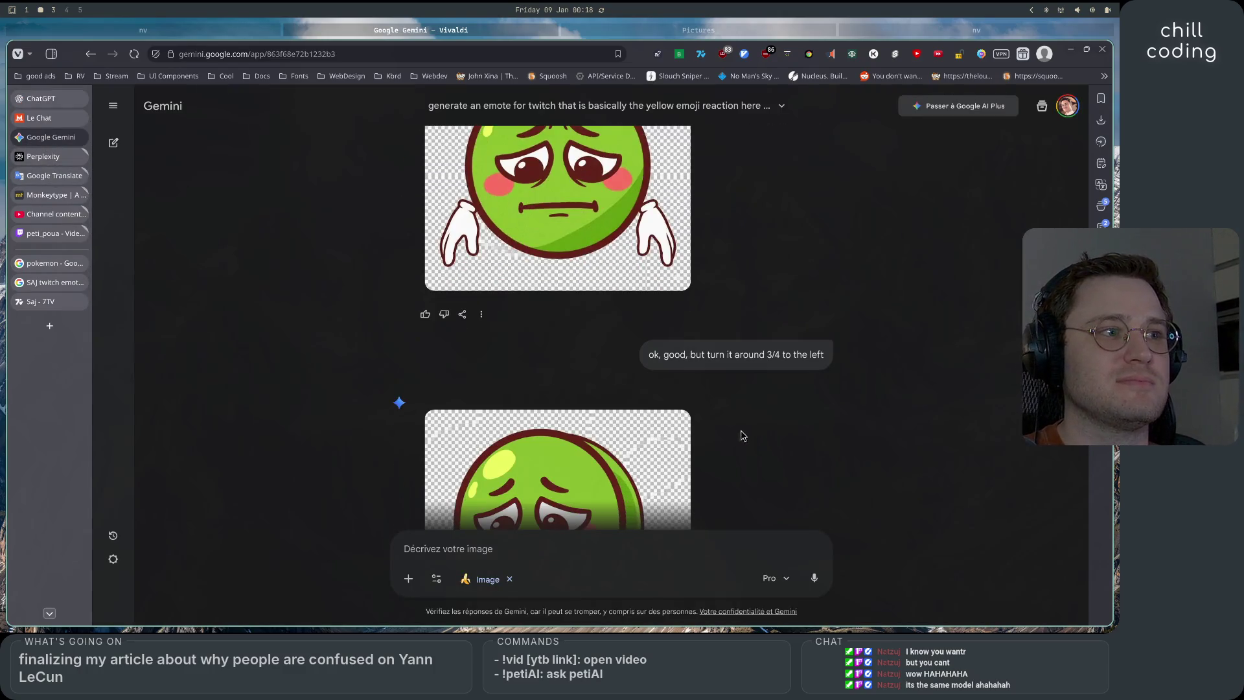
{"action": "left_click", "coordinate": [41, 98]}
{"action": "type", "text": "ok, good, but turn it around 3/4 to the left"}
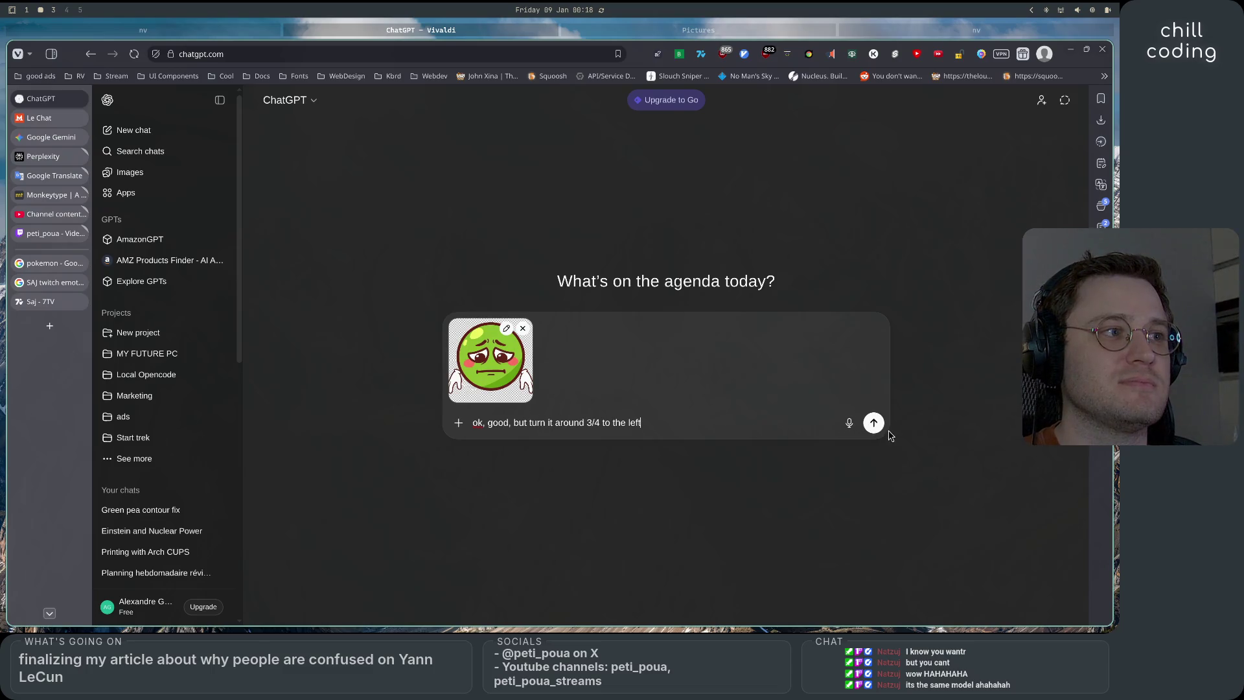
{"action": "left_click", "coordinate": [874, 423]}
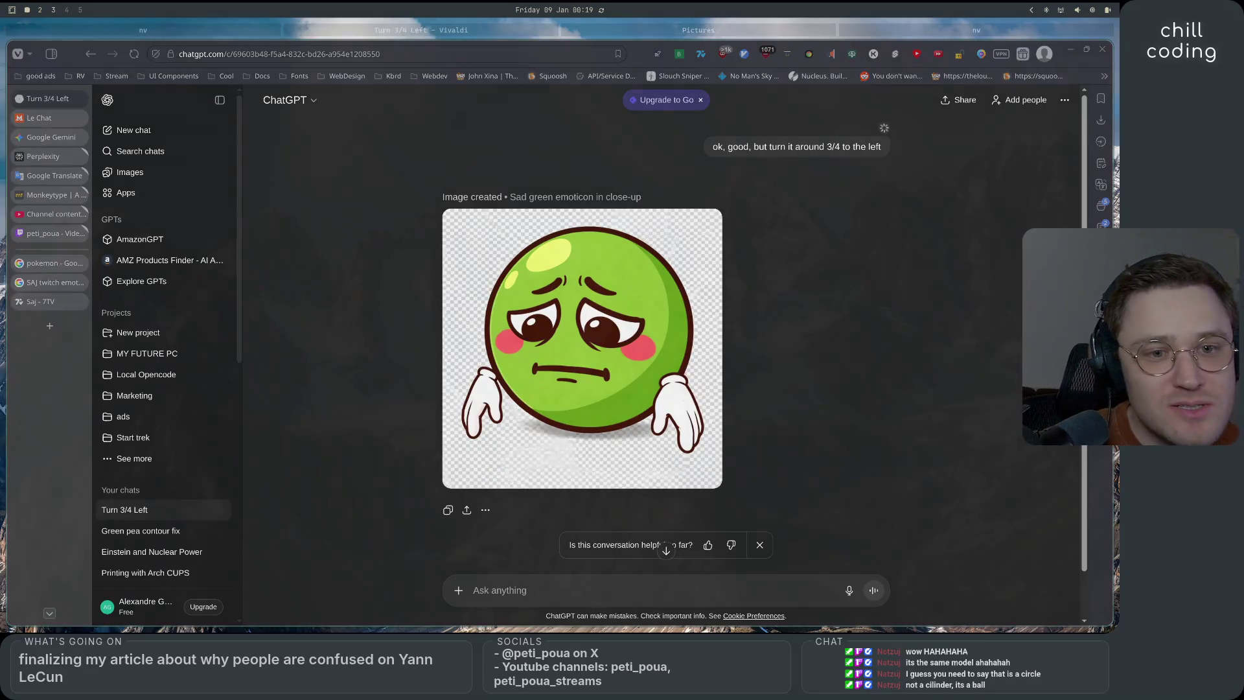
{"action": "left_click", "coordinate": [42, 284]}
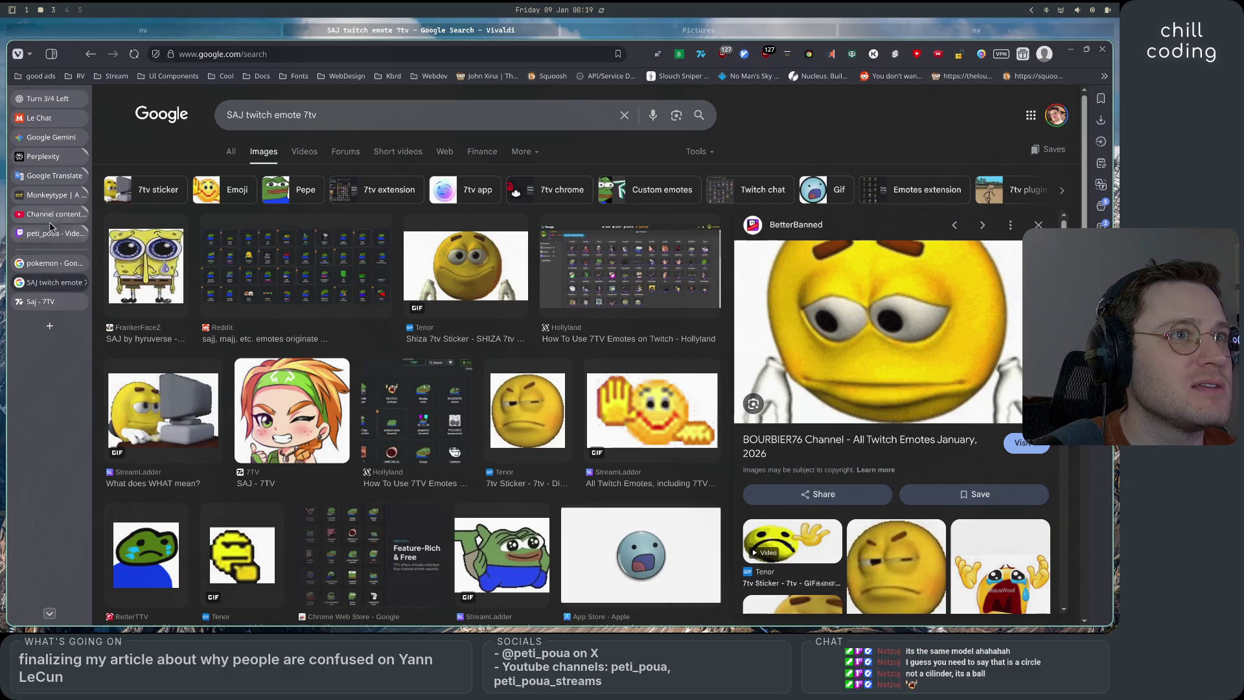
{"action": "left_click", "coordinate": [52, 103]}
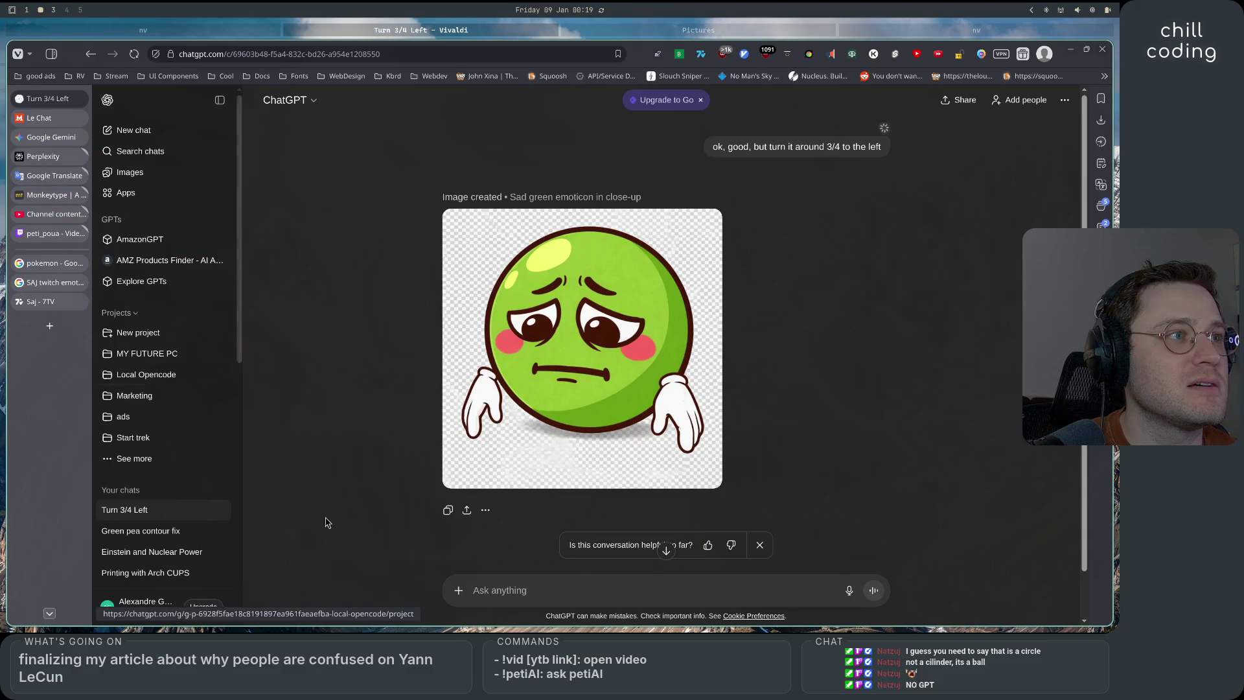
{"action": "left_click", "coordinate": [52, 282]}
{"action": "right_click", "coordinate": [901, 316]}
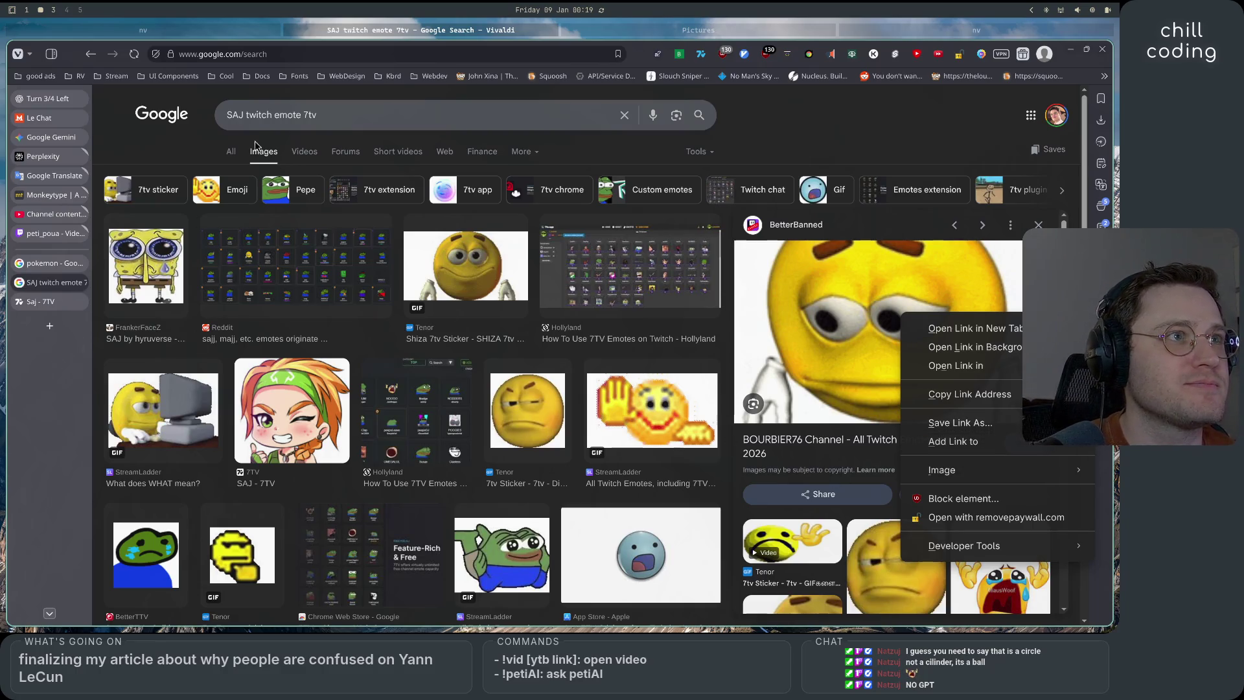
{"action": "left_click", "coordinate": [26, 109]}
{"action": "left_click", "coordinate": [26, 101]}
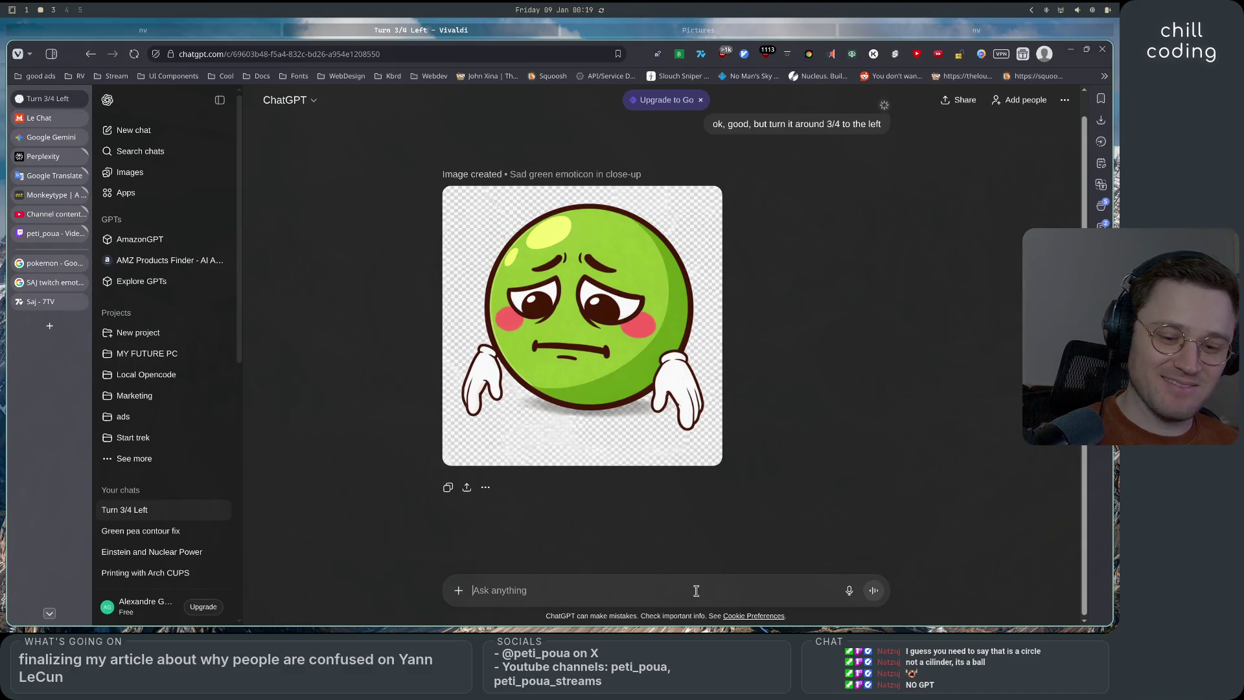
Attach the yellow sad emoji and ask to match its lips and eyes, keeping the 2D flat style
{"action": "key", "text": "super+v"}
{"action": "key", "text": "Down"}
{"action": "key", "text": "Down"}
{"action": "key", "text": "Down"}
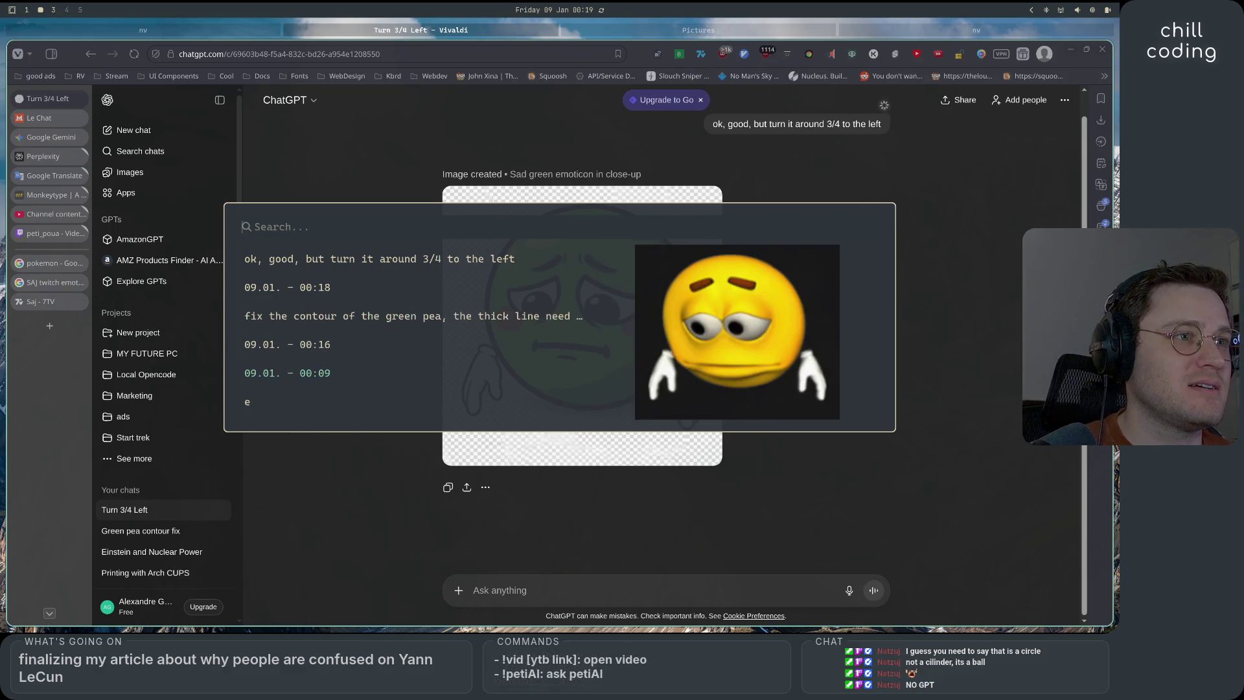
{"action": "key", "text": "Return"}
{"action": "key", "text": "ctrl+v"}
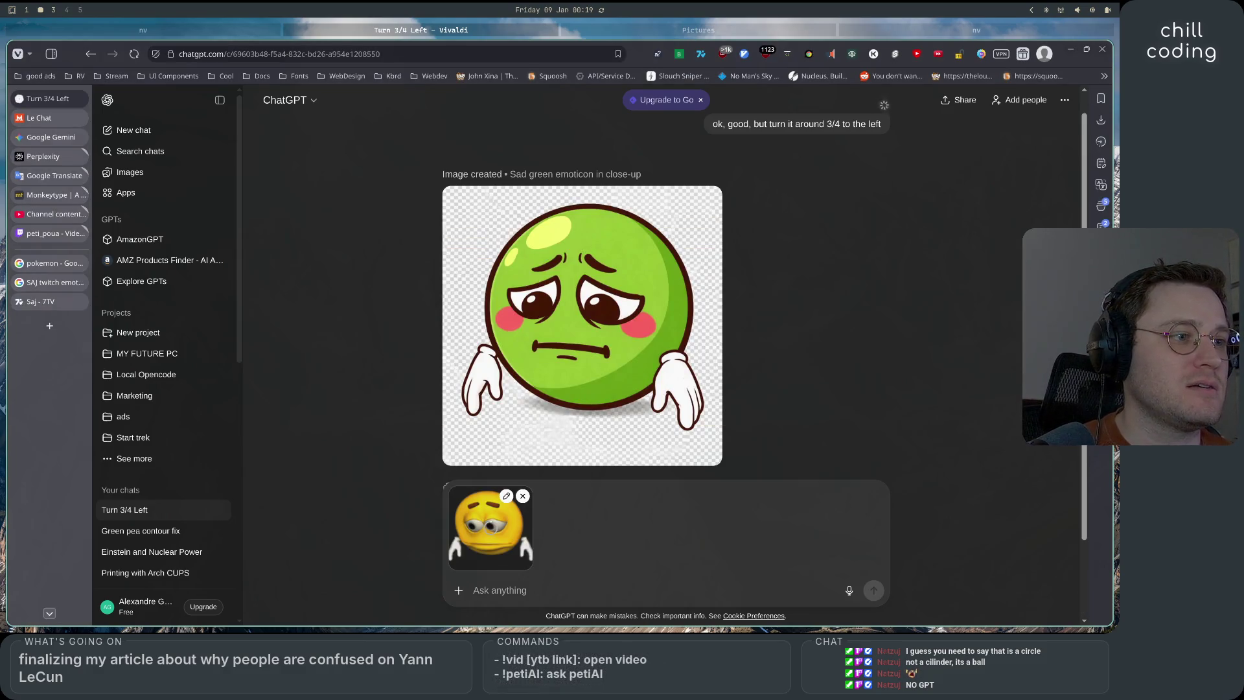
{"action": "type", "text": "now "}
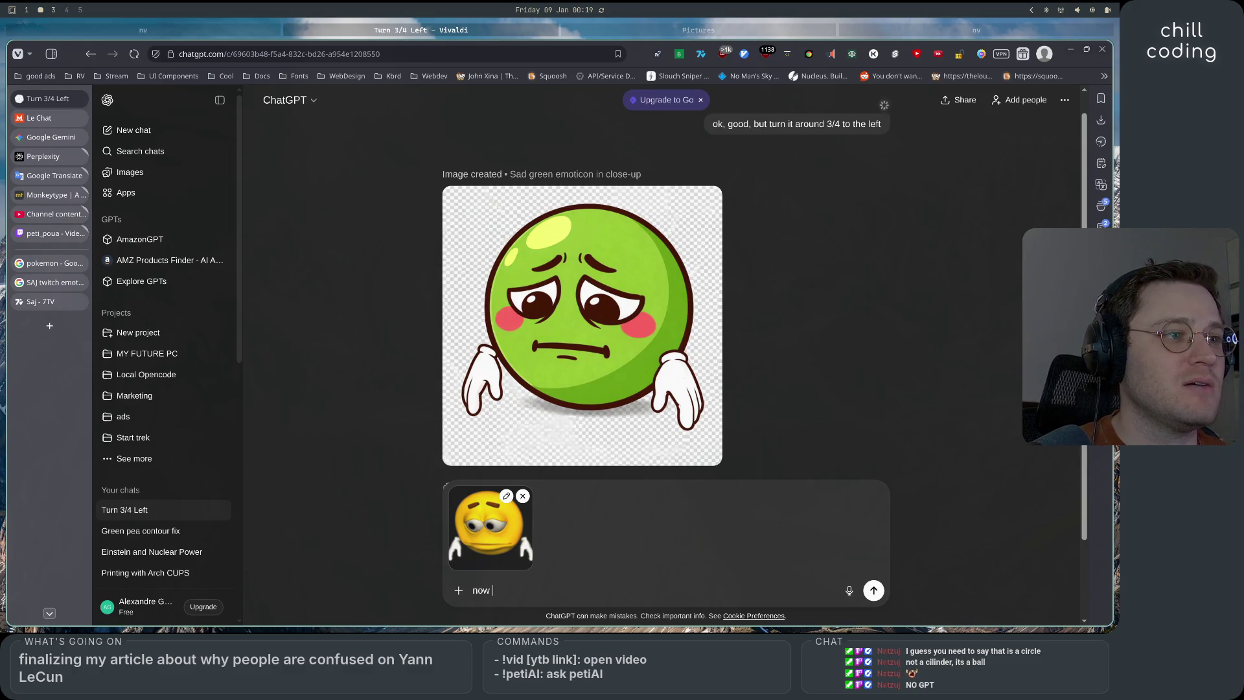
{"action": "type", "text": "make the lips andd"}
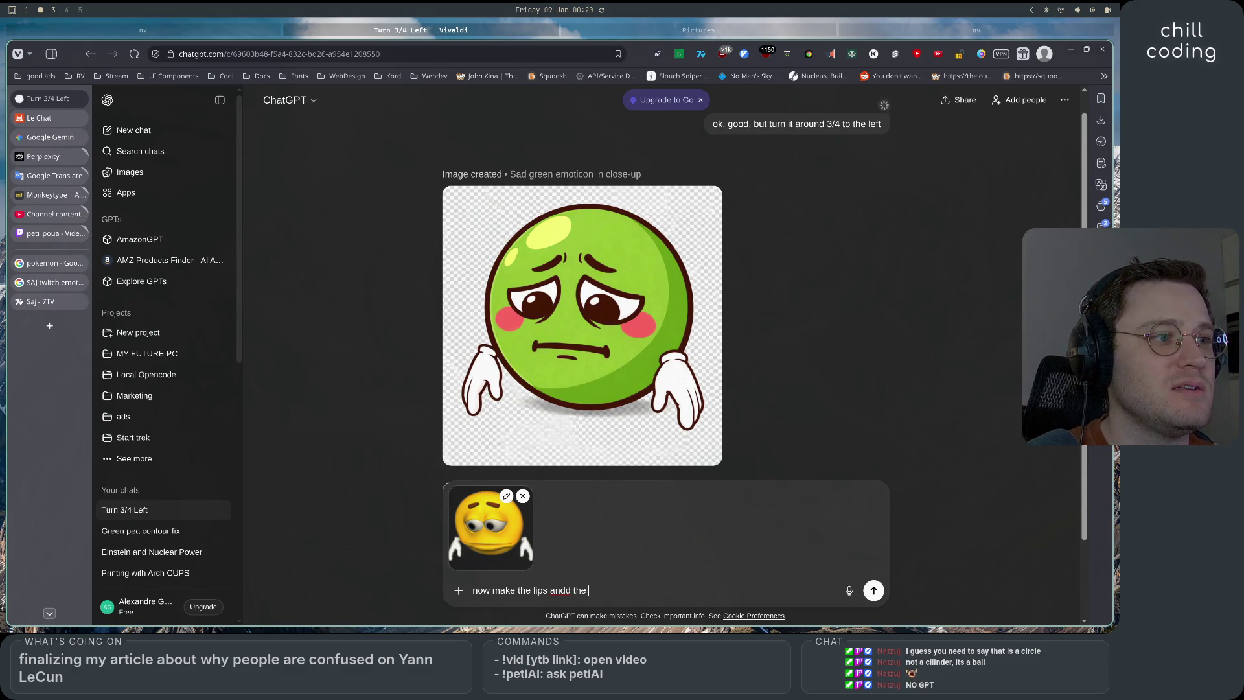
{"action": "key", "text": "BackSpace"}
{"action": "type", "text": "the eyes"}
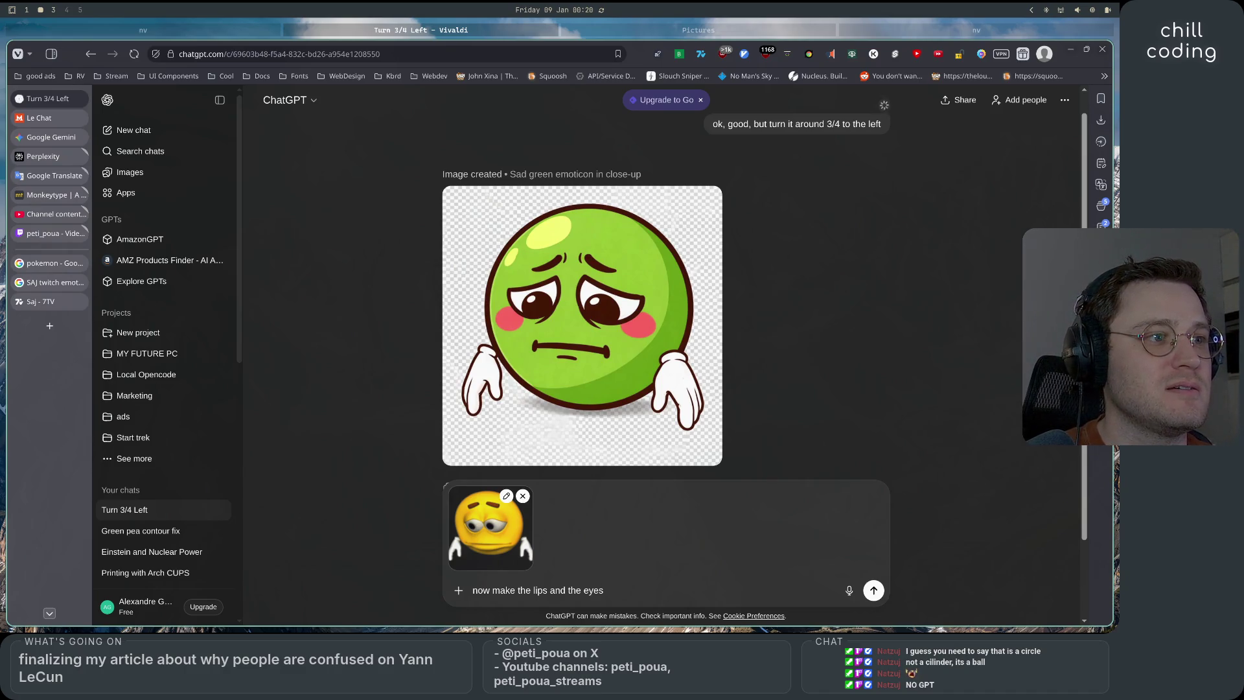
{"action": "type", "text": "closer in "}
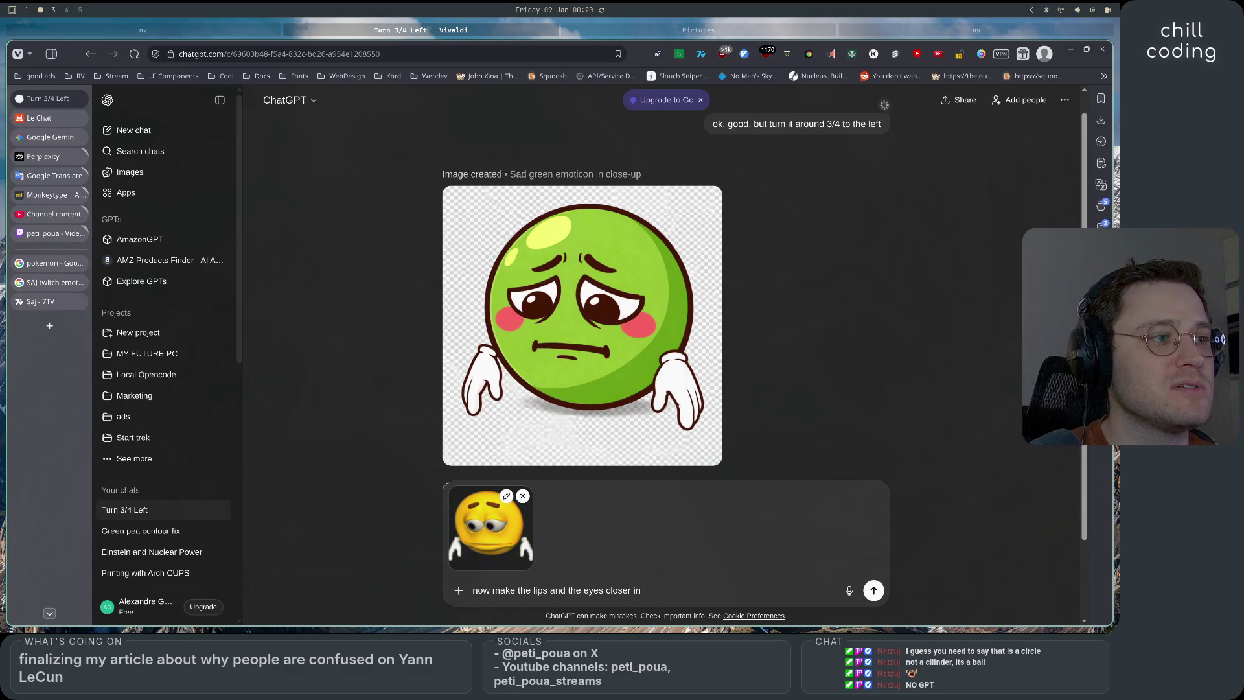
{"action": "type", "text": "shape to"}
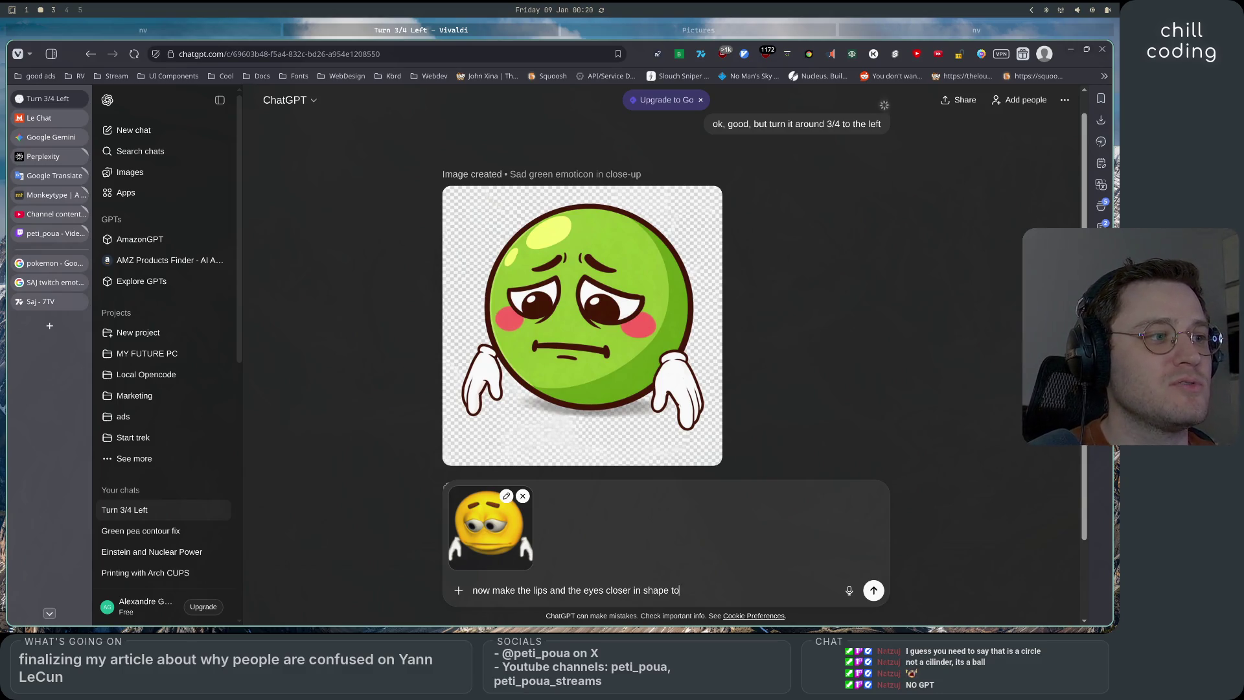
{"action": "type", "text": " this emoji, but st"}
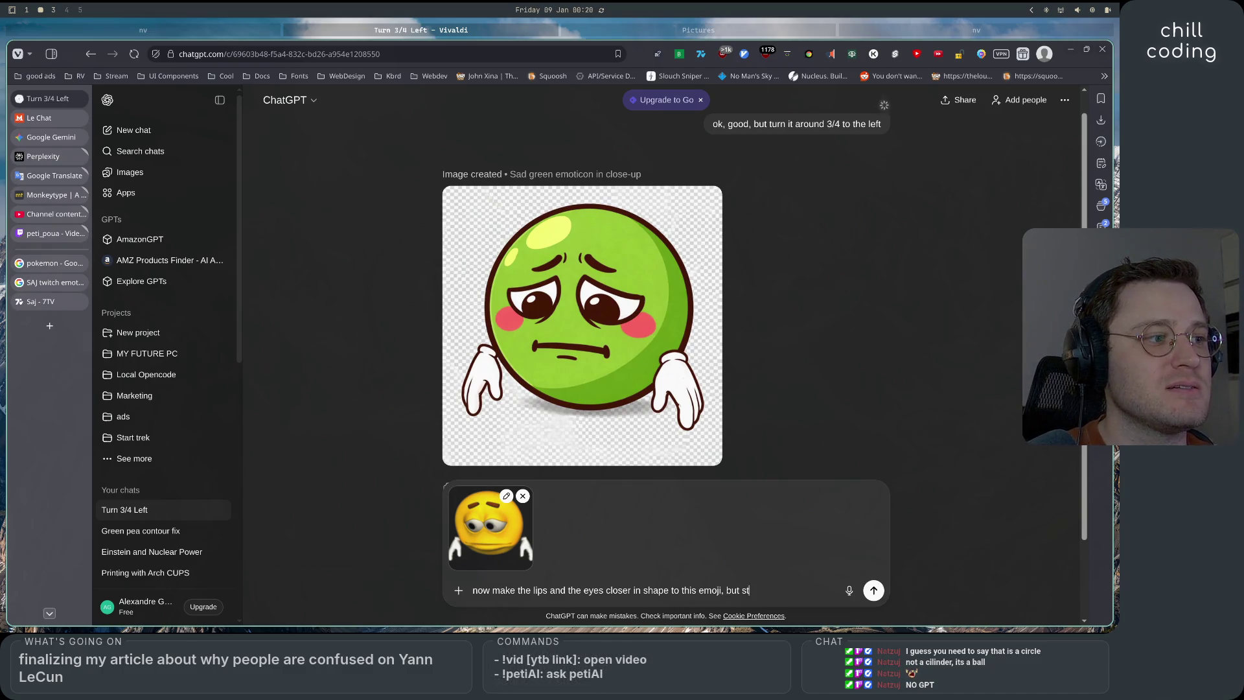
{"action": "type", "text": " etain the "}
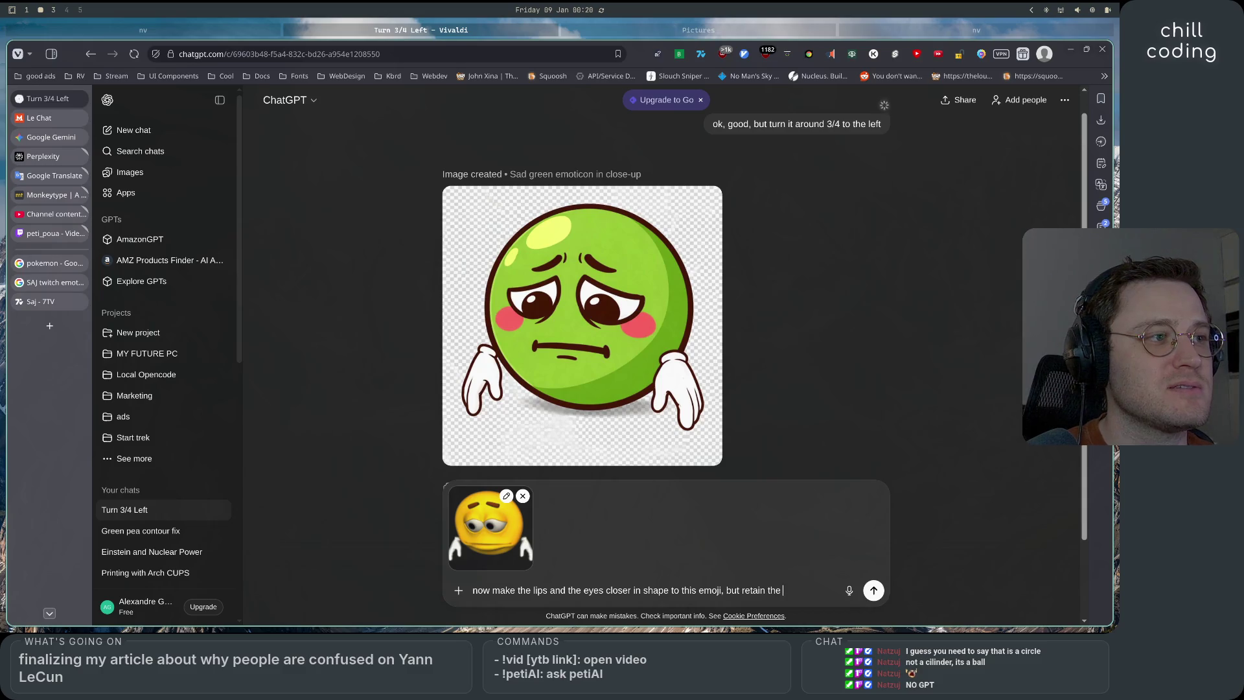
{"action": "type", "text": "stylecure"}
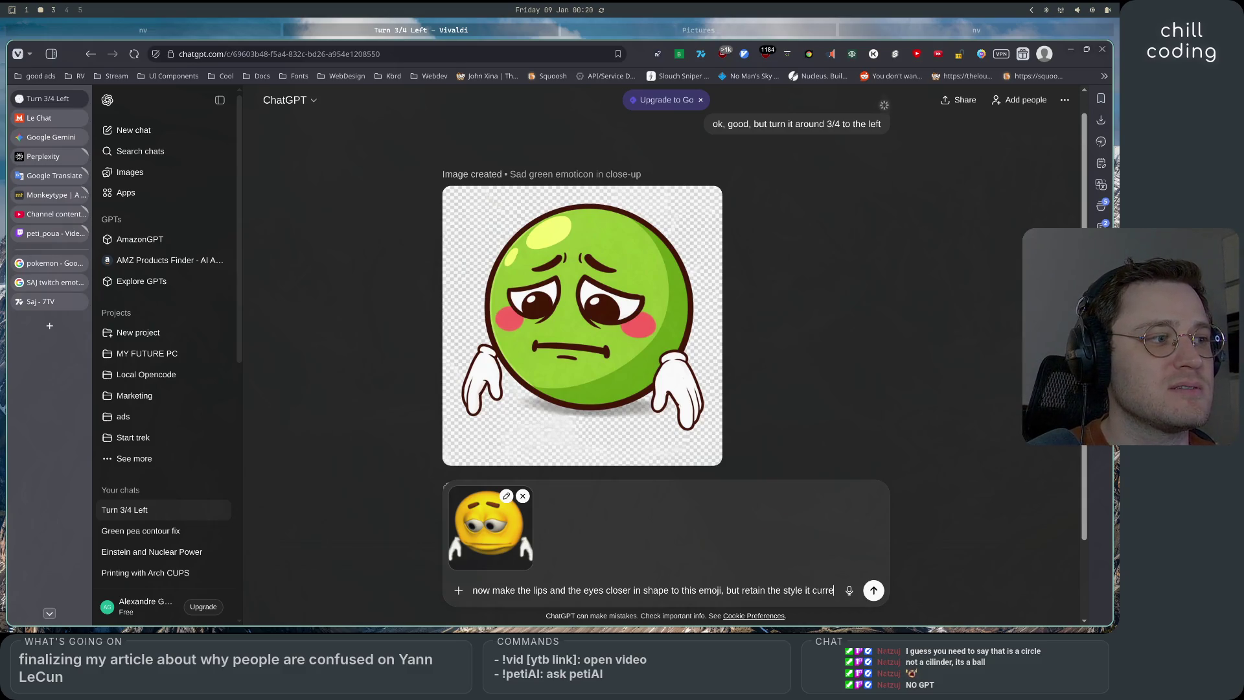
{"action": "type", "text": "ntly ha"}
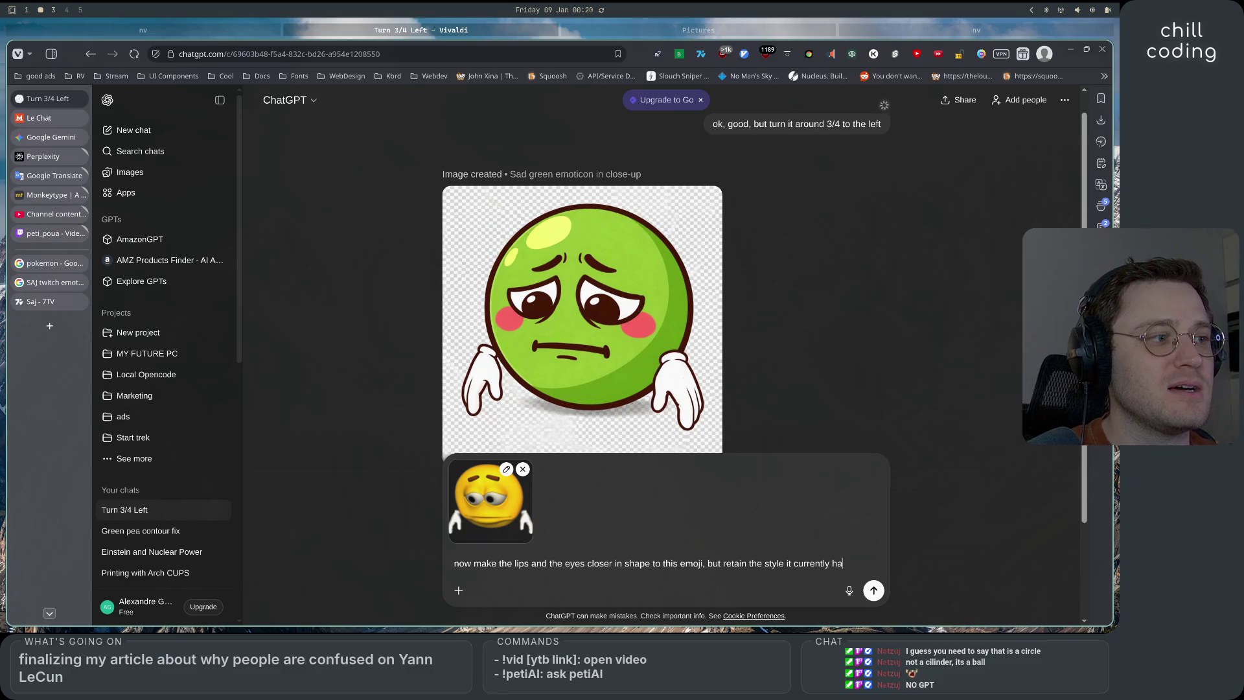
{"action": "type", "text": "s"}
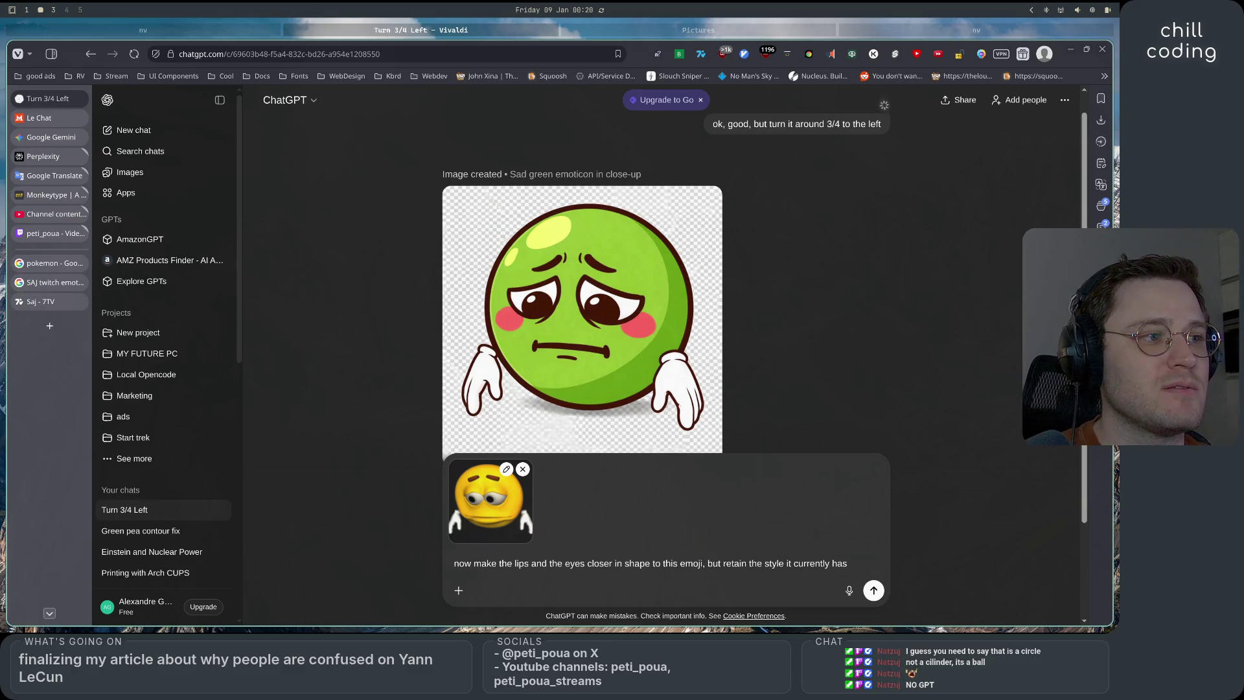
{"action": "type", "text": "2D "}
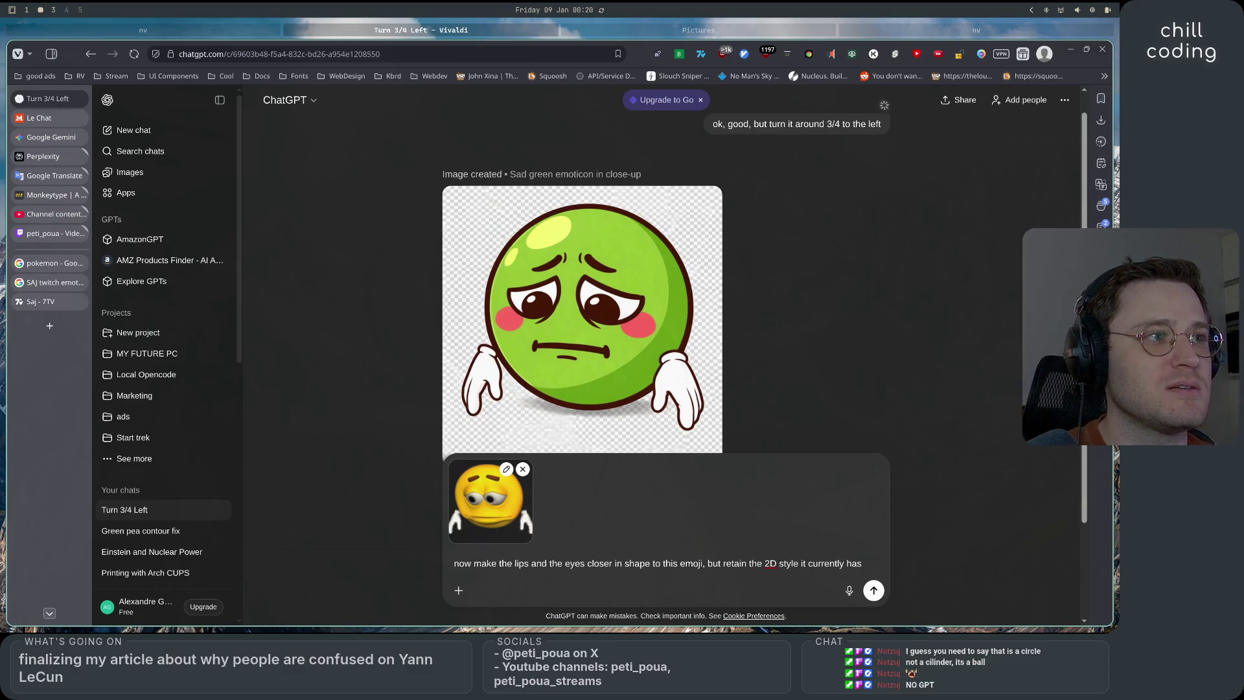
{"action": "type", "text": "flat"}
{"action": "key", "text": "Return"}
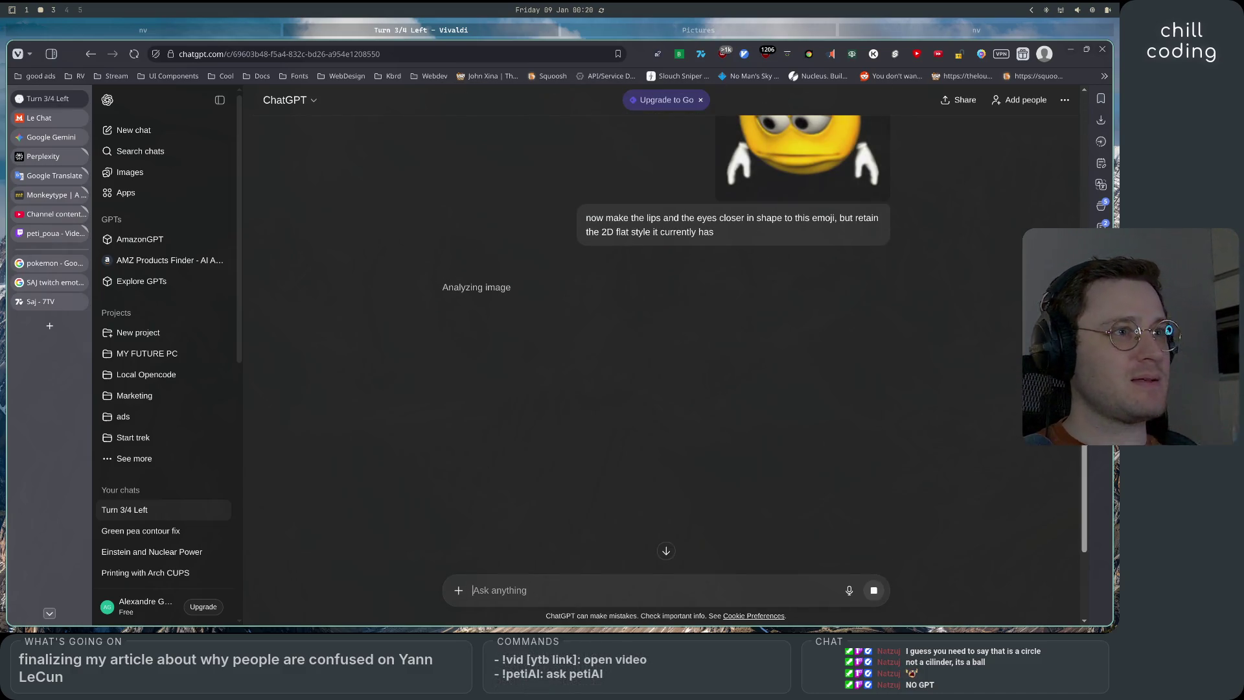
Scroll the chat to compare with the earlier green emoticon while the flat-design image generates
{"action": "scroll", "coordinate": [422, 443], "scroll_direction": "up", "scroll_amount": 4}
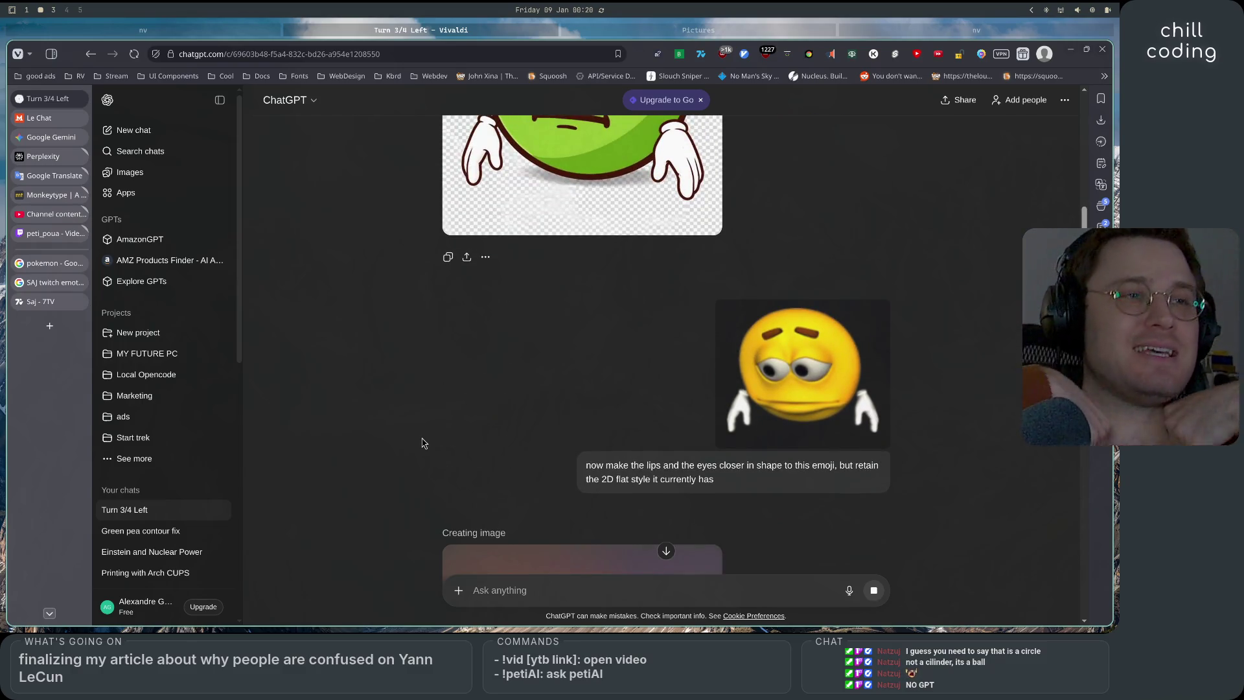
{"action": "scroll", "coordinate": [360, 482], "scroll_direction": "up", "scroll_amount": 4}
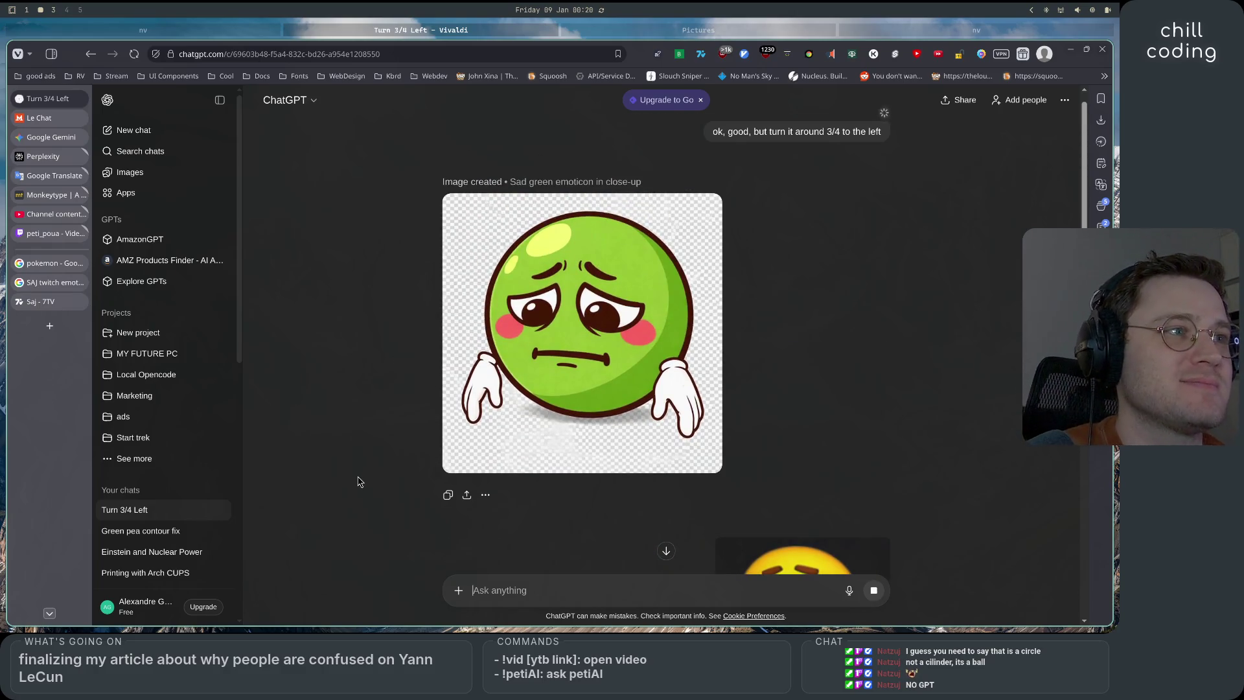
{"action": "scroll", "coordinate": [360, 481], "scroll_direction": "up", "scroll_amount": 1}
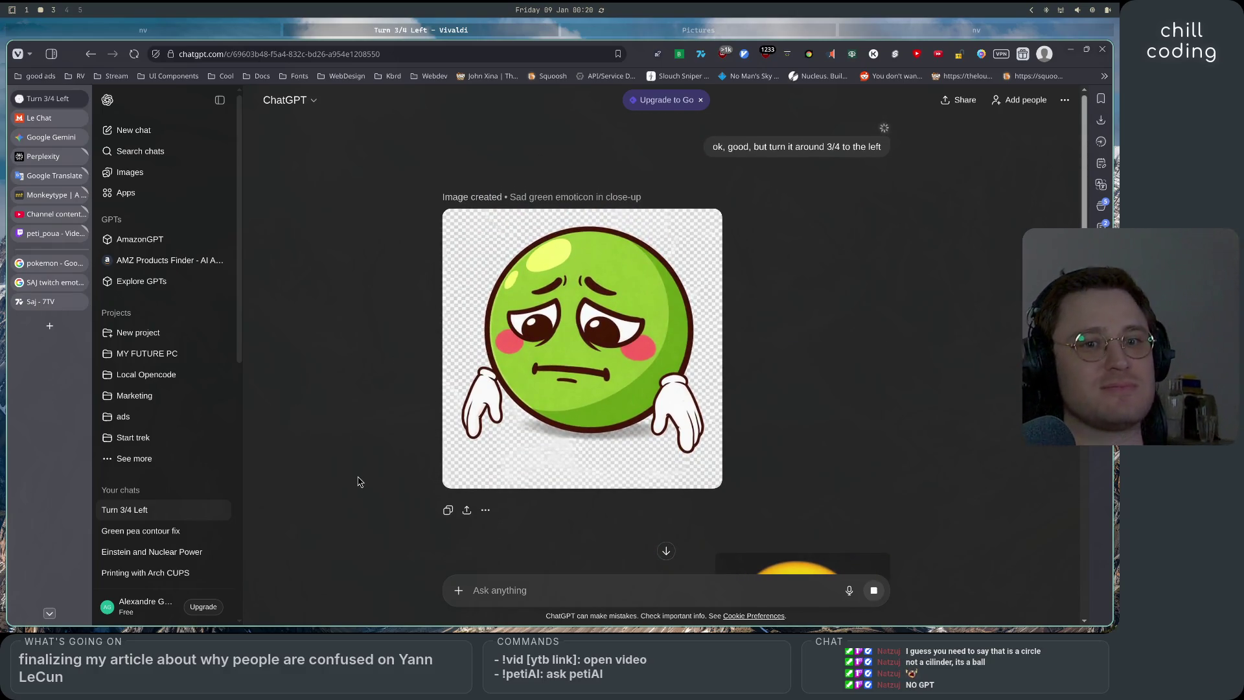
{"action": "scroll", "coordinate": [361, 482], "scroll_direction": "down", "scroll_amount": 3}
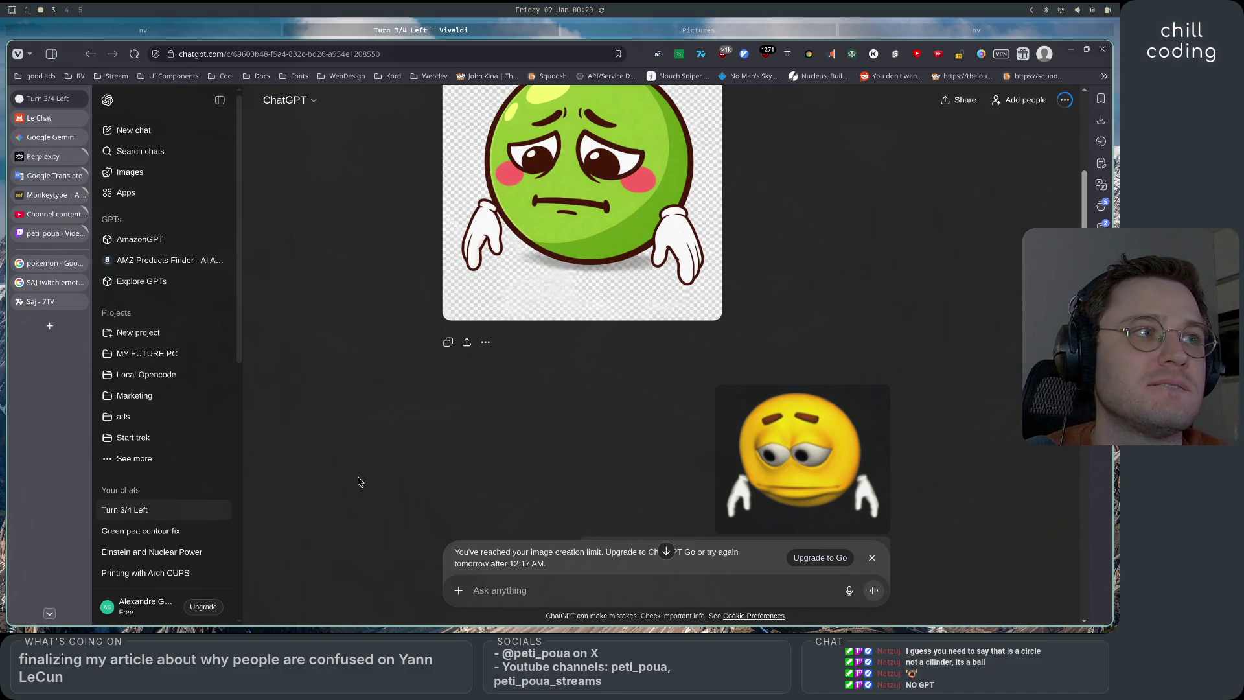
{"action": "scroll", "coordinate": [360, 482], "scroll_direction": "up", "scroll_amount": 2}
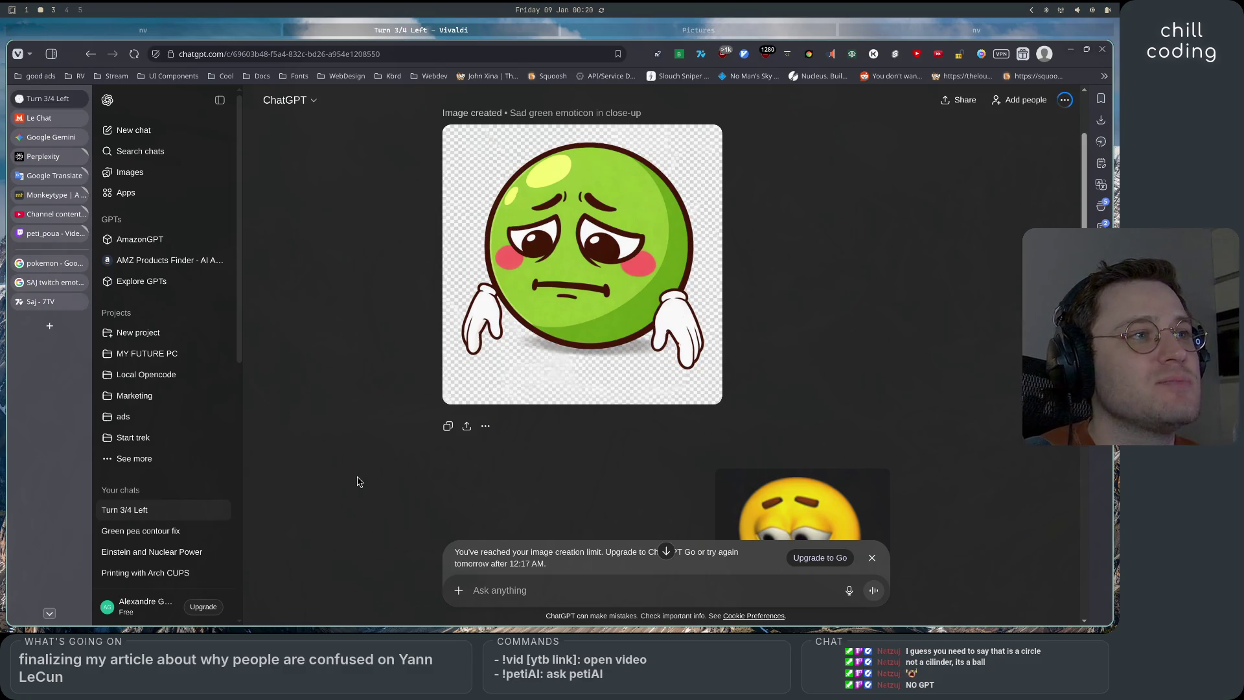
{"action": "scroll", "coordinate": [517, 505], "scroll_direction": "down", "scroll_amount": 2}
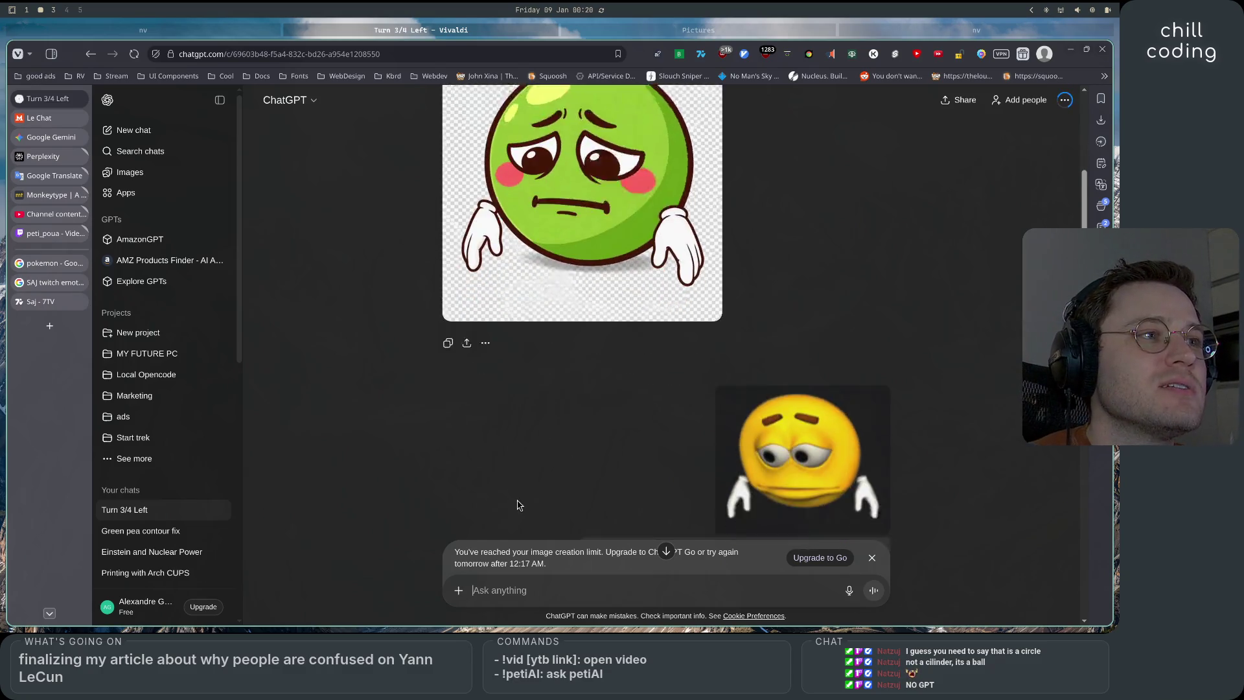
{"action": "scroll", "coordinate": [517, 505], "scroll_direction": "up", "scroll_amount": 4}
{"action": "scroll", "coordinate": [517, 504], "scroll_direction": "down", "scroll_amount": 4}
{"action": "scroll", "coordinate": [517, 504], "scroll_direction": "up", "scroll_amount": 2}
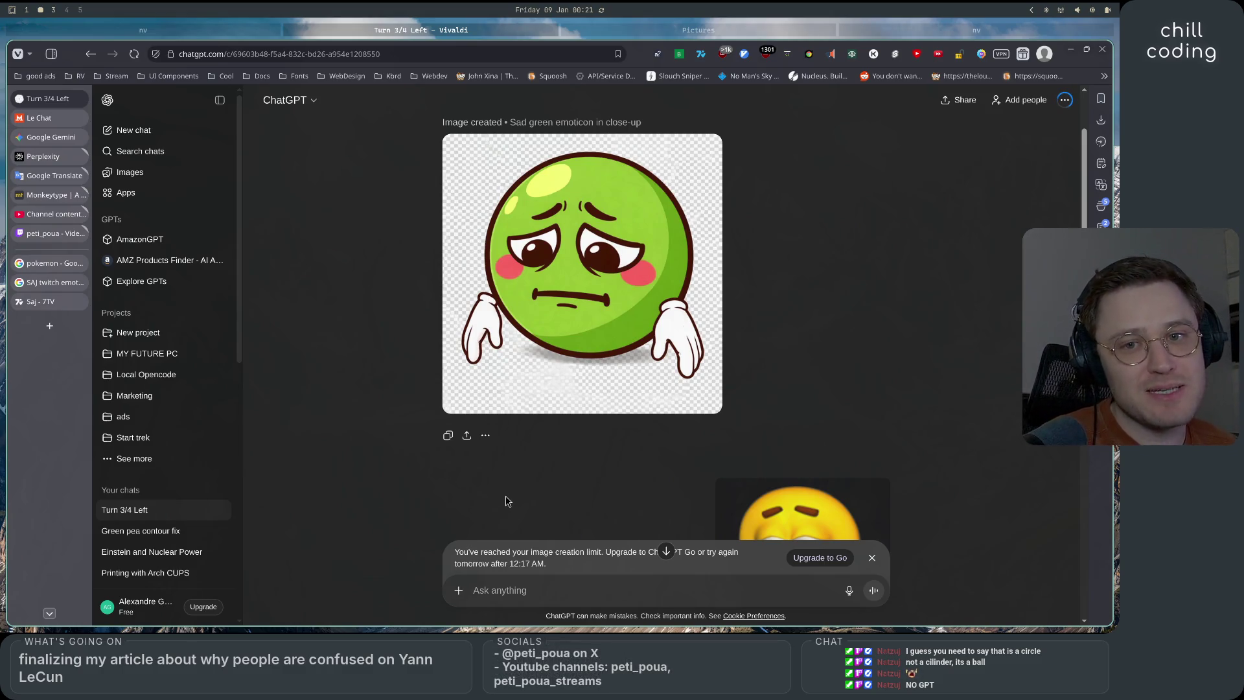
{"action": "scroll", "coordinate": [506, 501], "scroll_direction": "down", "scroll_amount": 5}
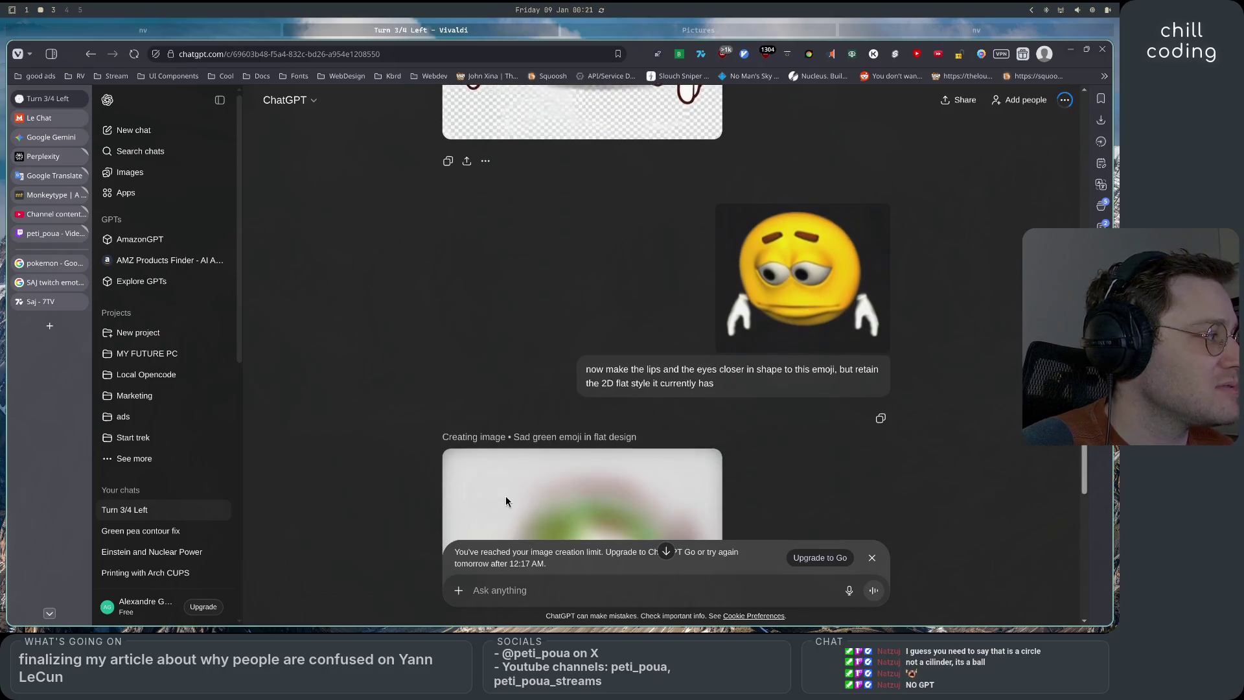
{"action": "scroll", "coordinate": [506, 501], "scroll_direction": "down", "scroll_amount": 4}
{"action": "scroll", "coordinate": [506, 501], "scroll_direction": "up", "scroll_amount": 6}
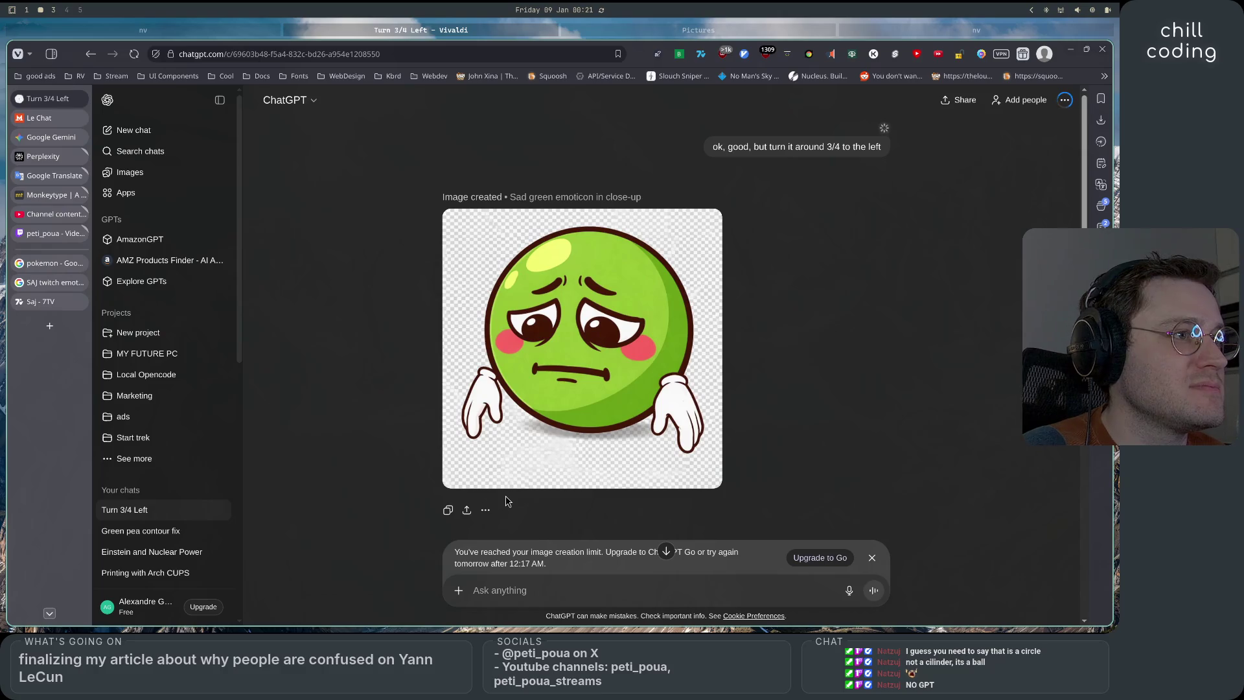
Review the results and dismiss the image creation limit notice
{"action": "scroll", "coordinate": [505, 500], "scroll_direction": "down", "scroll_amount": 5}
{"action": "scroll", "coordinate": [506, 501], "scroll_direction": "up", "scroll_amount": 5}
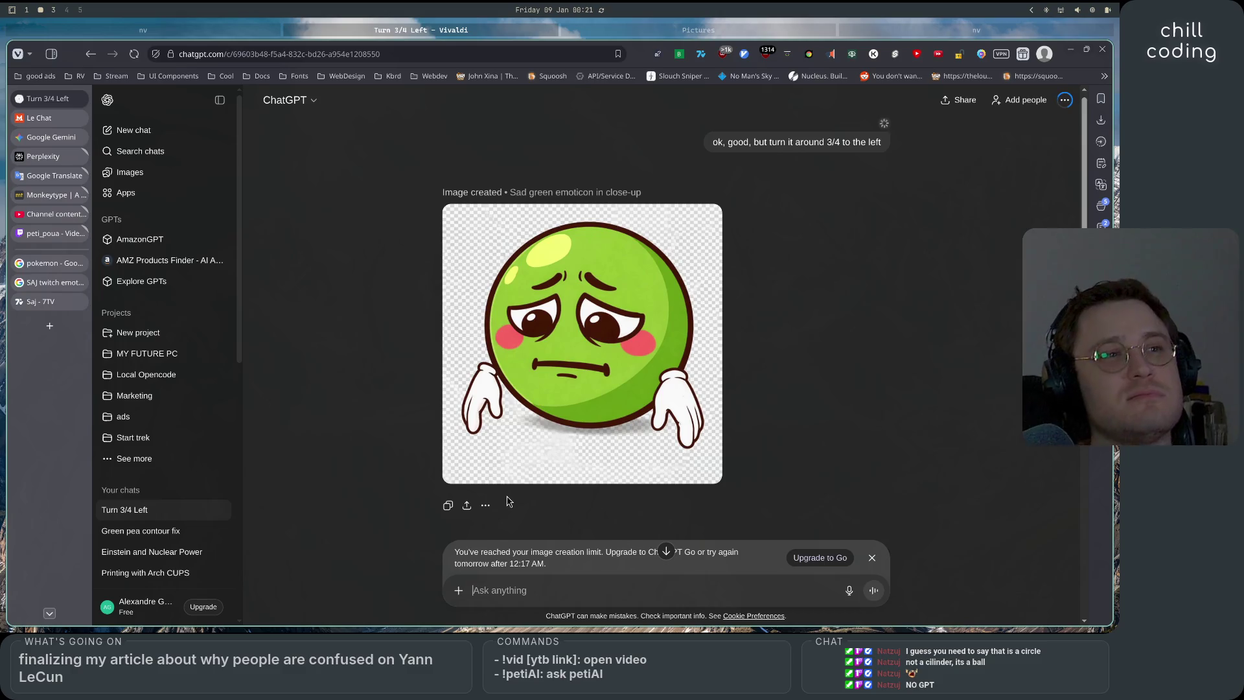
{"action": "scroll", "coordinate": [508, 501], "scroll_direction": "down", "scroll_amount": 3}
{"action": "scroll", "coordinate": [507, 501], "scroll_direction": "up", "scroll_amount": 2}
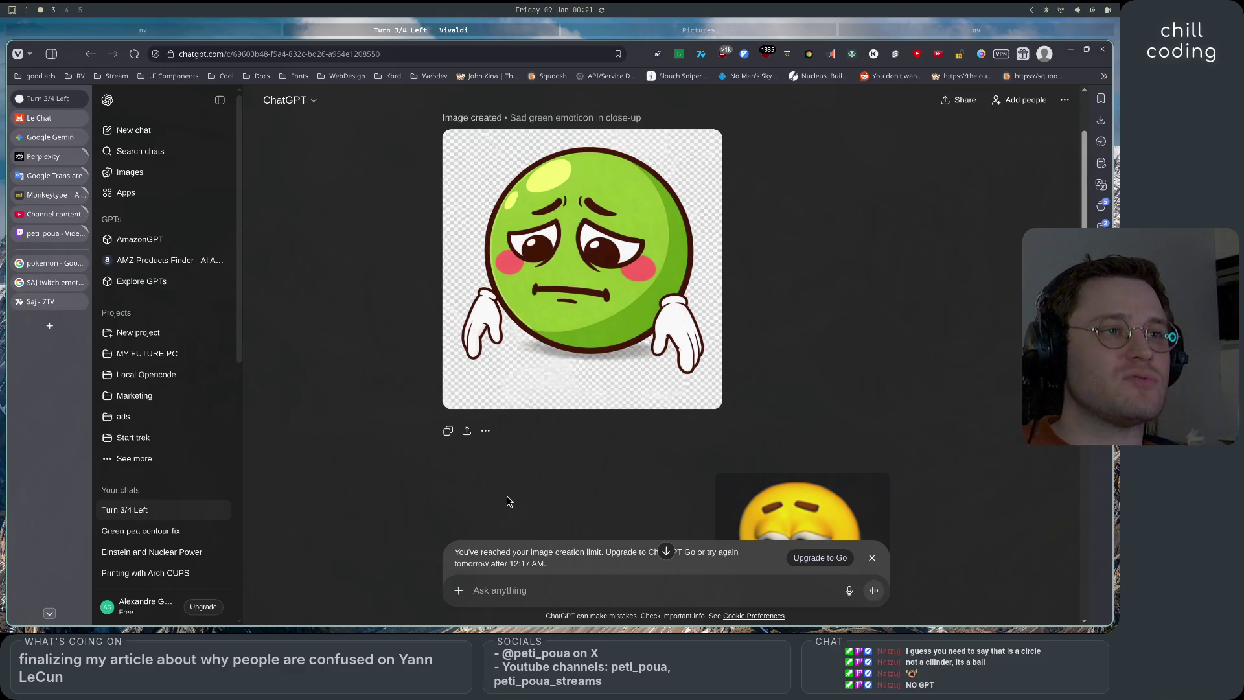
{"action": "scroll", "coordinate": [507, 500], "scroll_direction": "down", "scroll_amount": 3}
{"action": "scroll", "coordinate": [508, 501], "scroll_direction": "down", "scroll_amount": 5}
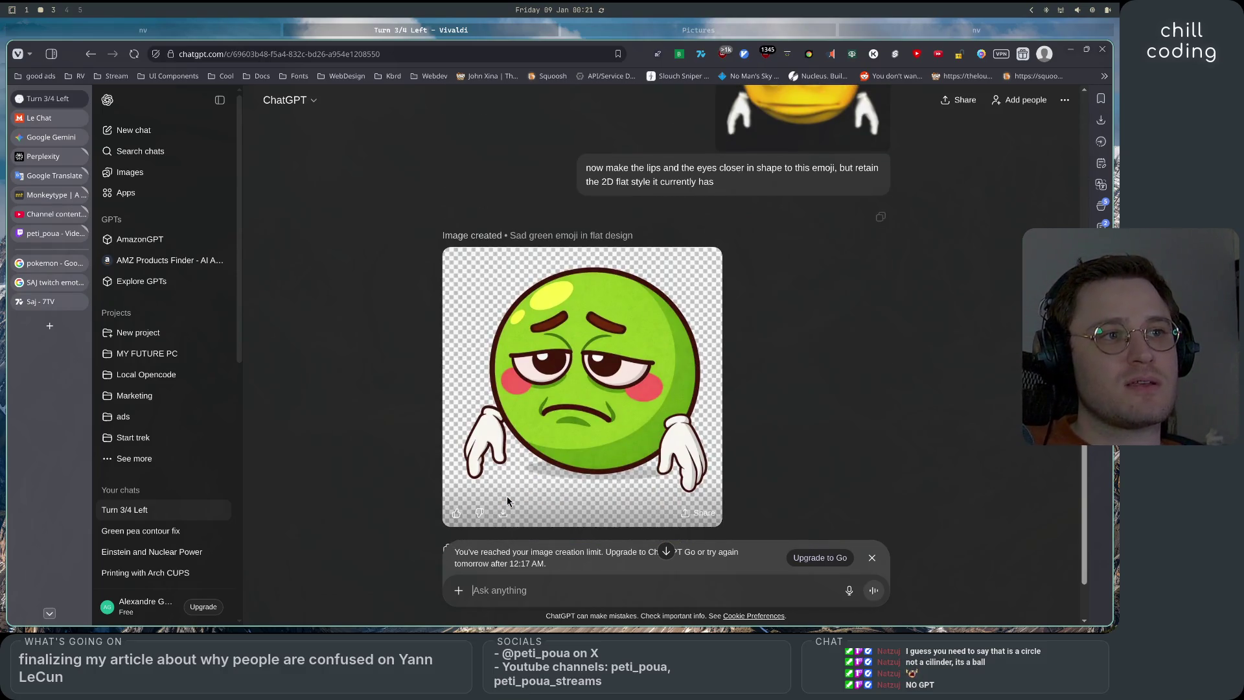
{"action": "scroll", "coordinate": [466, 435], "scroll_direction": "up", "scroll_amount": 1}
{"action": "scroll", "coordinate": [466, 435], "scroll_direction": "up", "scroll_amount": 4}
{"action": "scroll", "coordinate": [464, 438], "scroll_direction": "down", "scroll_amount": 7}
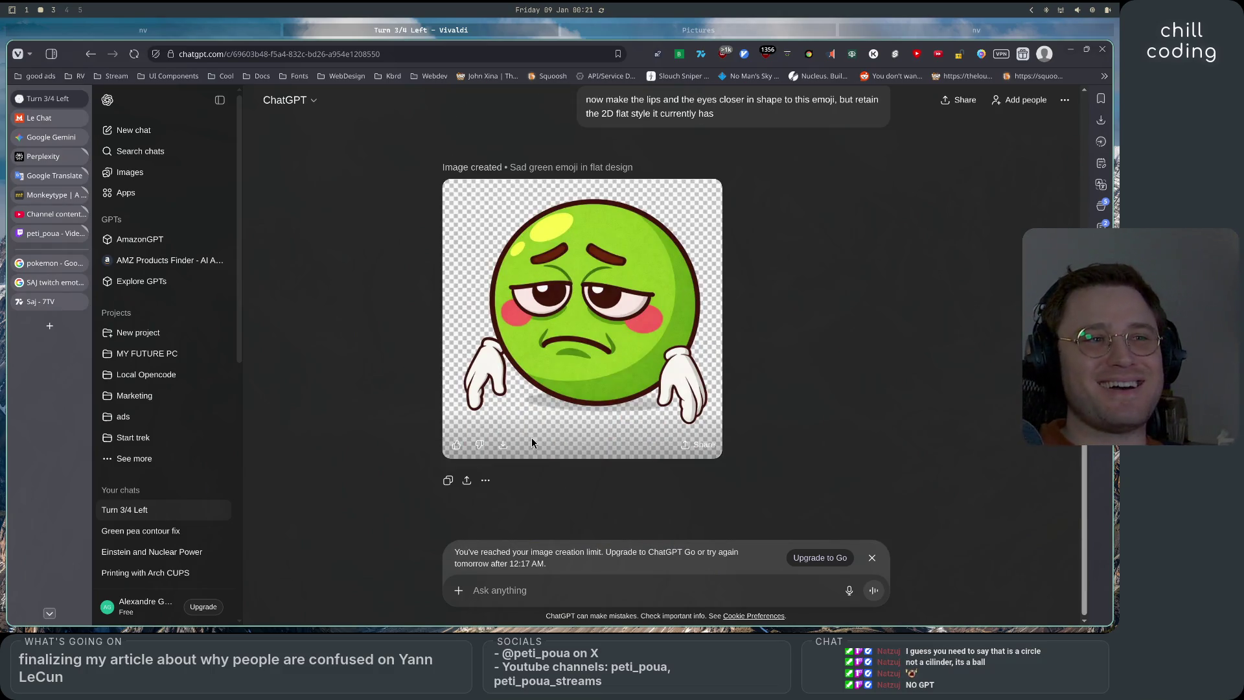
{"action": "scroll", "coordinate": [383, 418], "scroll_direction": "up", "scroll_amount": 5}
{"action": "scroll", "coordinate": [400, 421], "scroll_direction": "down", "scroll_amount": 5}
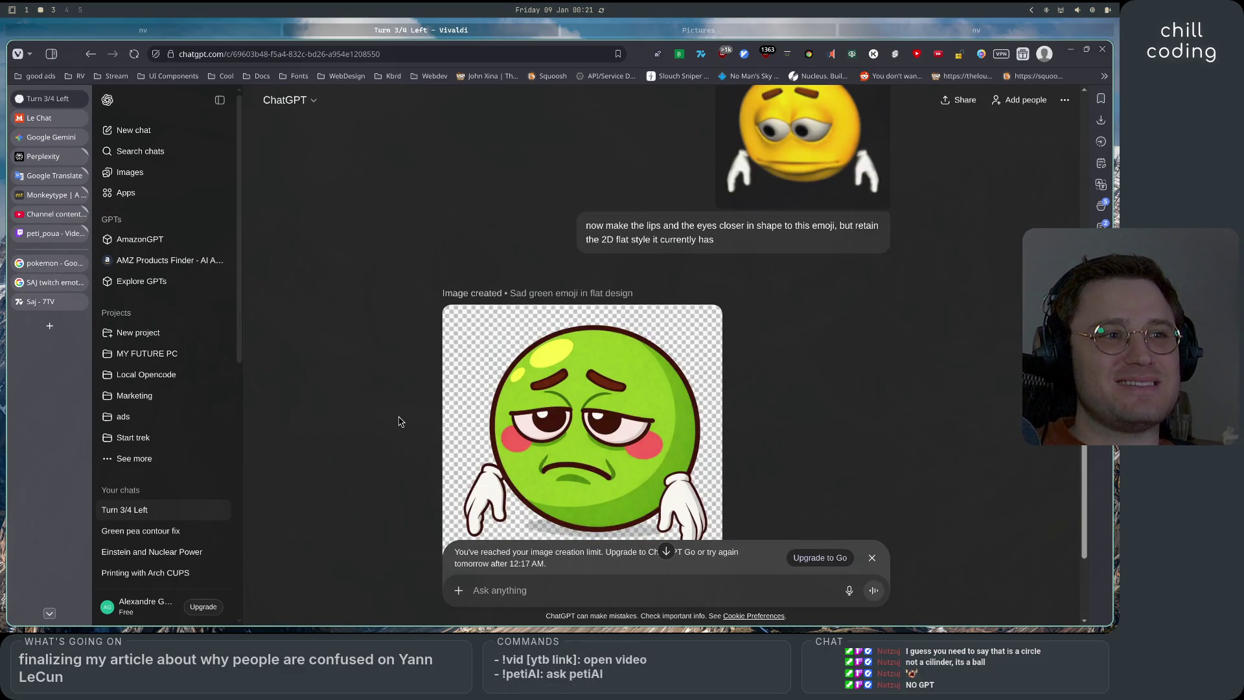
{"action": "scroll", "coordinate": [400, 422], "scroll_direction": "up", "scroll_amount": 2}
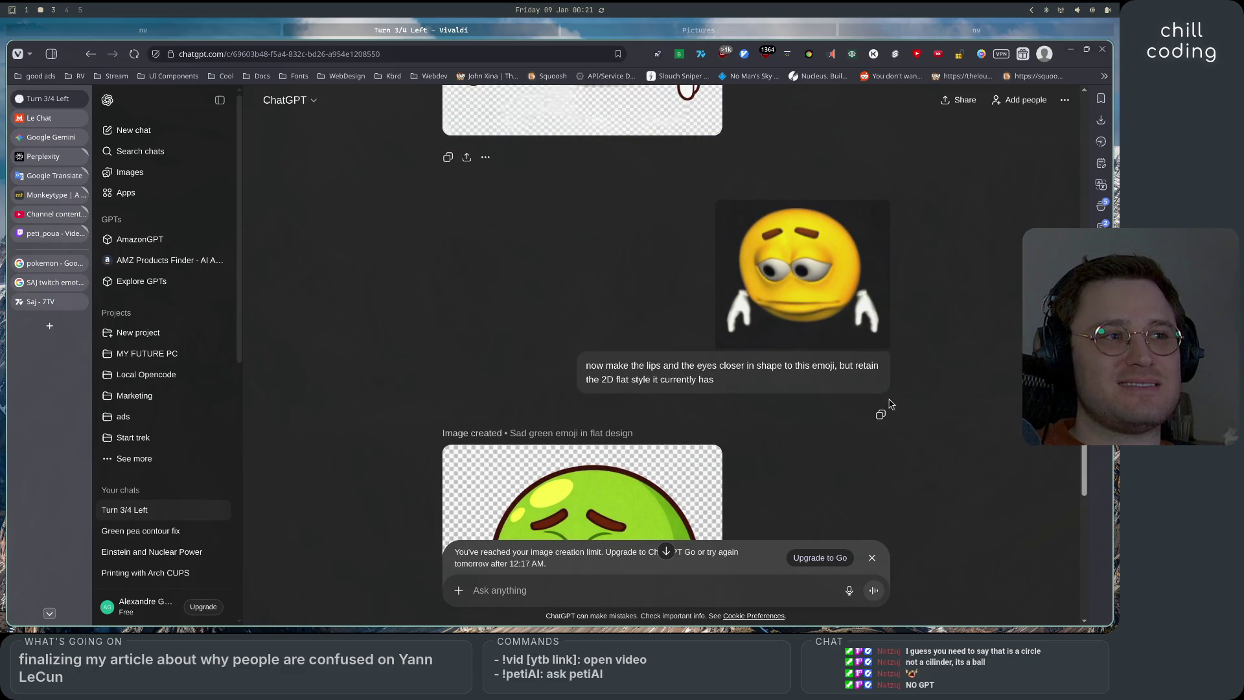
{"action": "left_click", "coordinate": [872, 558]}
Copy the 3/4-turned sad green emoticon close-up image to the clipboard
{"action": "scroll", "coordinate": [810, 486], "scroll_direction": "down", "scroll_amount": 3}
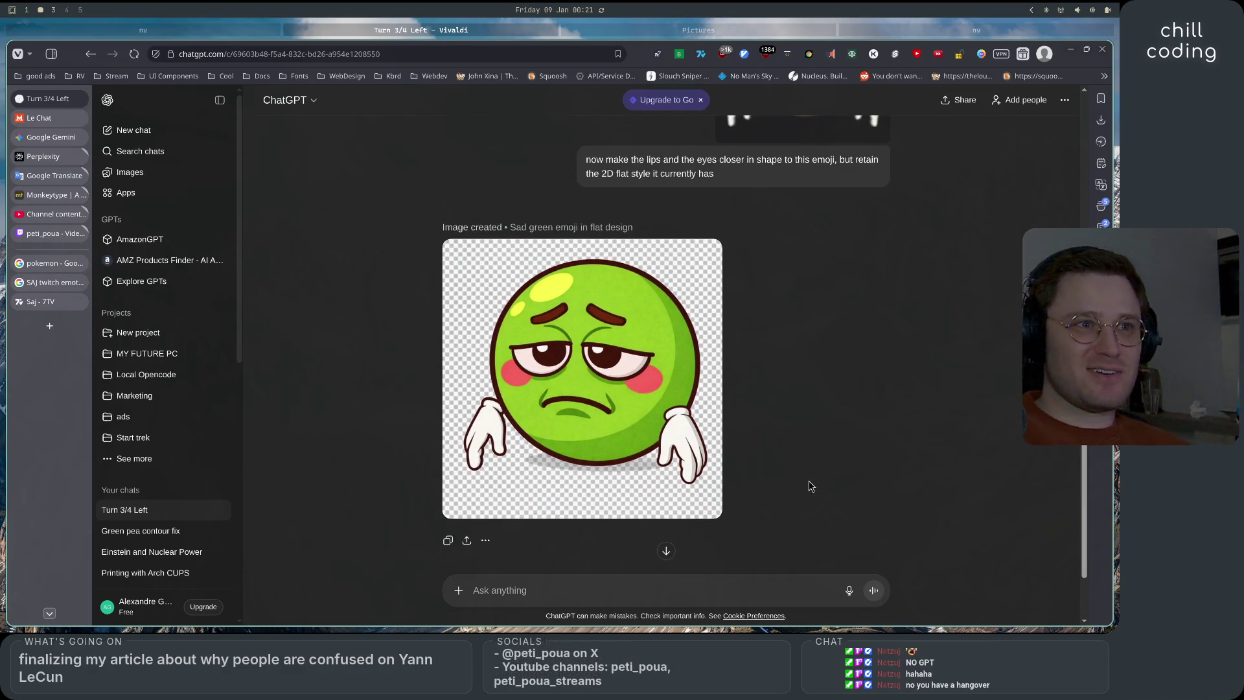
{"action": "scroll", "coordinate": [810, 486], "scroll_direction": "down", "scroll_amount": 5}
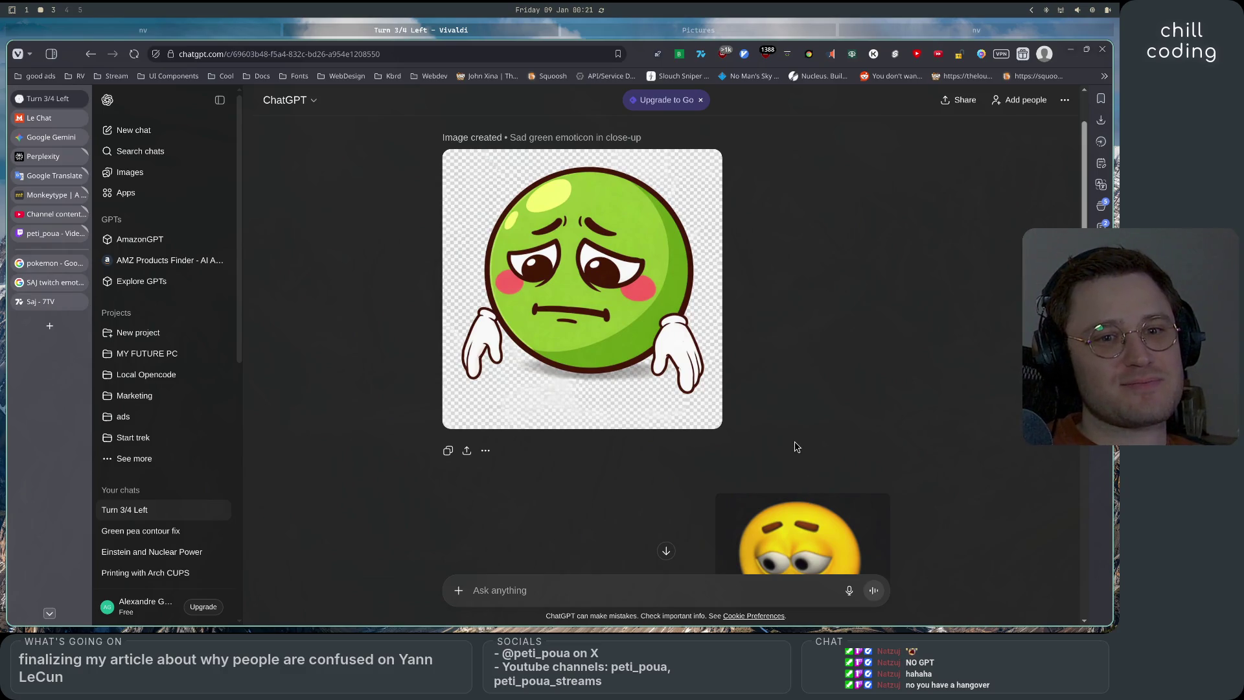
{"action": "scroll", "coordinate": [797, 447], "scroll_direction": "down", "scroll_amount": 10}
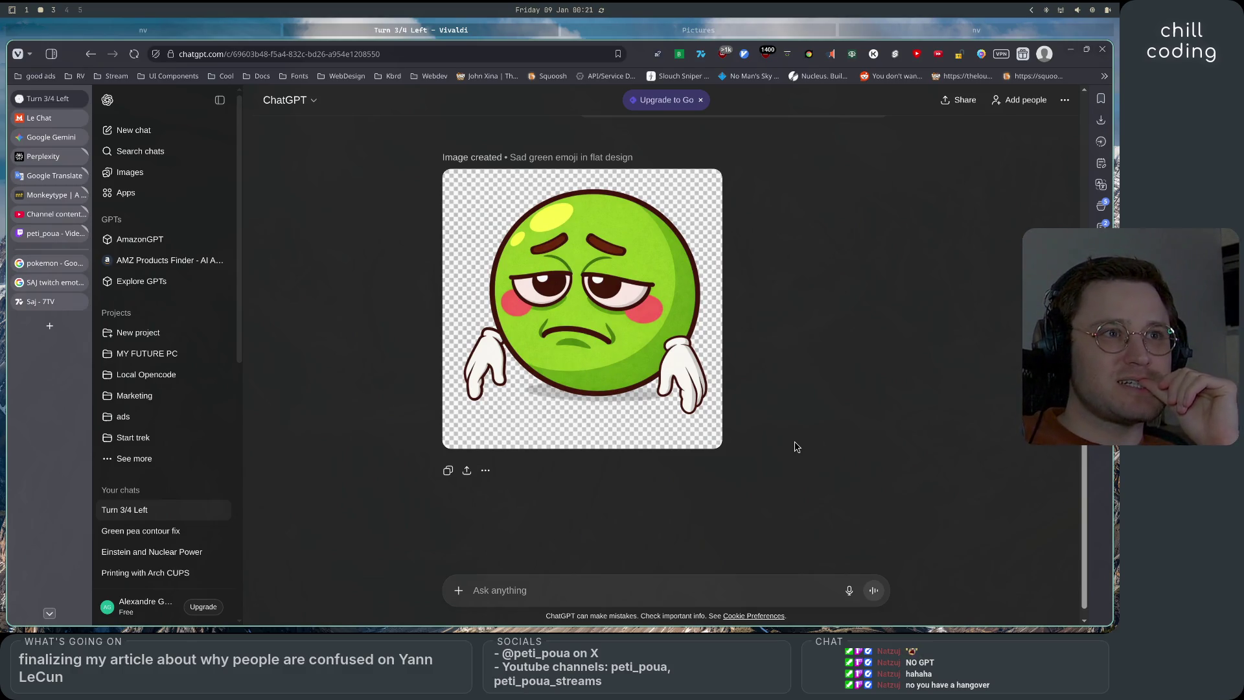
{"action": "scroll", "coordinate": [797, 447], "scroll_direction": "up", "scroll_amount": 5}
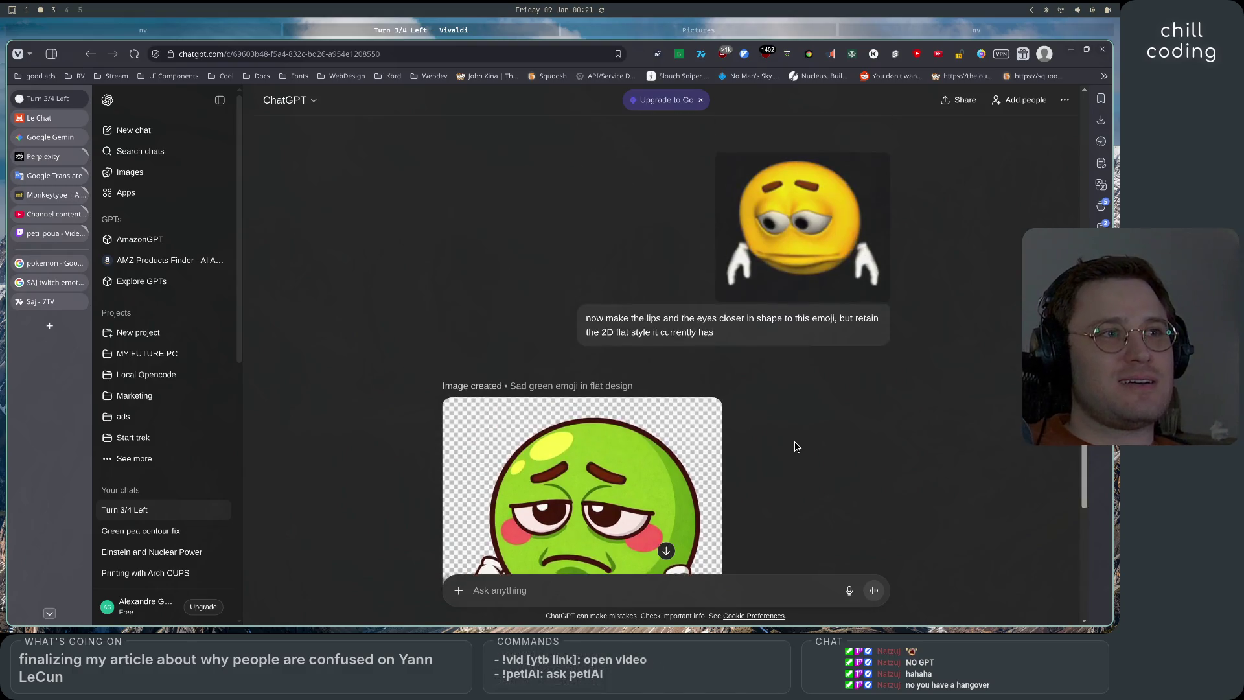
{"action": "scroll", "coordinate": [787, 518], "scroll_direction": "up", "scroll_amount": 3}
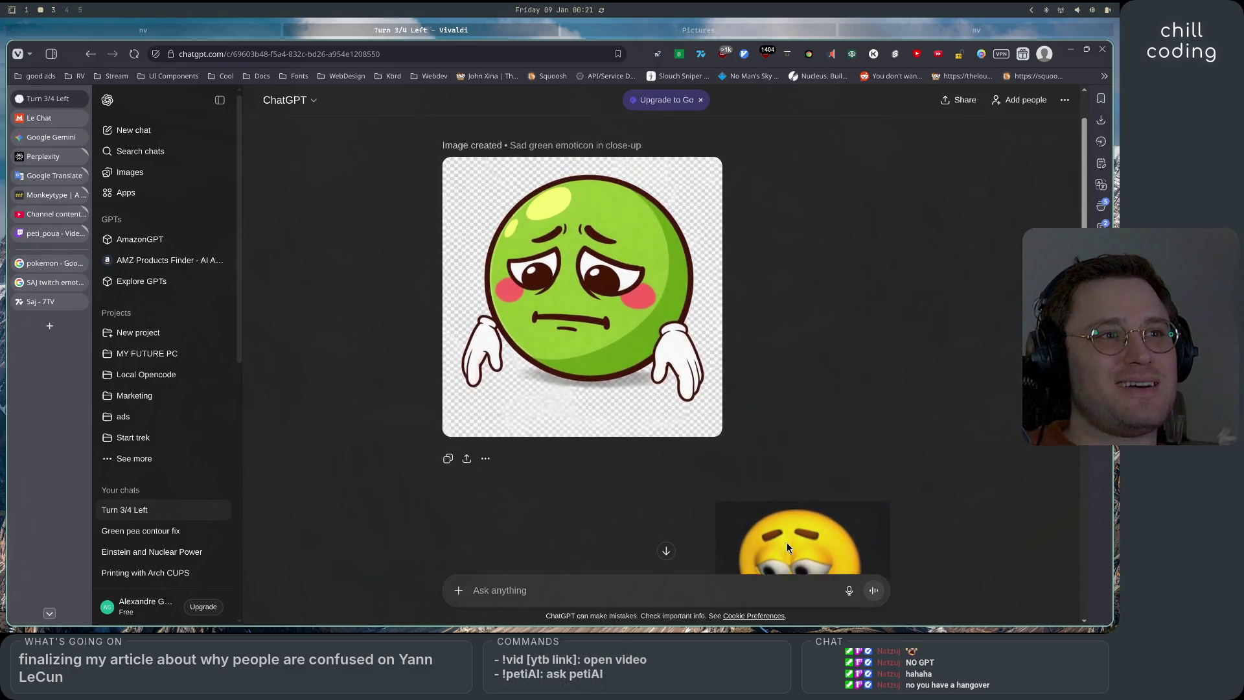
{"action": "scroll", "coordinate": [784, 500], "scroll_direction": "down", "scroll_amount": 4}
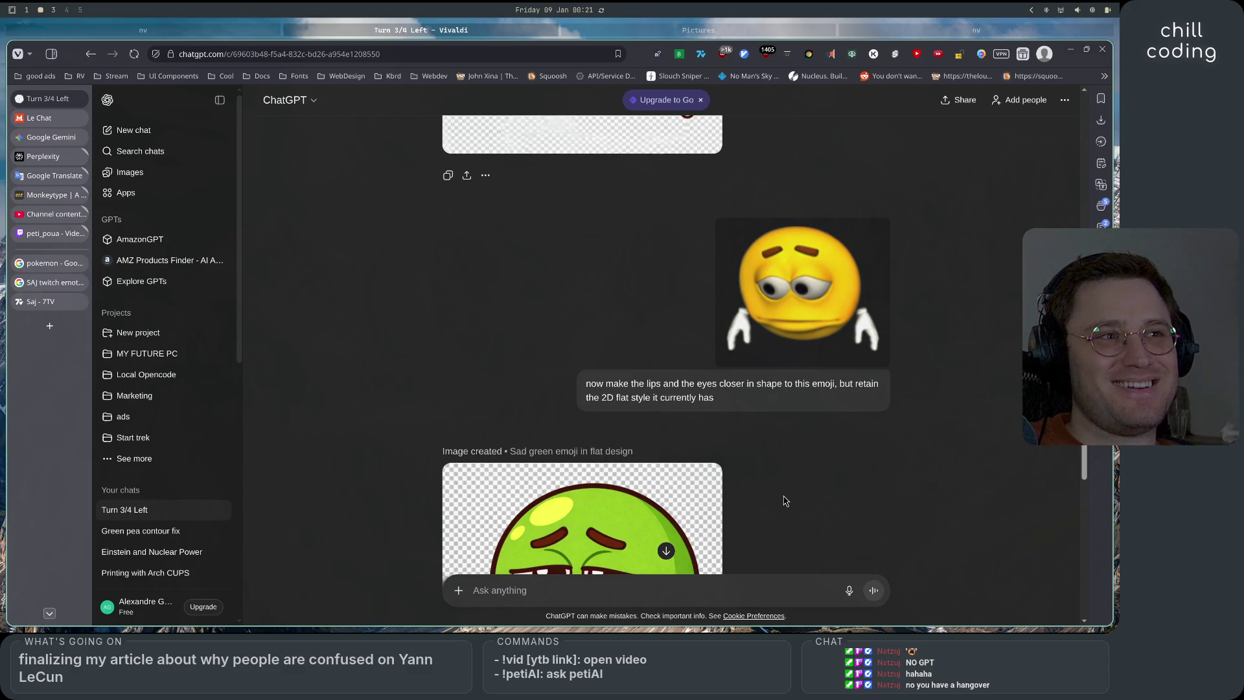
{"action": "scroll", "coordinate": [784, 500], "scroll_direction": "up", "scroll_amount": 5}
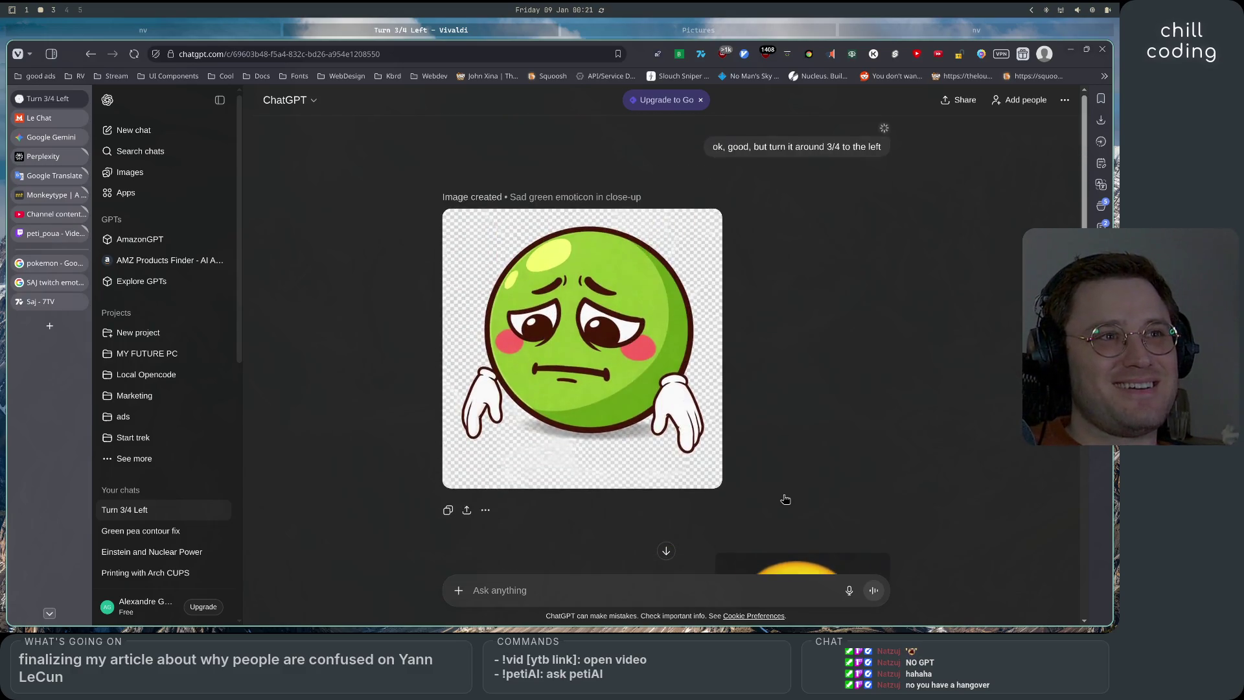
{"action": "scroll", "coordinate": [784, 501], "scroll_direction": "down", "scroll_amount": 7}
{"action": "scroll", "coordinate": [785, 500], "scroll_direction": "down", "scroll_amount": 3}
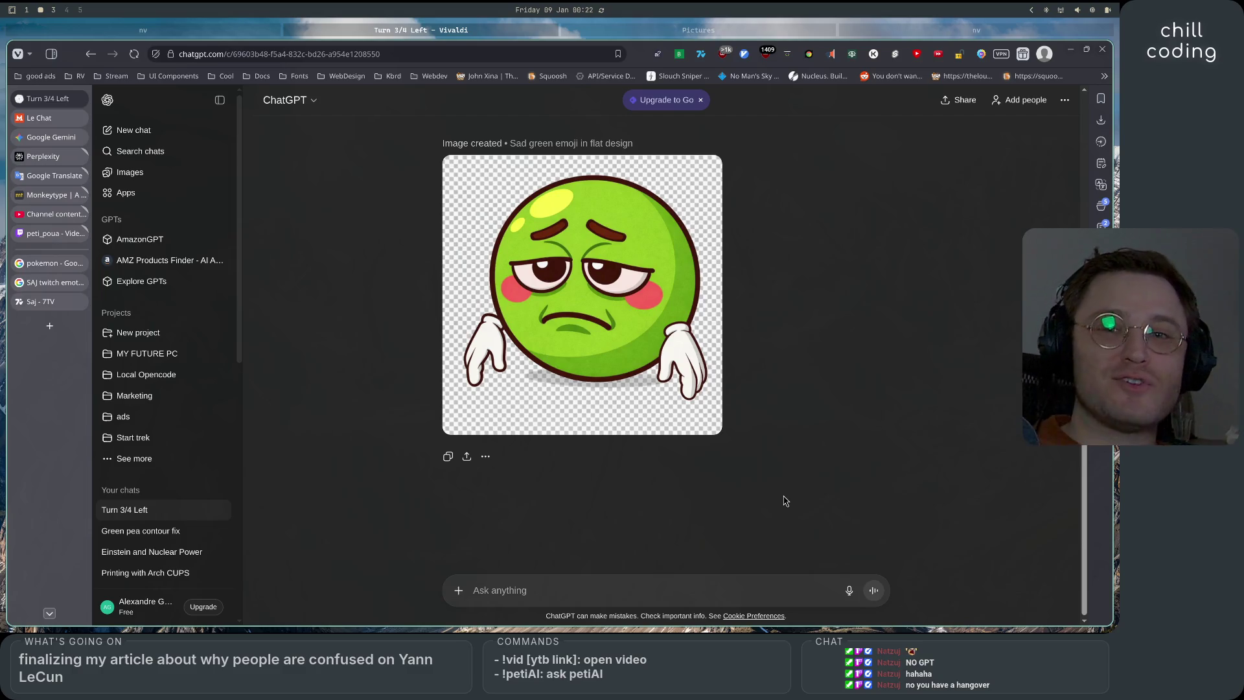
{"action": "scroll", "coordinate": [784, 500], "scroll_direction": "up", "scroll_amount": 6}
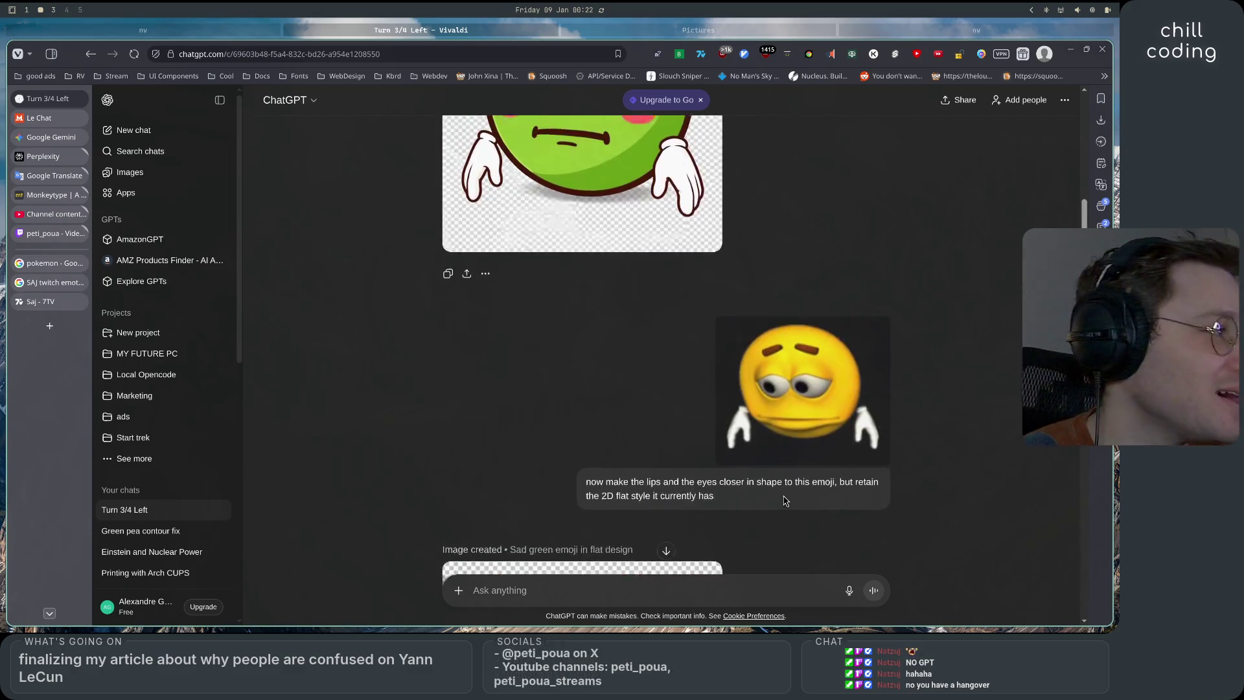
{"action": "scroll", "coordinate": [481, 394], "scroll_direction": "down", "scroll_amount": 3}
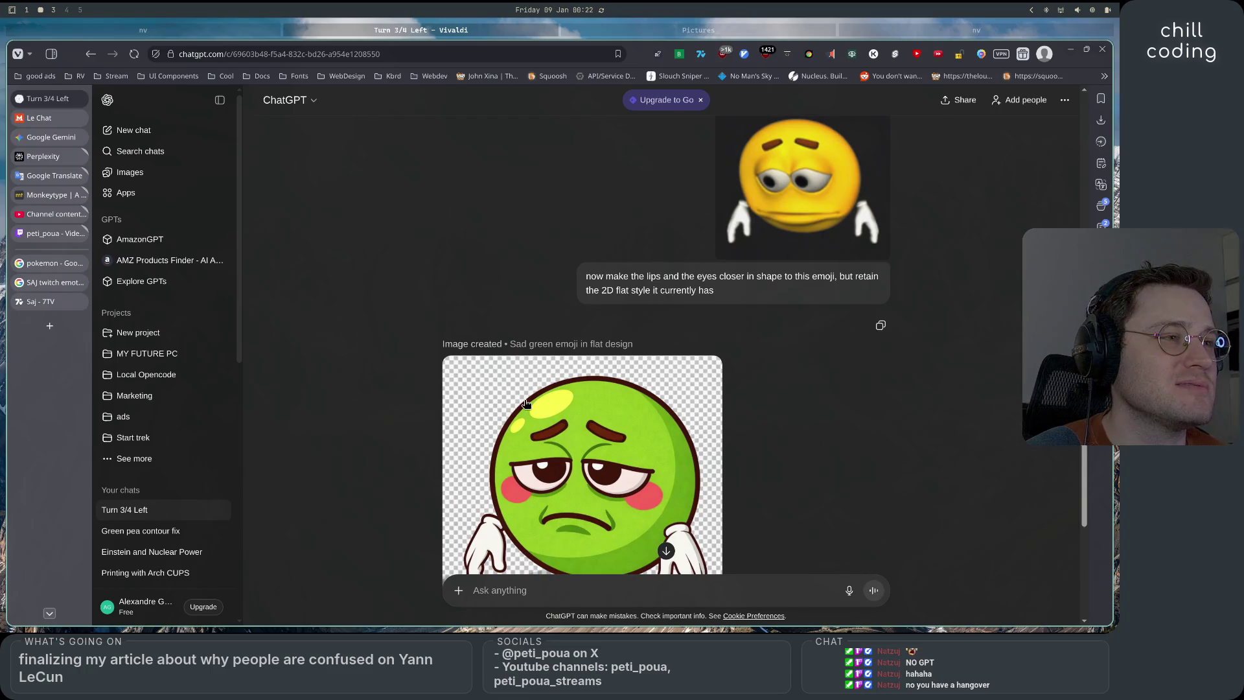
{"action": "scroll", "coordinate": [526, 403], "scroll_direction": "down", "scroll_amount": 15}
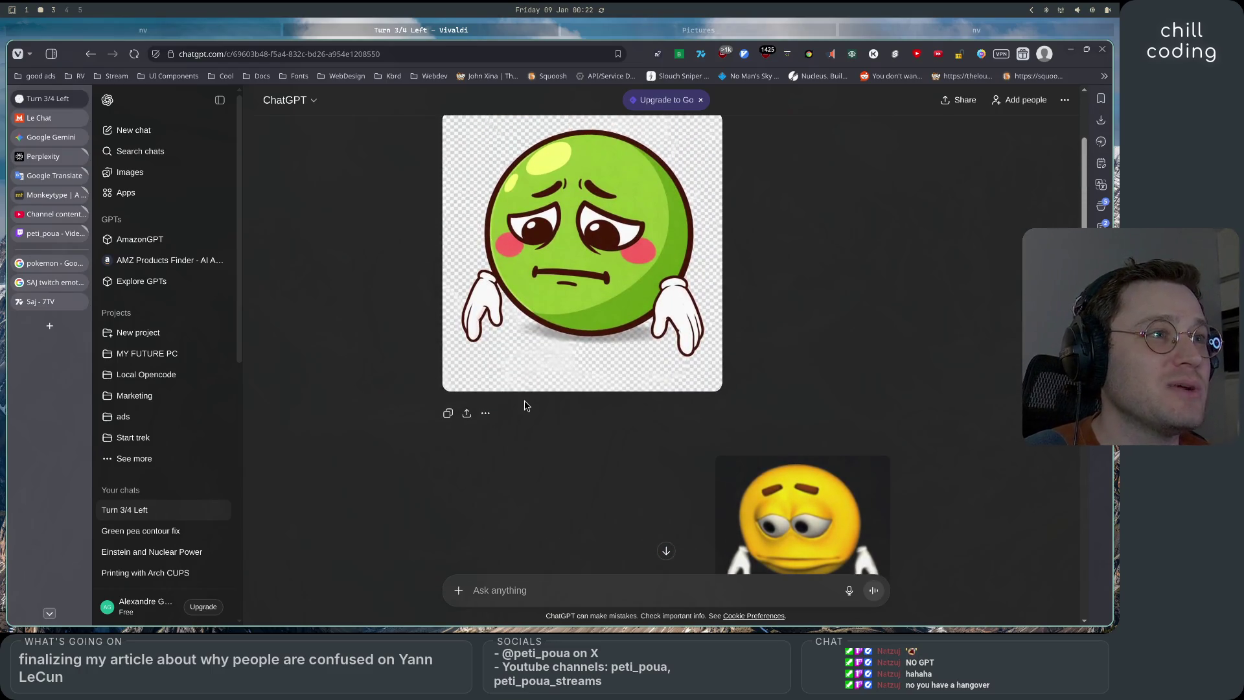
{"action": "left_click", "coordinate": [449, 415]}
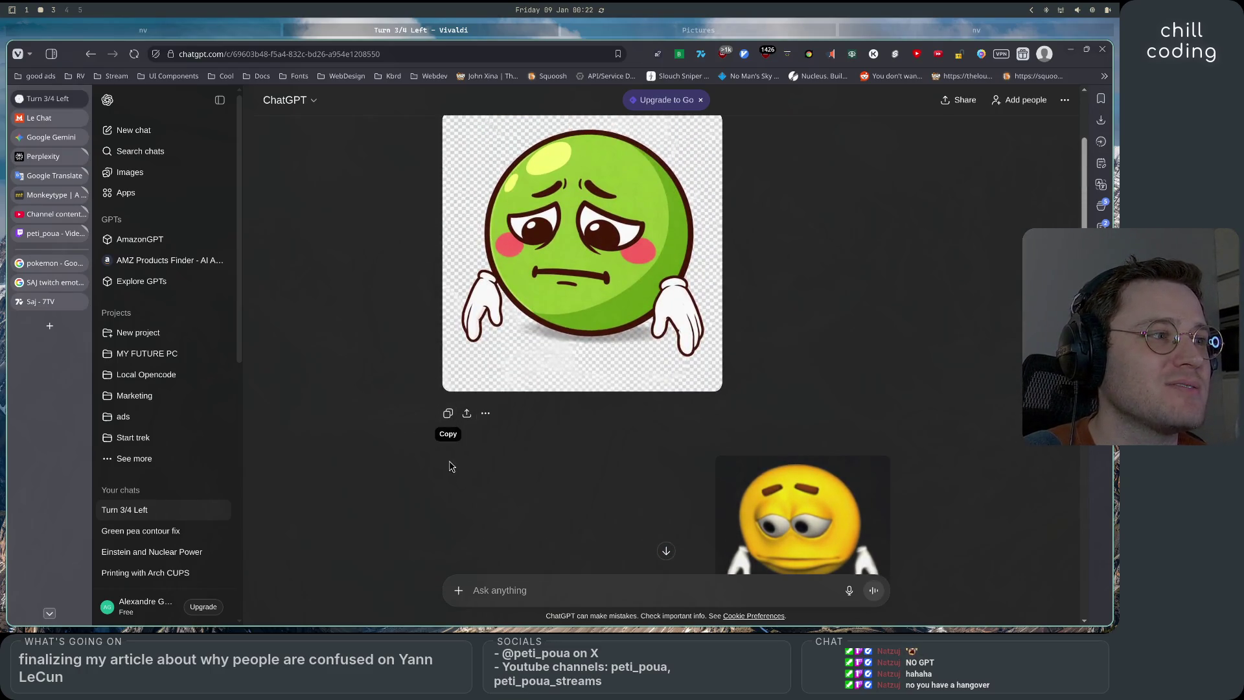
{"action": "left_click", "coordinate": [54, 326]}
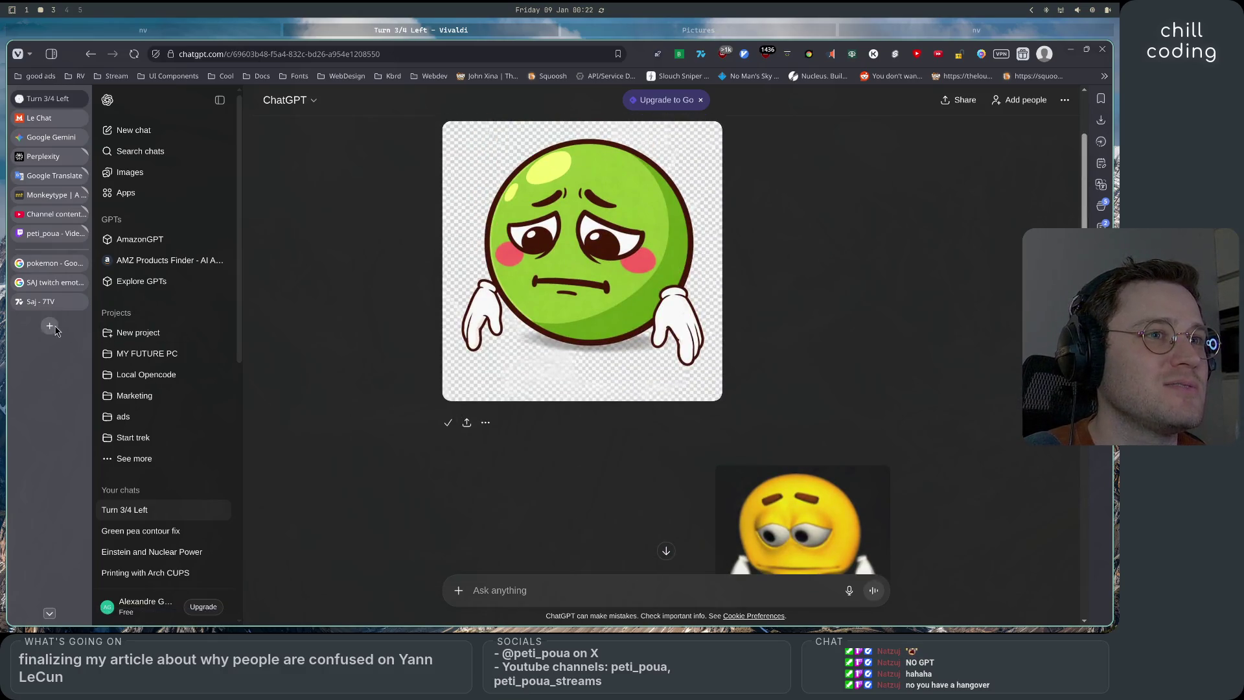
Open Google AI Studio by typing 'aistud' in the address bar
{"action": "type", "text": "aistud"}
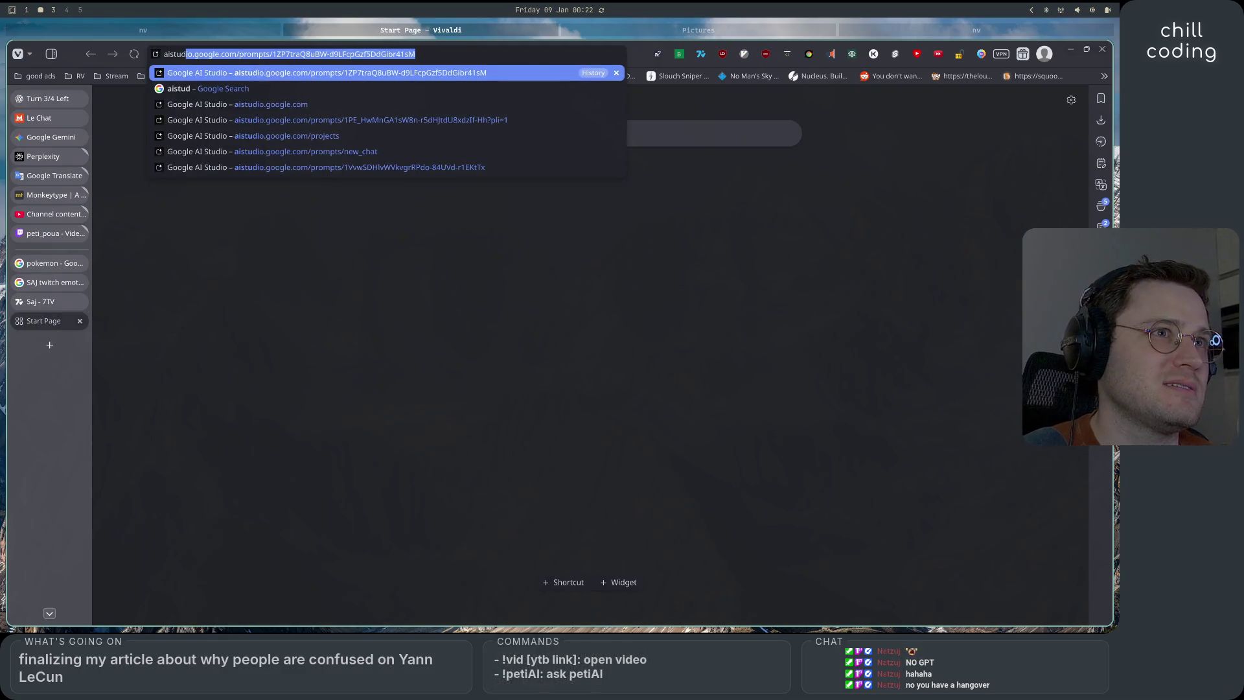
{"action": "key", "text": "Down"}
{"action": "key", "text": "Return"}
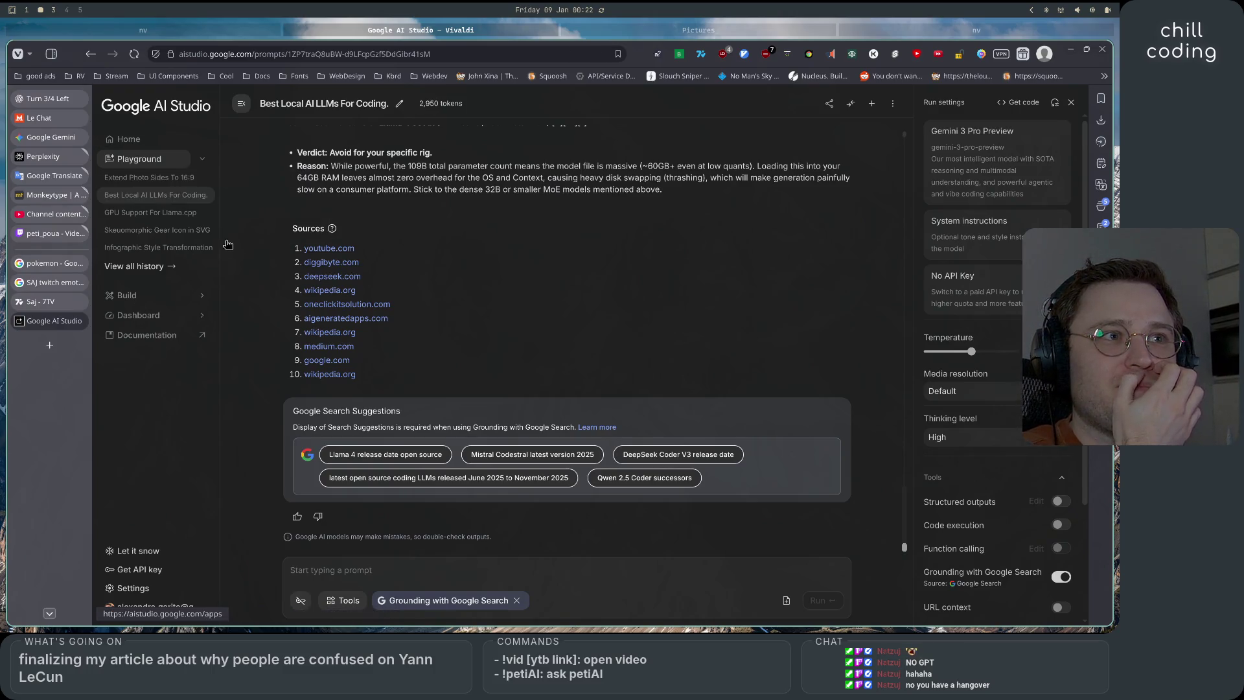
Start a new chat, adjust the Google Search grounding tool, and select Nano Banana Pro
{"action": "left_click", "coordinate": [873, 105]}
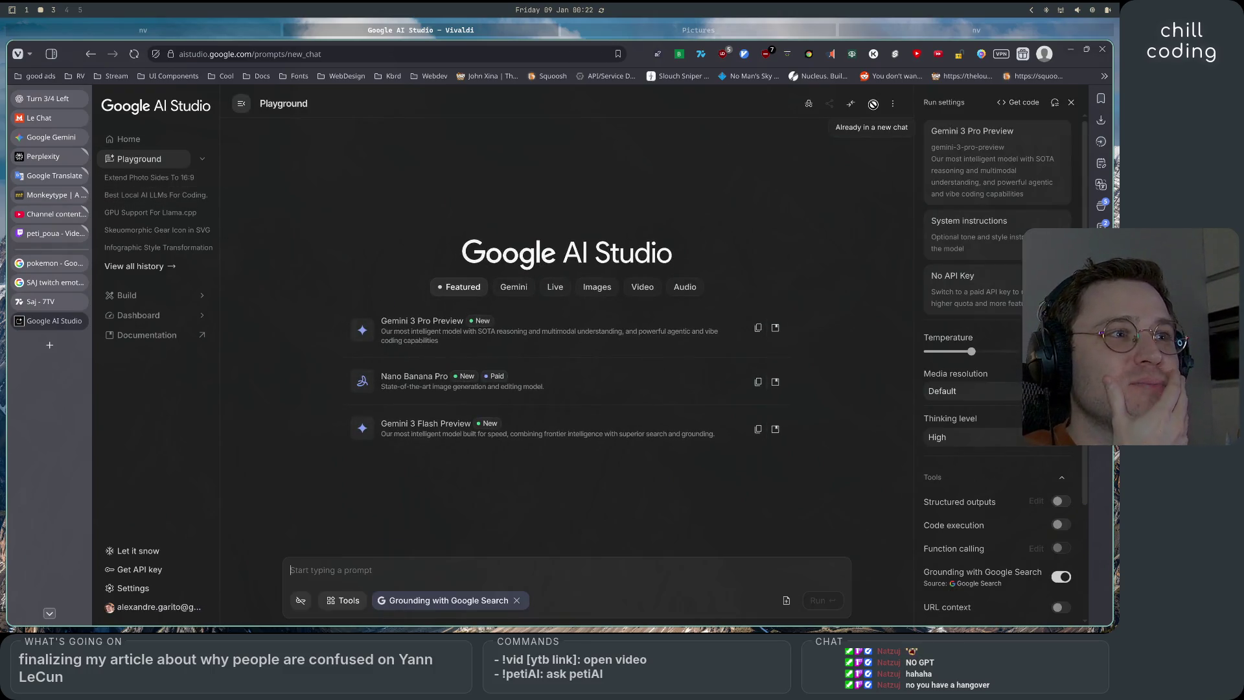
{"action": "left_click", "coordinate": [516, 600]}
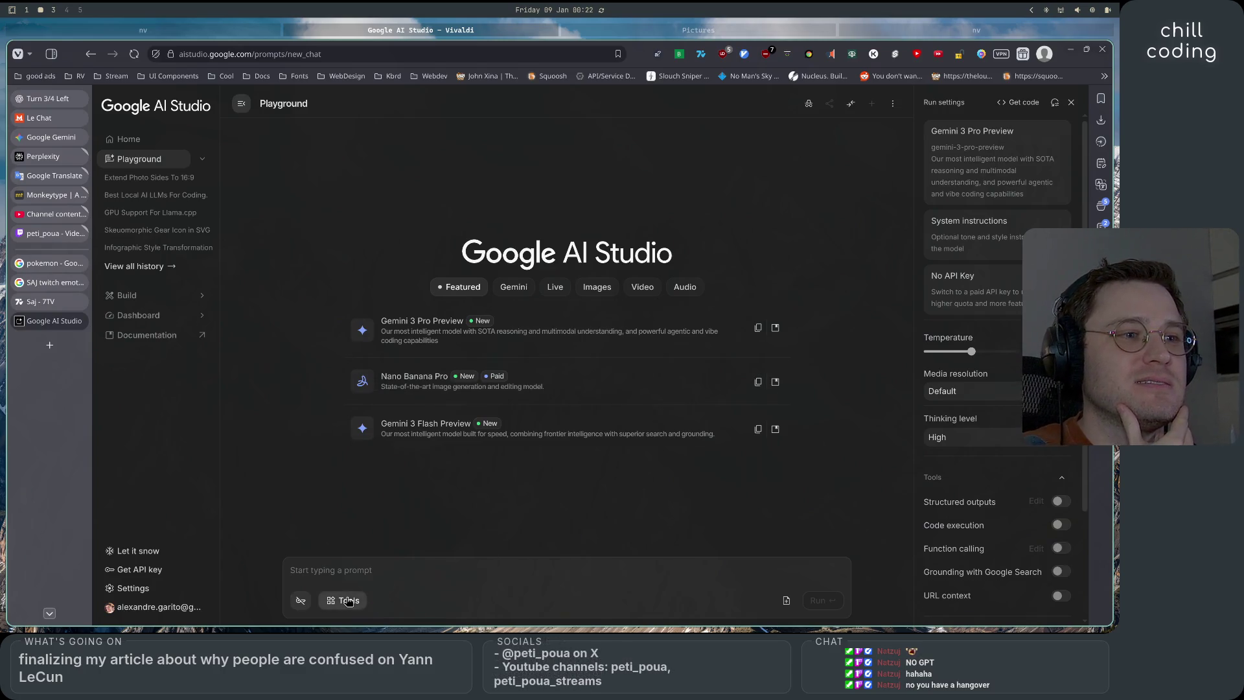
{"action": "left_click", "coordinate": [343, 600]}
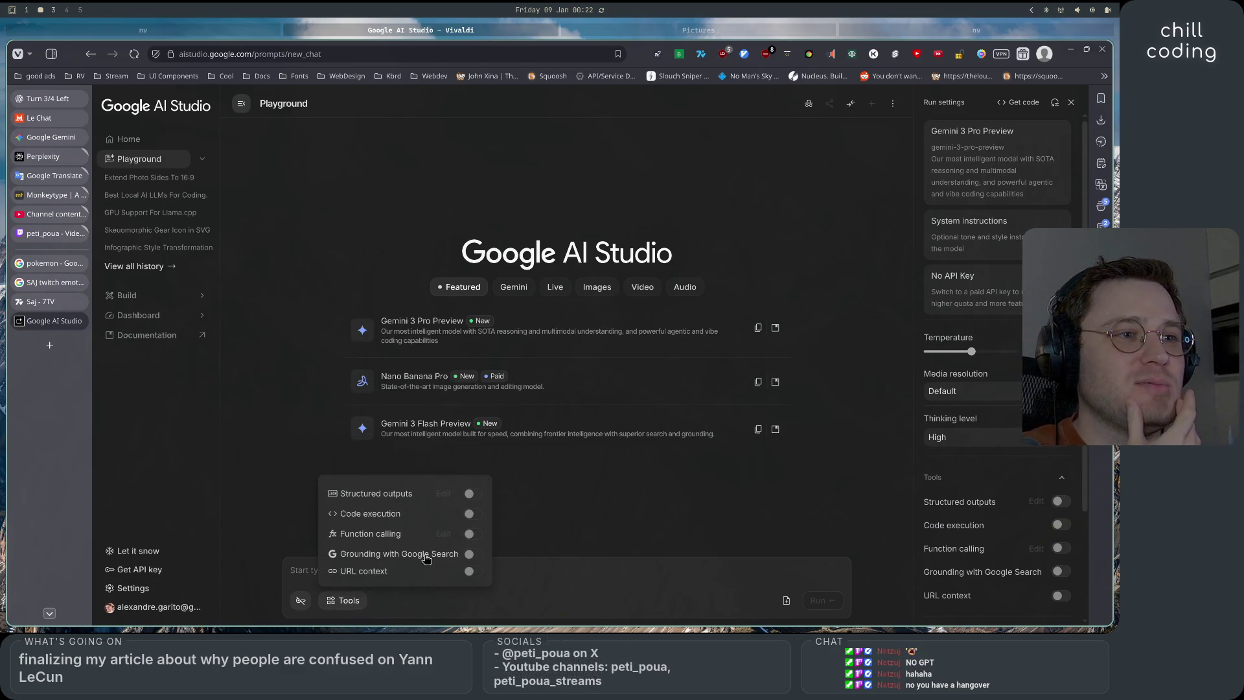
{"action": "left_click", "coordinate": [568, 589]}
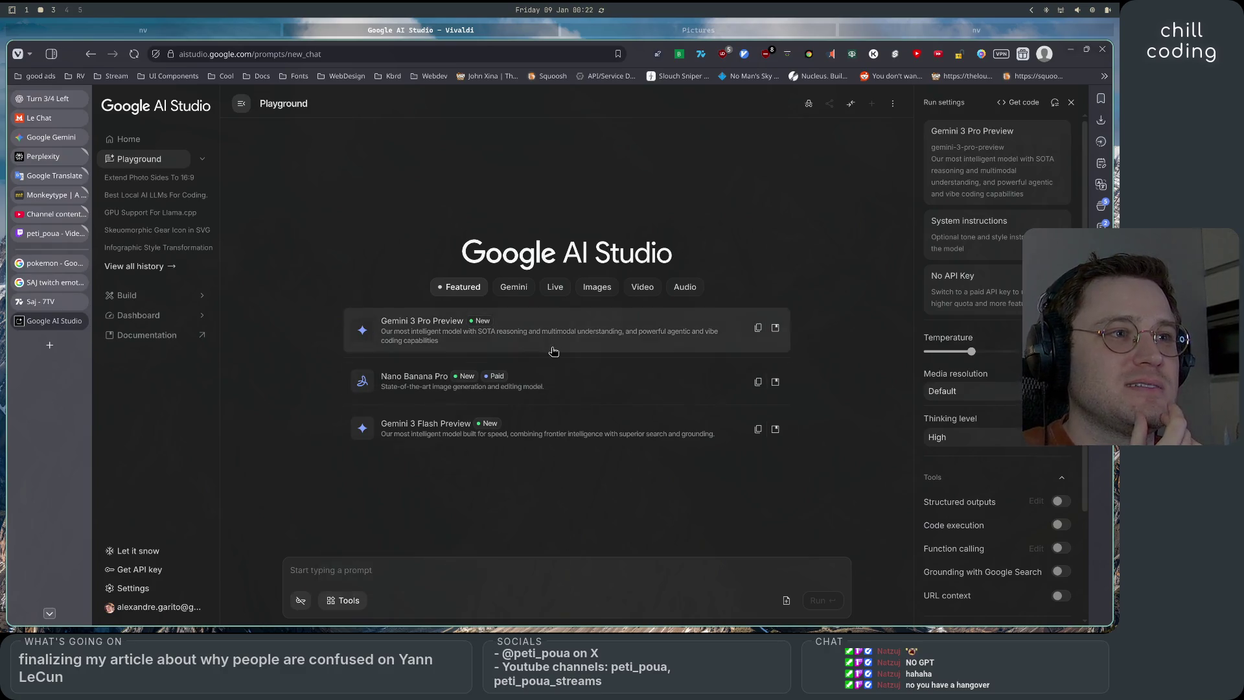
{"action": "left_click", "coordinate": [548, 385]}
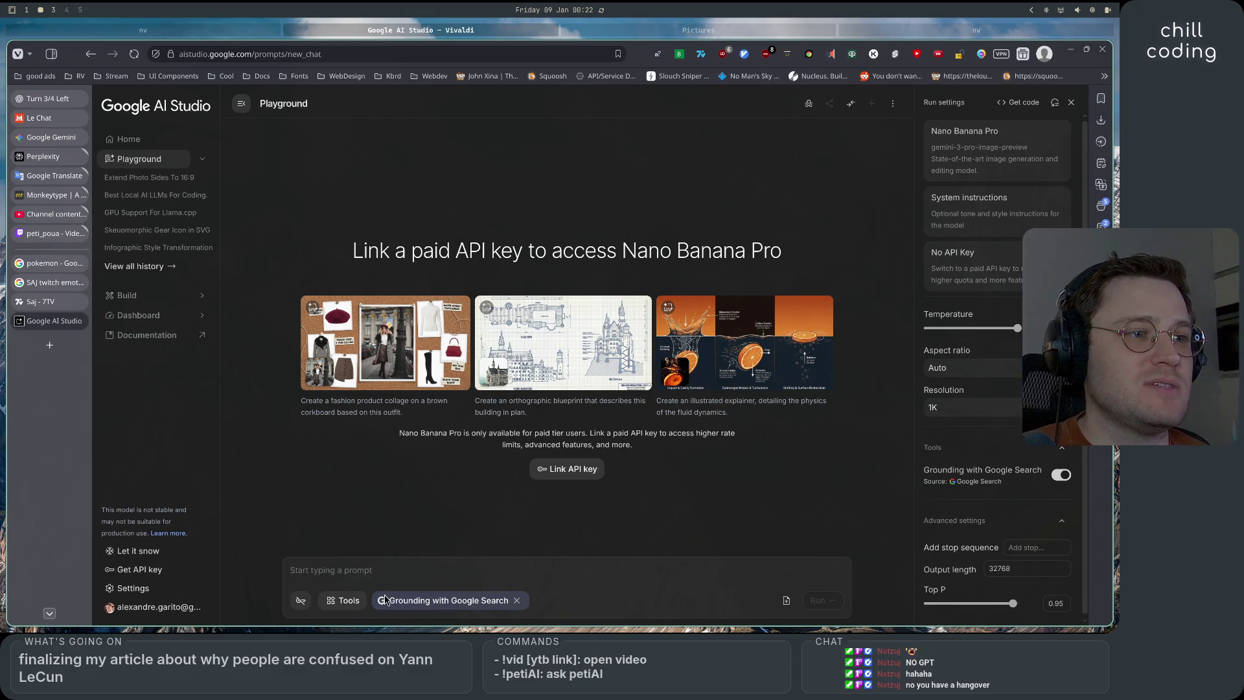
Paste the green emote image into the prompt with the draft 'make the lips wider and more bulbous'
{"action": "left_click", "coordinate": [387, 572]}
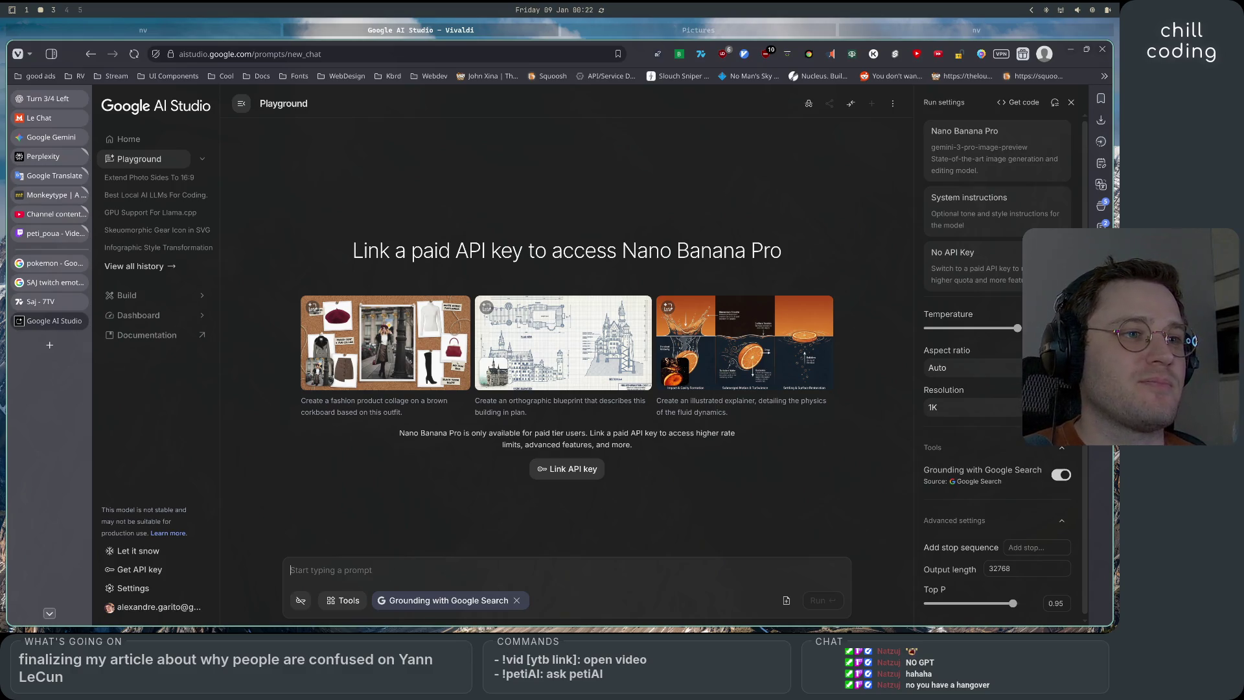
{"action": "key", "text": "ctrl+v"}
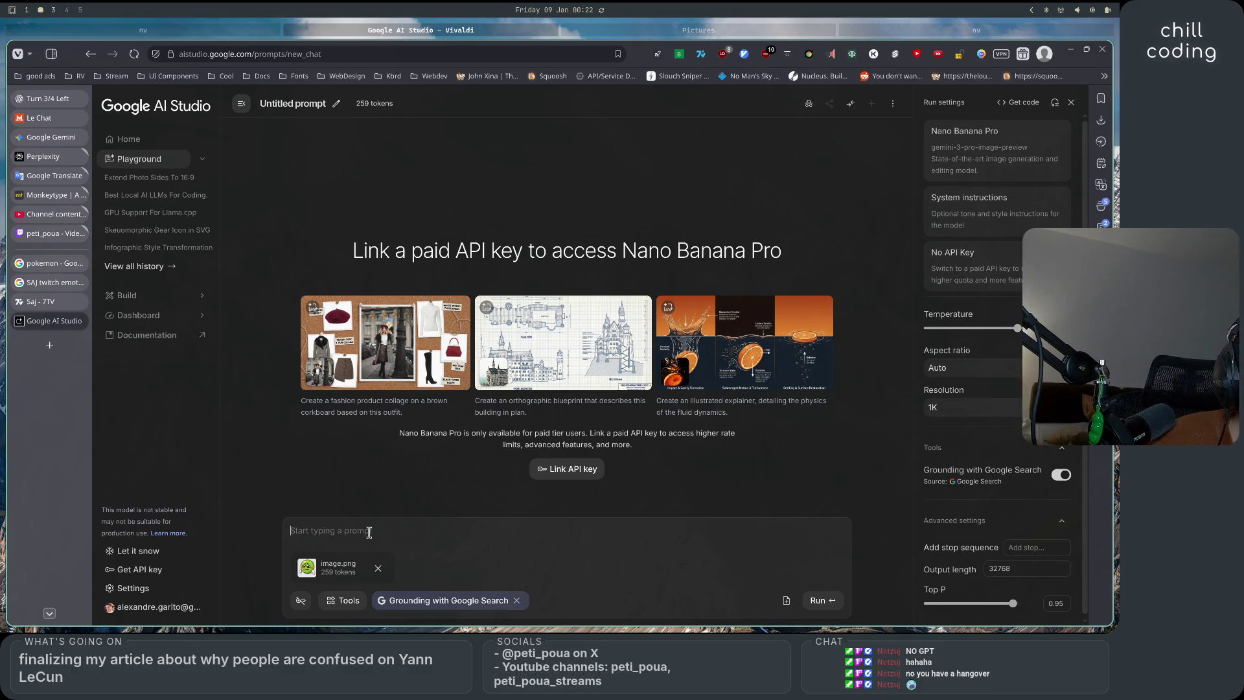
{"action": "type", "text": "make"}
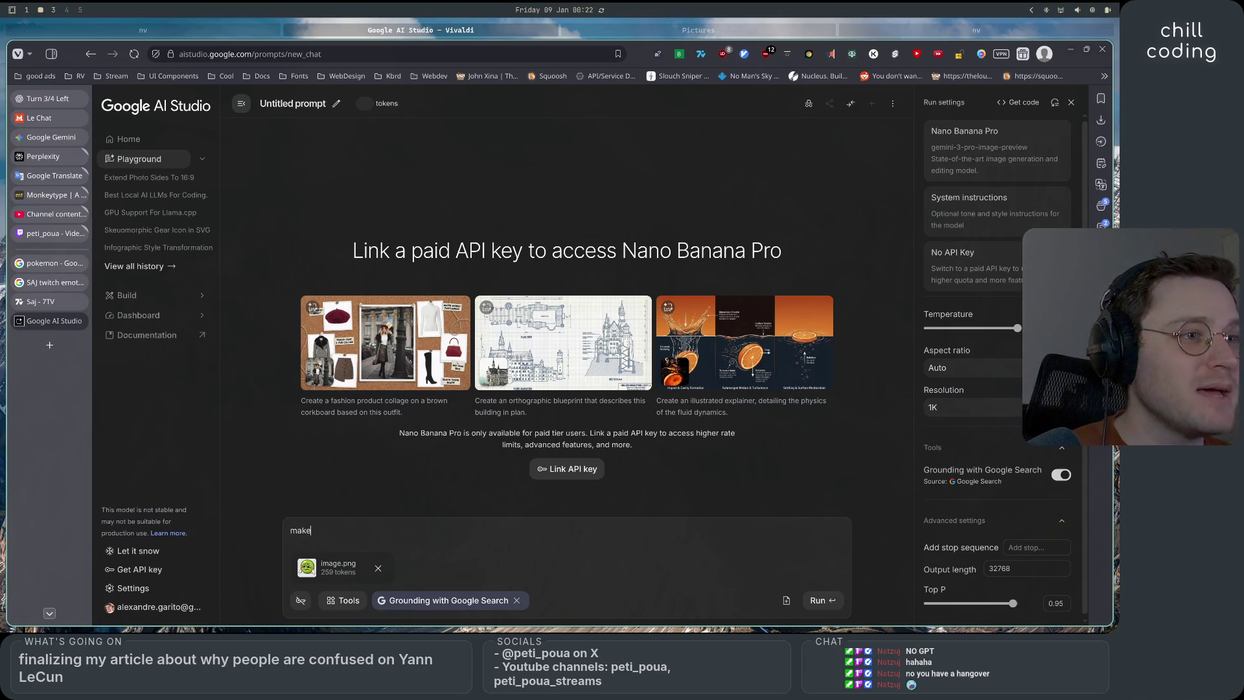
{"action": "type", "text": " the l"}
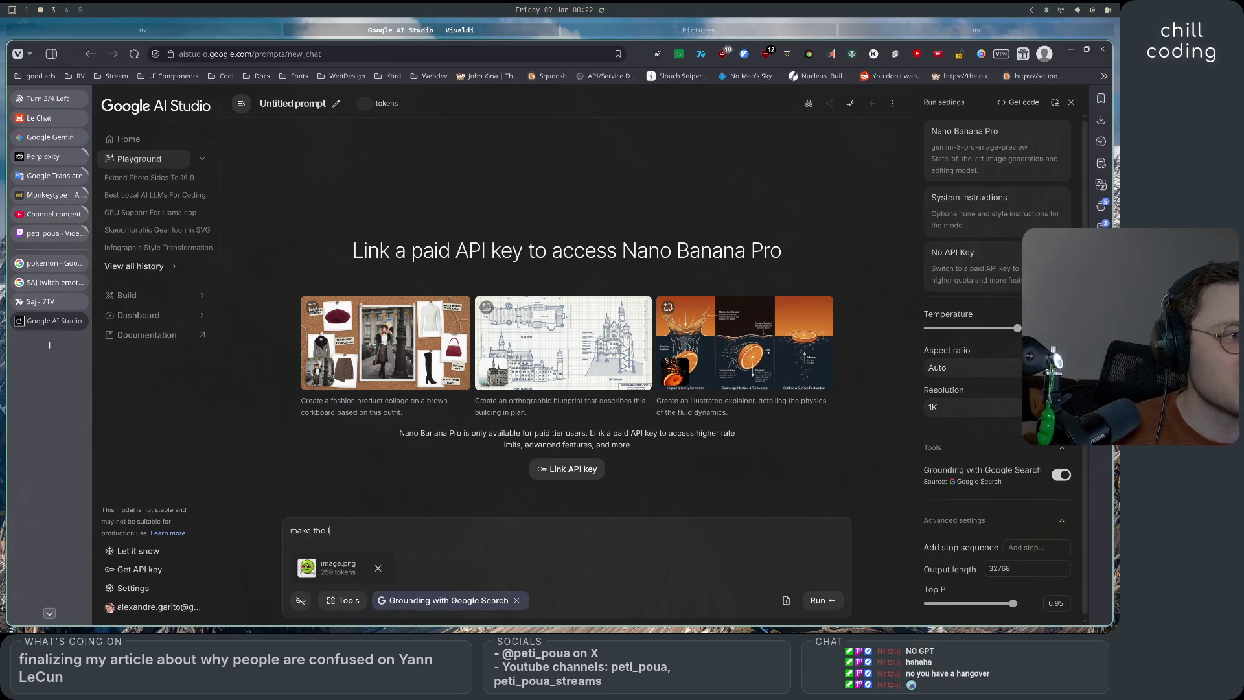
{"action": "type", "text": "ips wider and "}
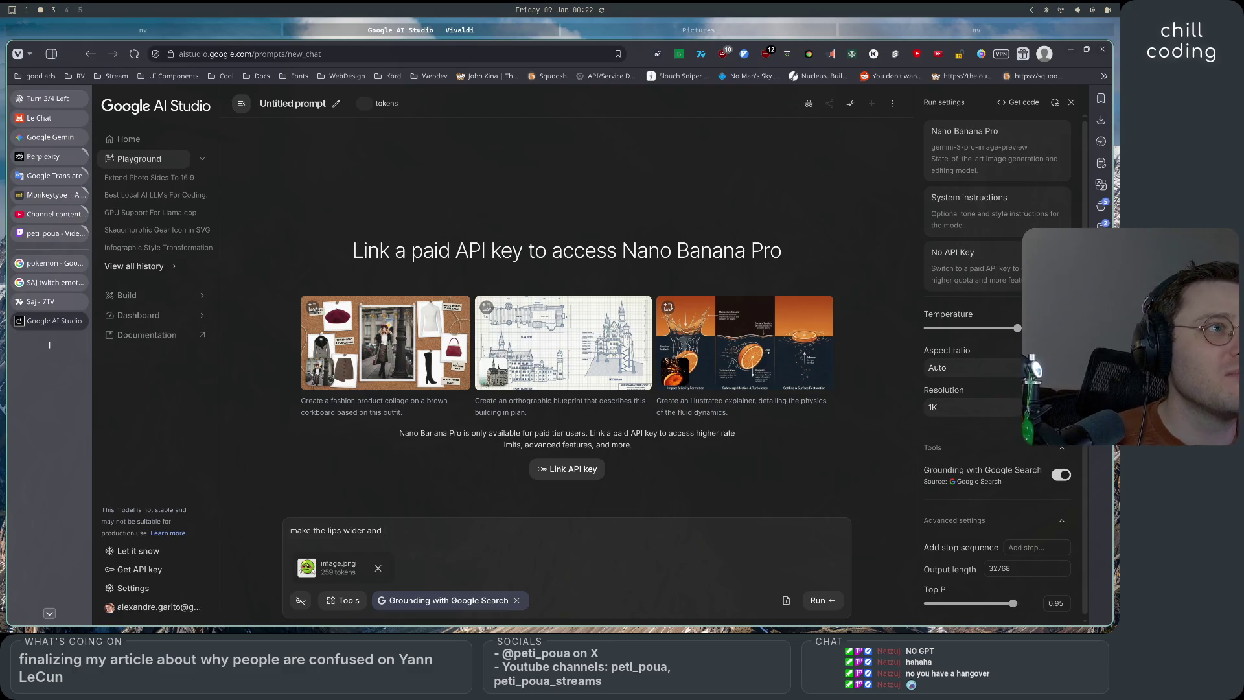
{"action": "type", "text": "more bulbous"}
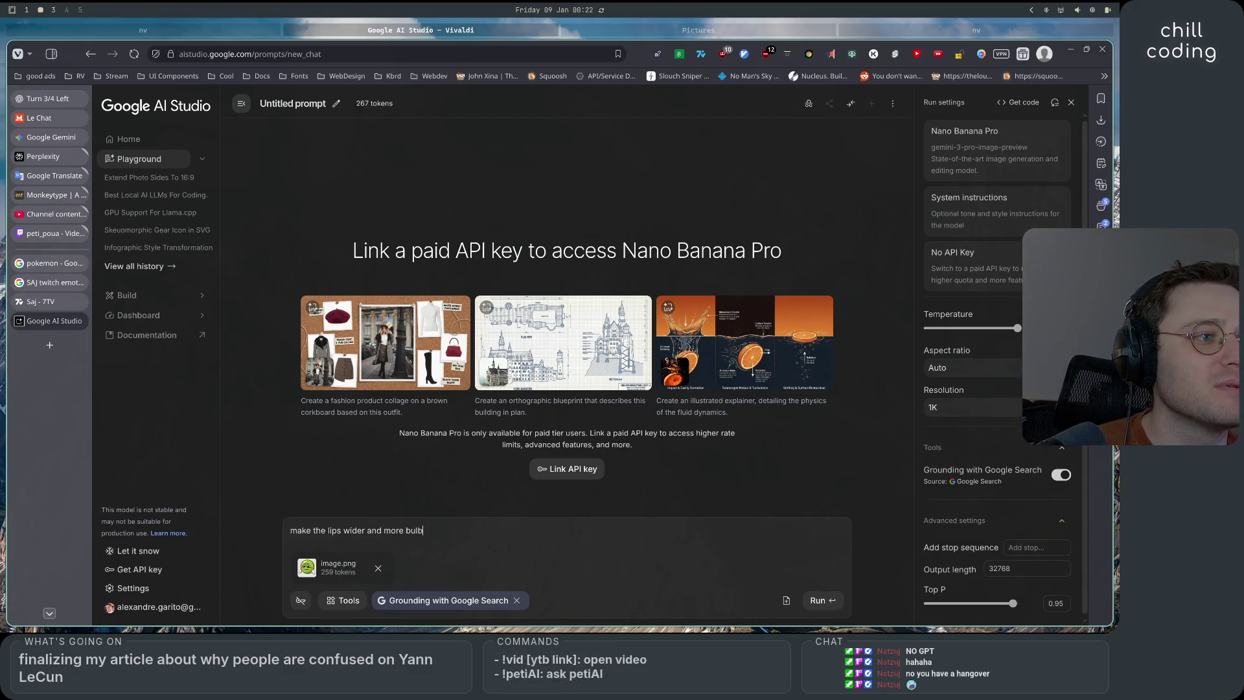
{"action": "key", "text": "BackSpace"}
{"action": "key", "text": "BackSpace"}
{"action": "key", "text": "BackSpace"}
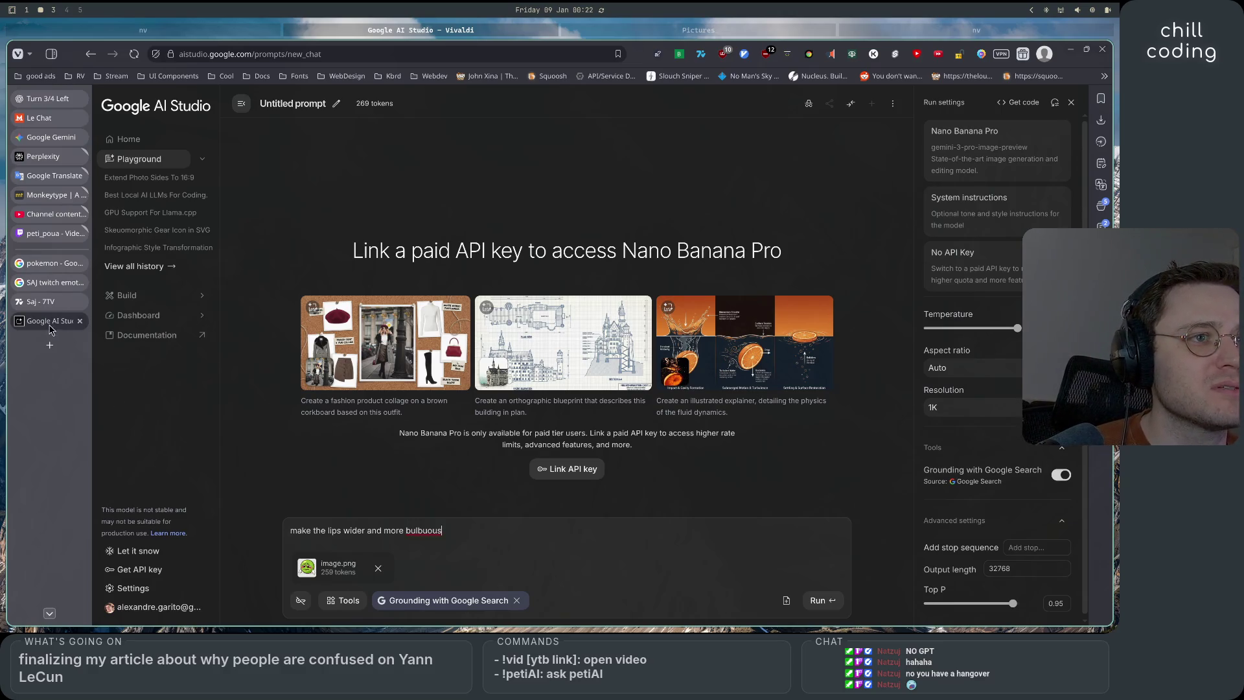
{"action": "left_click", "coordinate": [43, 179]}
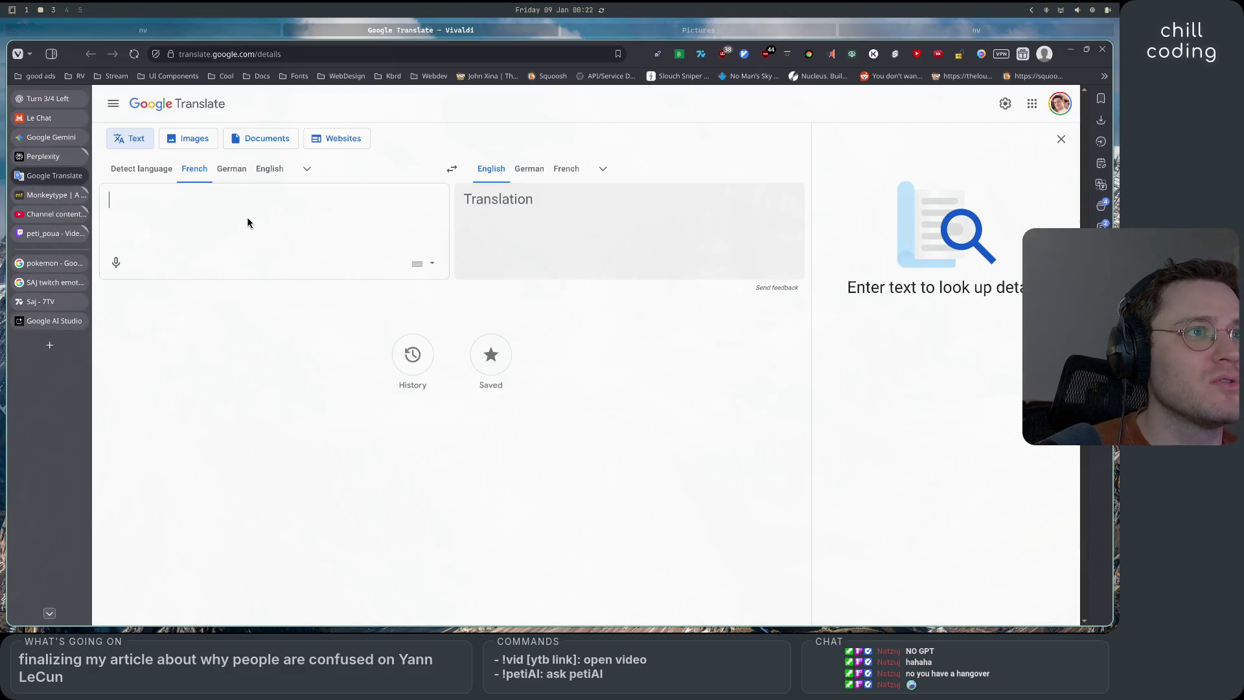
Confirm 'bulbeux' translates to 'bulbous', then correct that misspelled word in the AI Studio prompt
{"action": "type", "text": "bulbeu"}
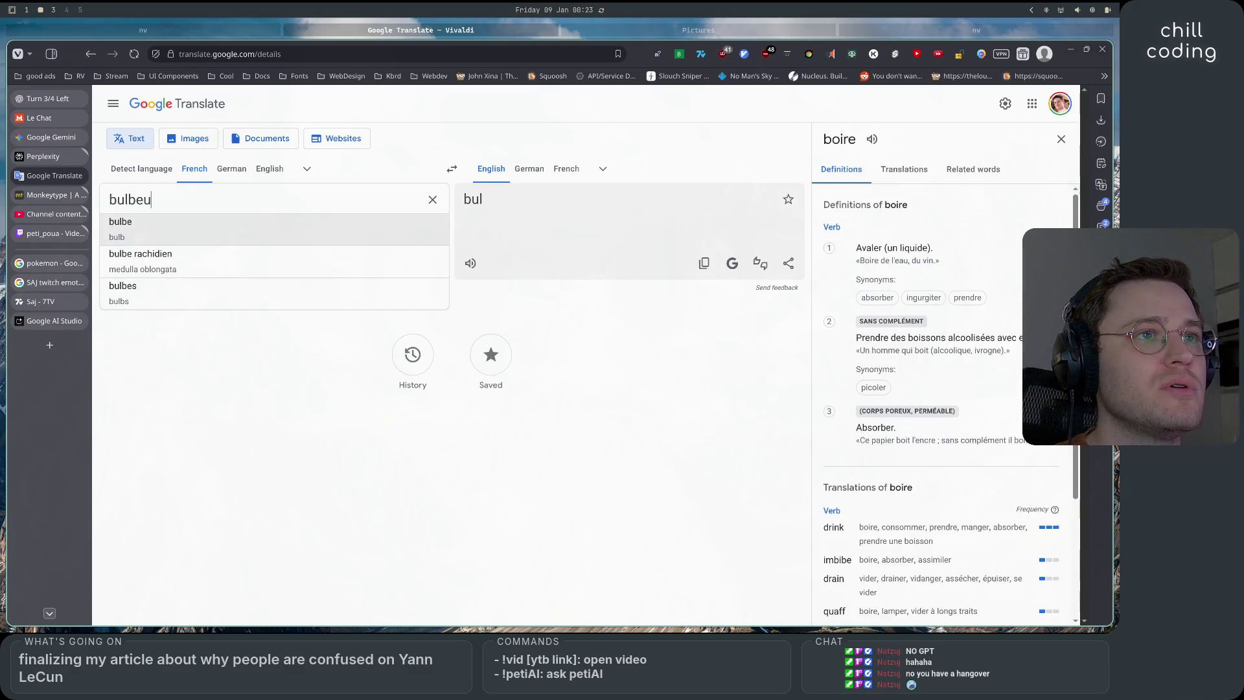
{"action": "type", "text": "x"}
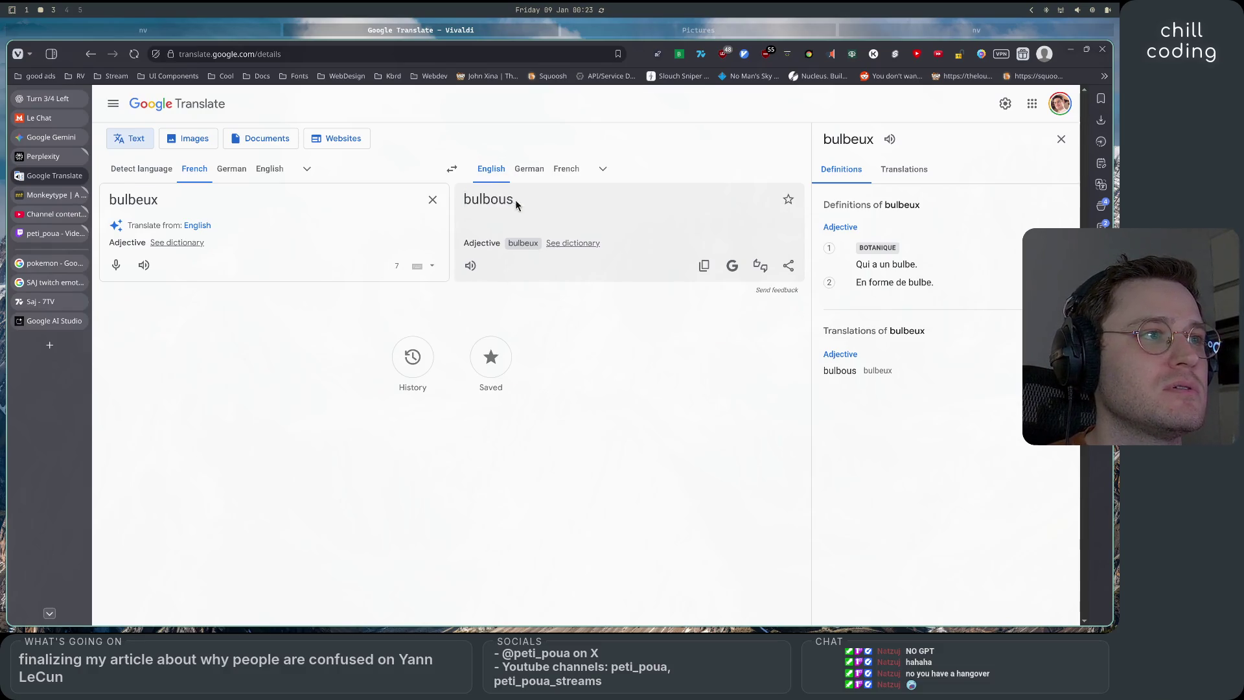
{"action": "left_click_drag", "start_coordinate": [517, 205], "coordinate": [464, 203]}
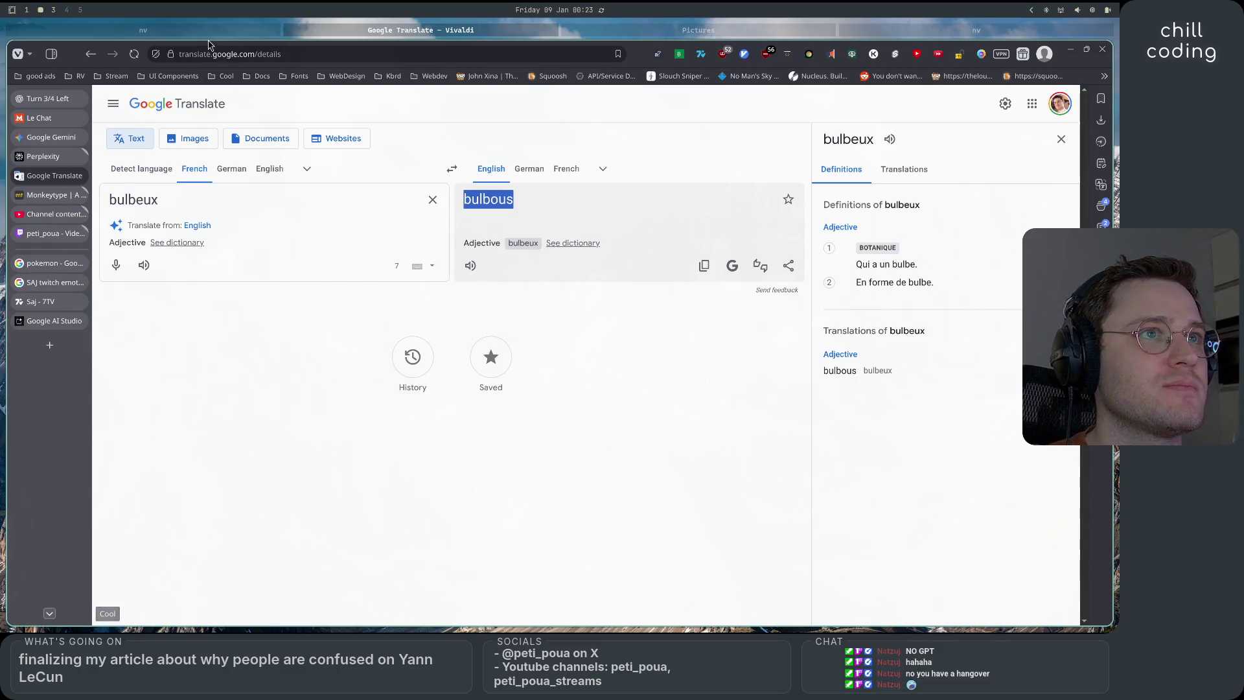
{"action": "key", "text": "super+Left"}
{"action": "key", "text": "super+Right"}
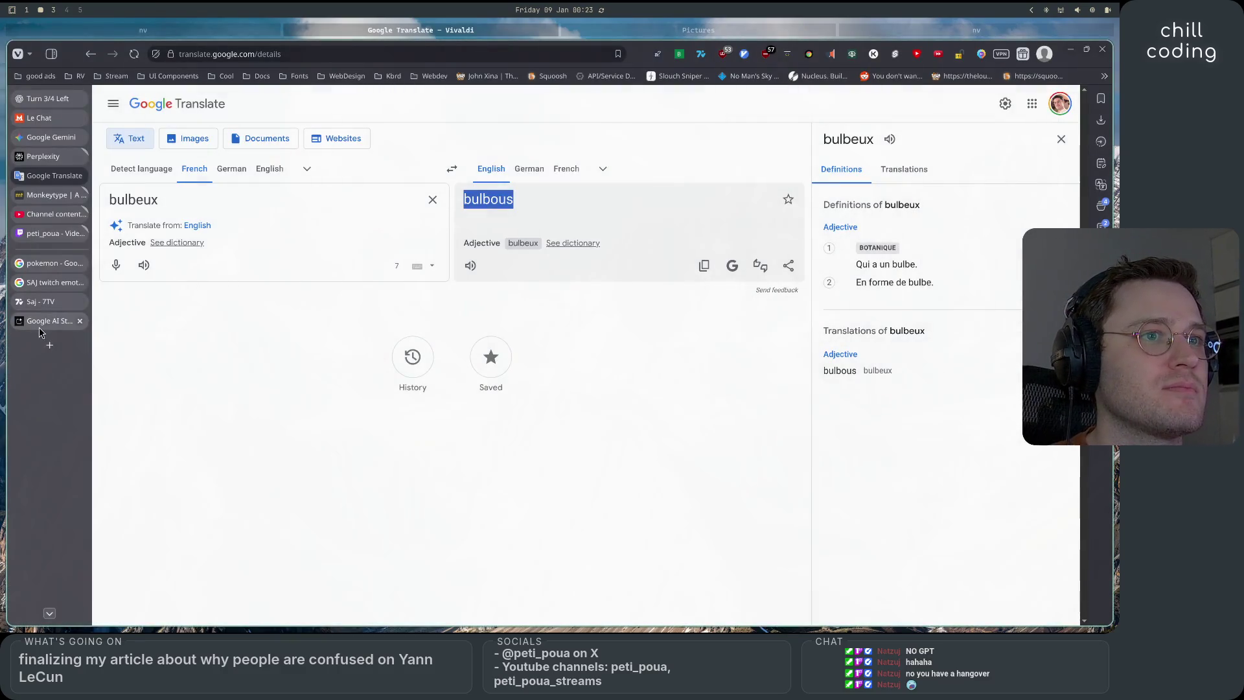
{"action": "left_click", "coordinate": [54, 321]}
{"action": "double_click", "coordinate": [424, 530]}
{"action": "type", "text": "bulbous"}
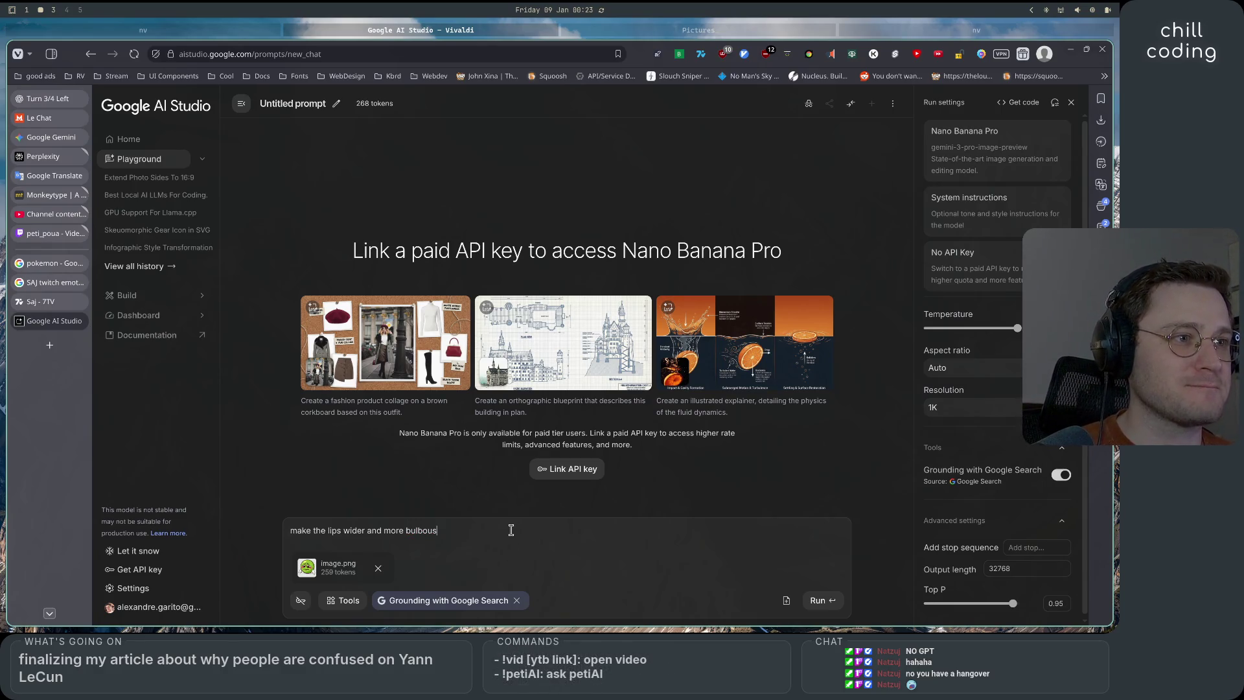
Run the wider-lips prompt with the paid API key and view the generated pea with puckered lips
{"action": "key", "text": "ctrl+Return"}
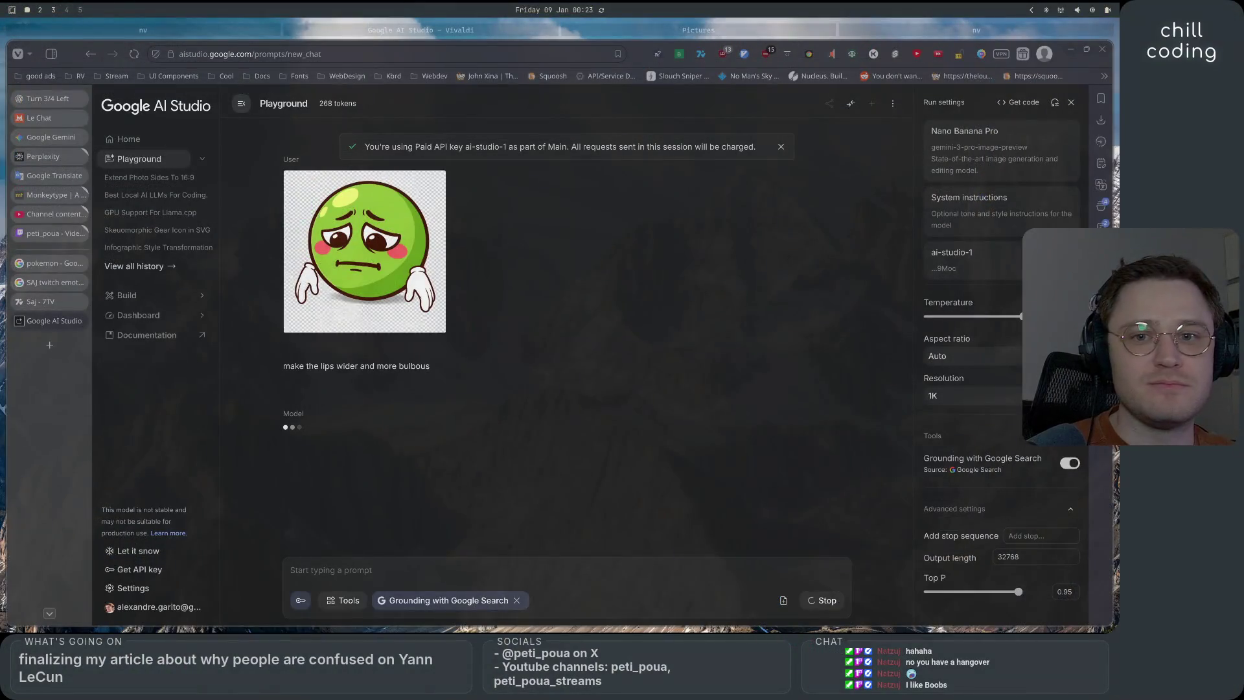
{"action": "key", "text": "super+2"}
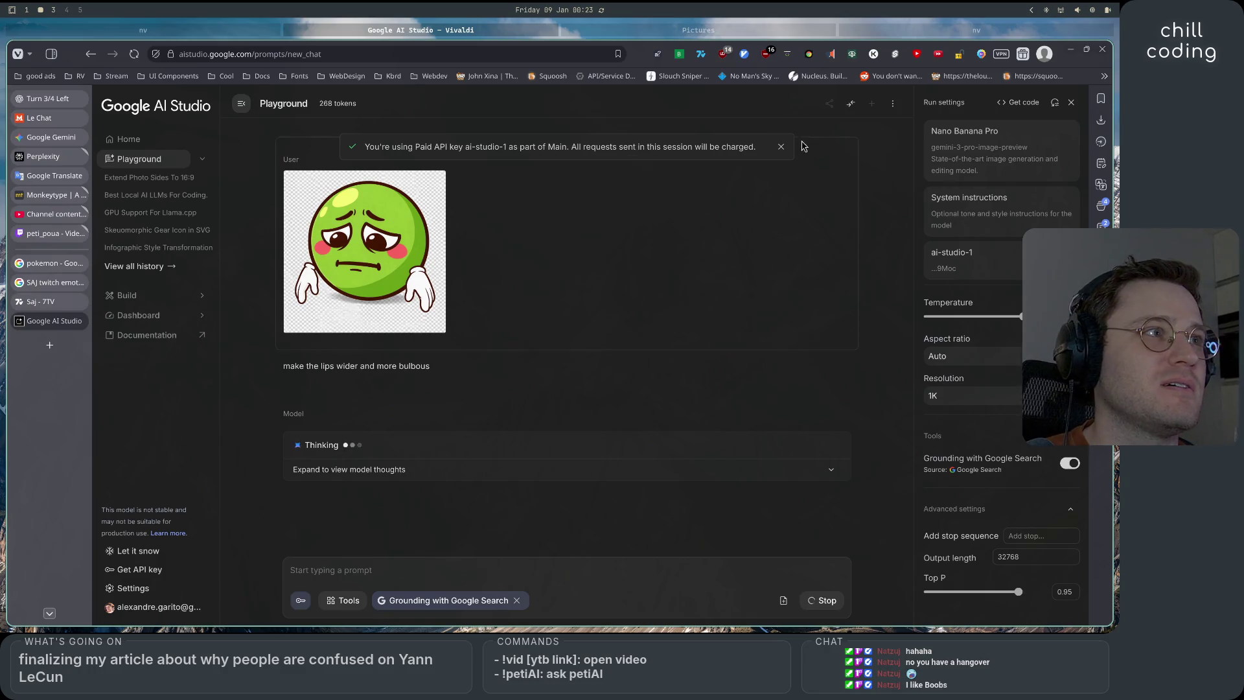
{"action": "left_click", "coordinate": [783, 146]}
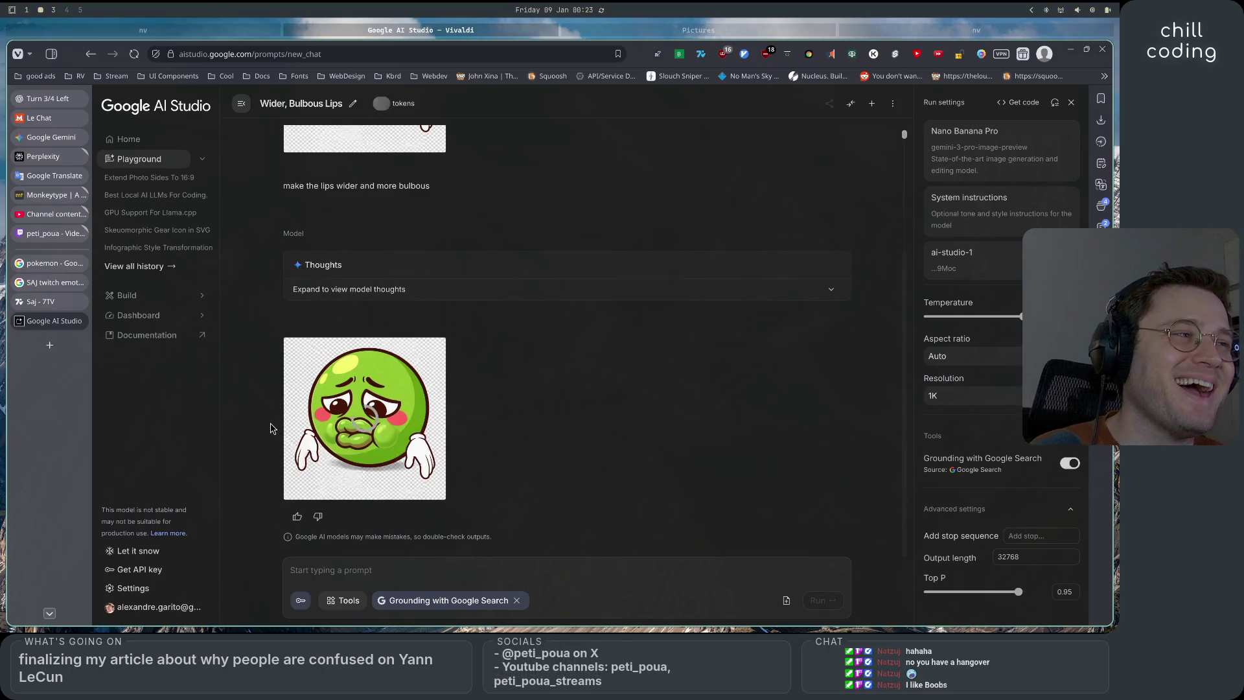
{"action": "scroll", "coordinate": [254, 478], "scroll_direction": "up", "scroll_amount": 2}
{"action": "scroll", "coordinate": [254, 478], "scroll_direction": "up", "scroll_amount": 1}
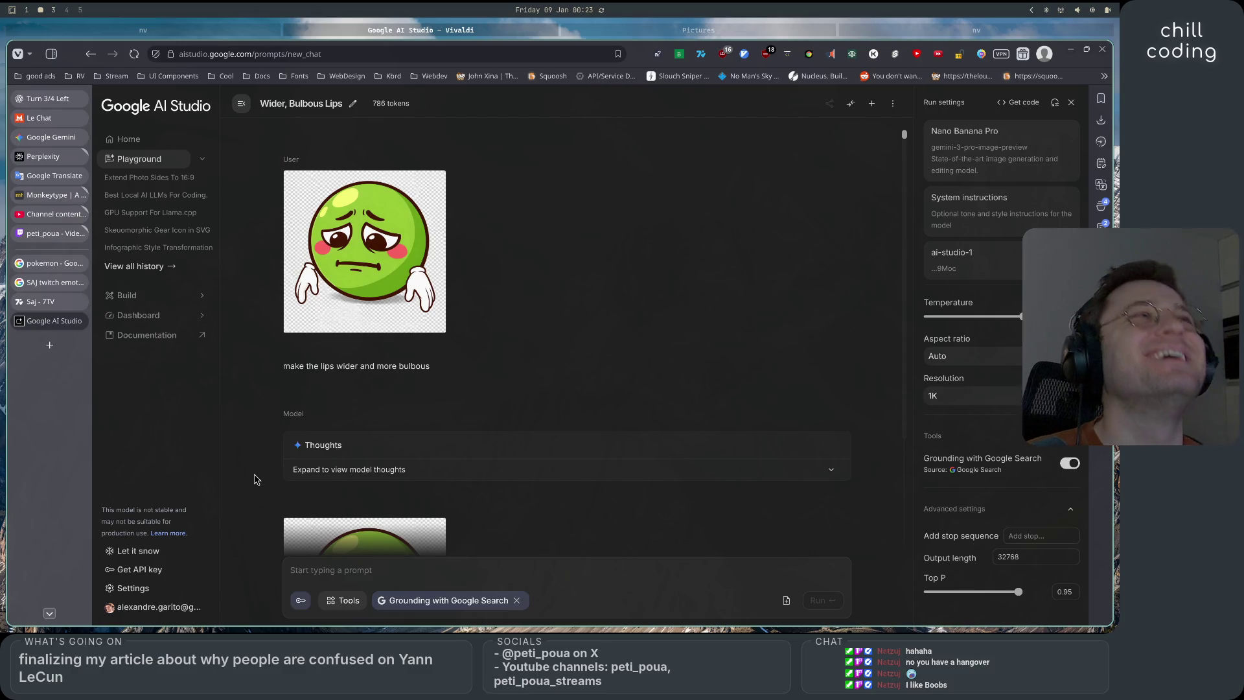
{"action": "scroll", "coordinate": [254, 479], "scroll_direction": "down", "scroll_amount": 2}
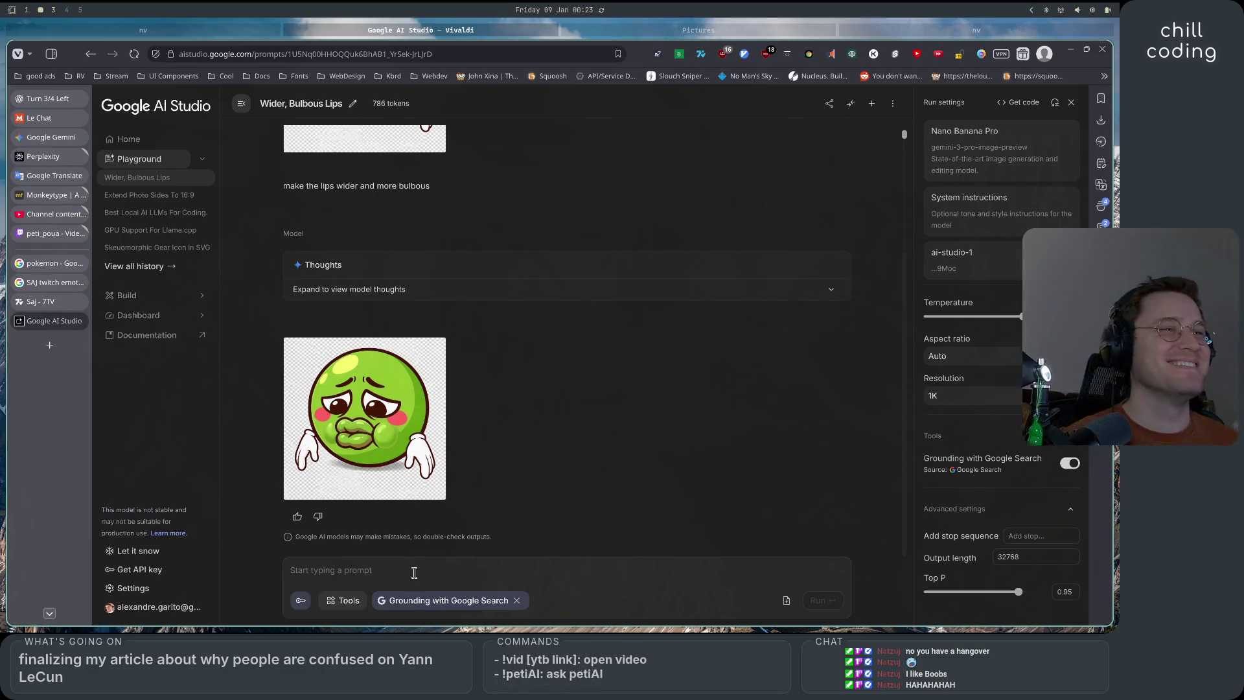
{"action": "type", "text": "not like"}
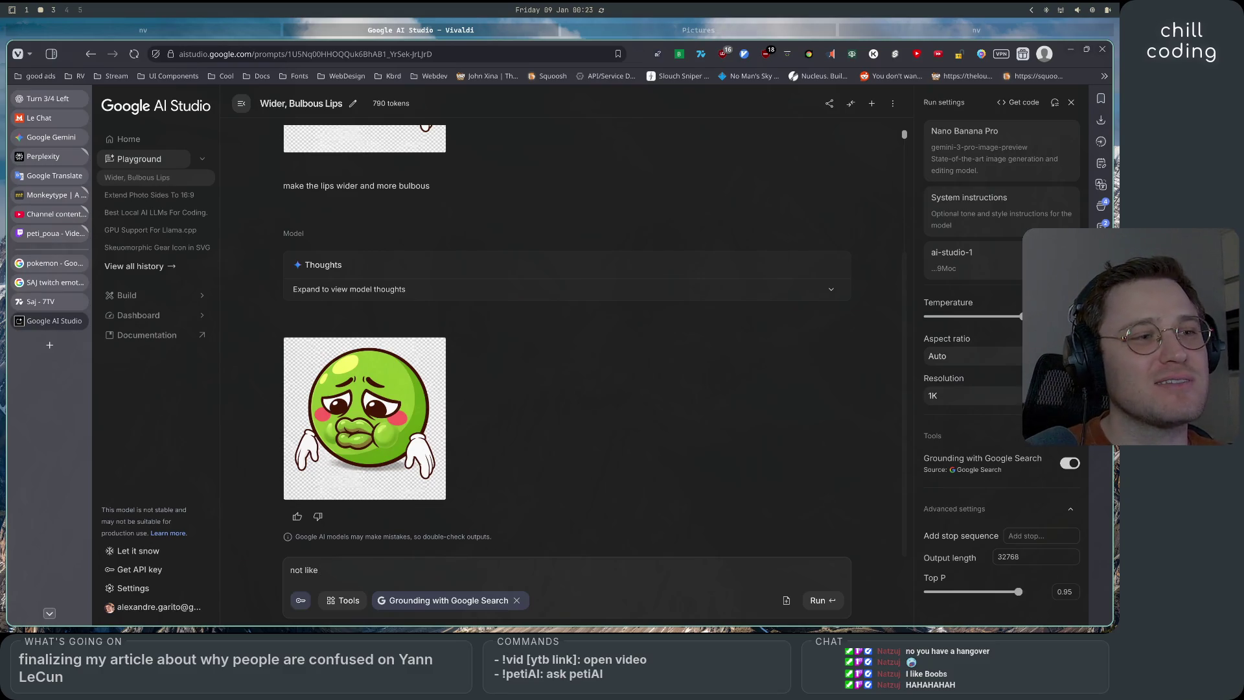
Reply that it looks like a person with fillers, asking for wider, more 3D lips as a remix
{"action": "key", "text": "ctrl+BackSpace"}
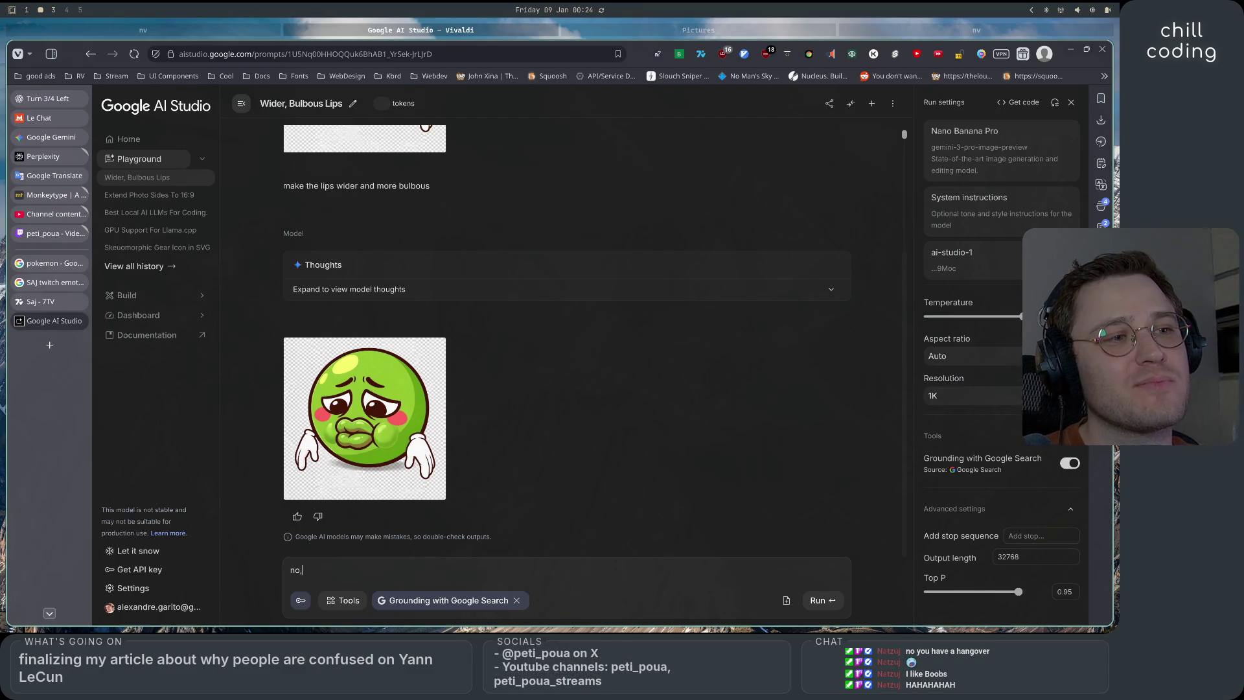
{"action": "key", "text": "BackSpace"}
{"action": "type", "text": ", this look"}
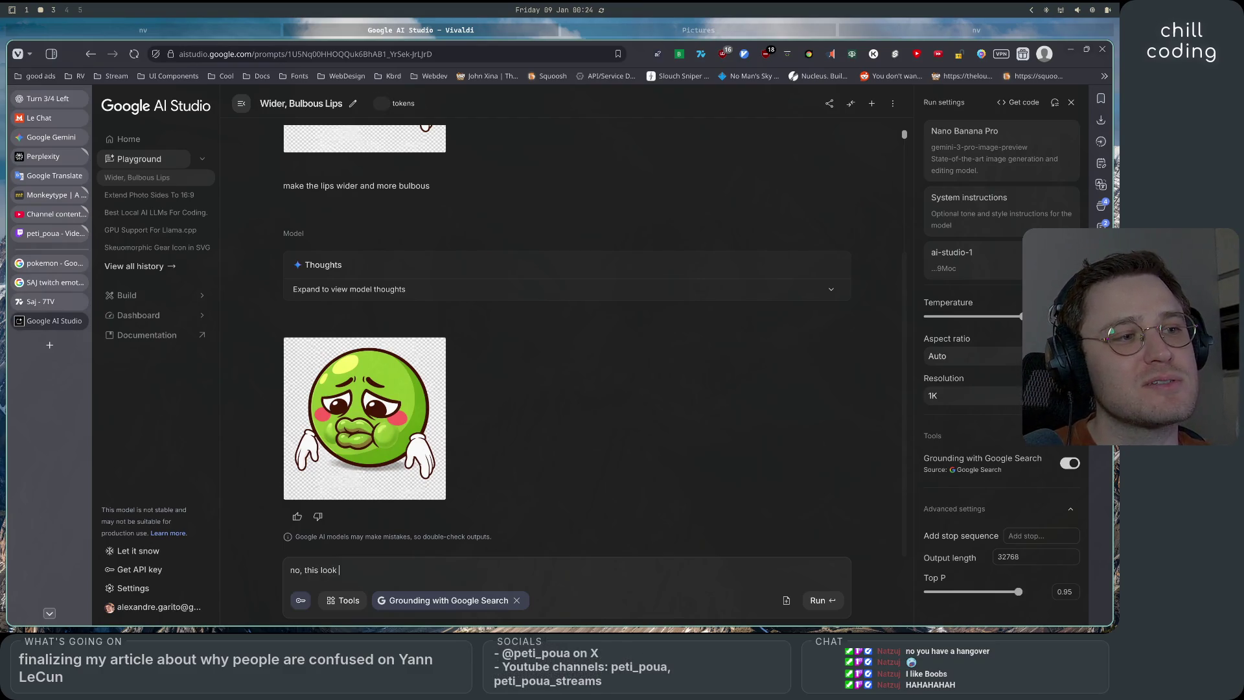
{"action": "type", "text": "s lke"}
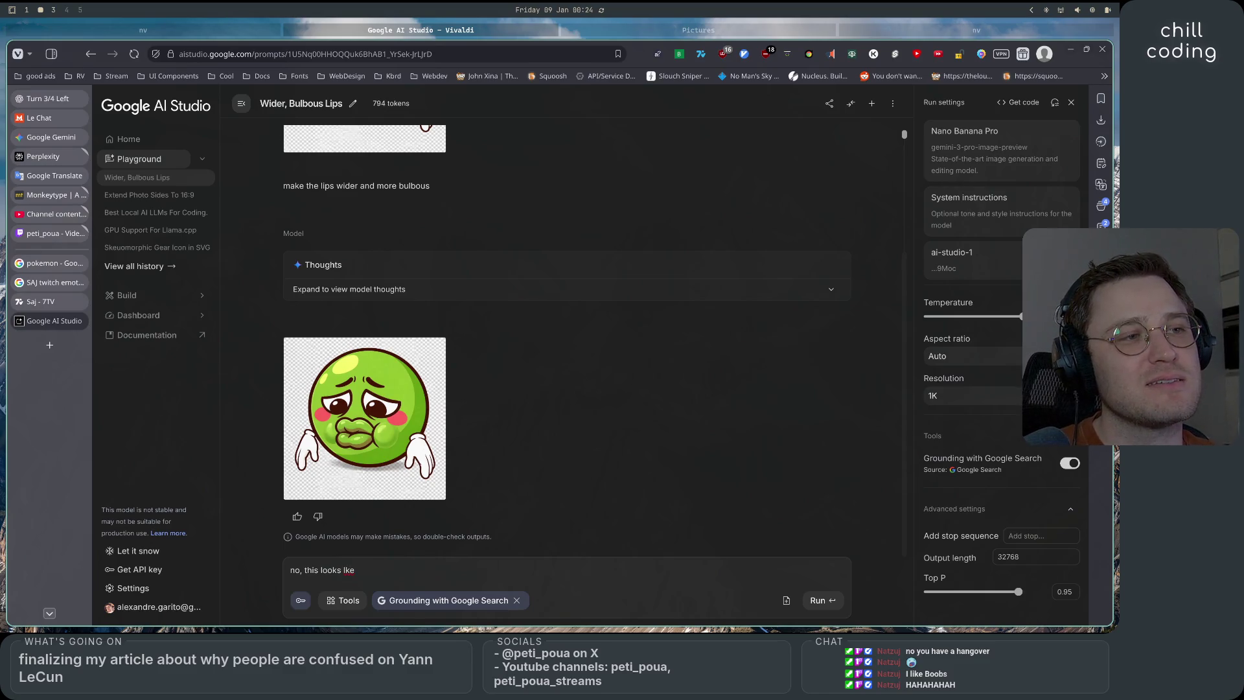
{"action": "type", "text": " a pe"}
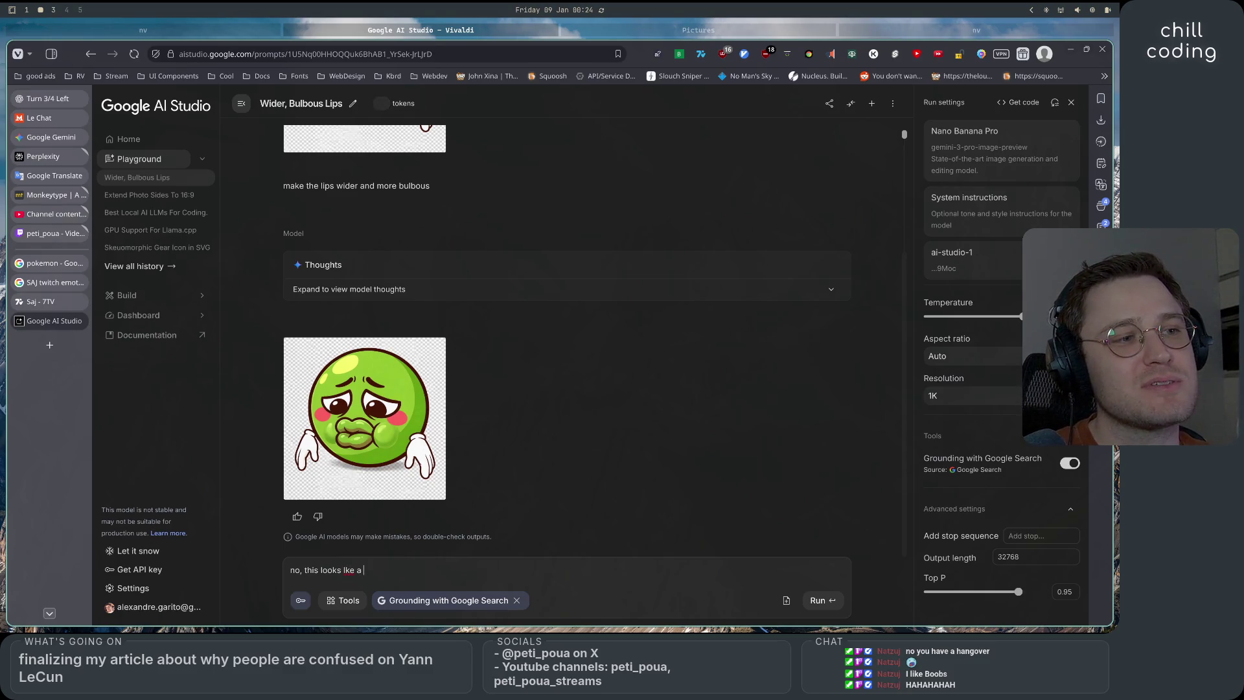
{"action": "key", "text": "BackSpace"}
{"action": "type", "text": "ike pre"}
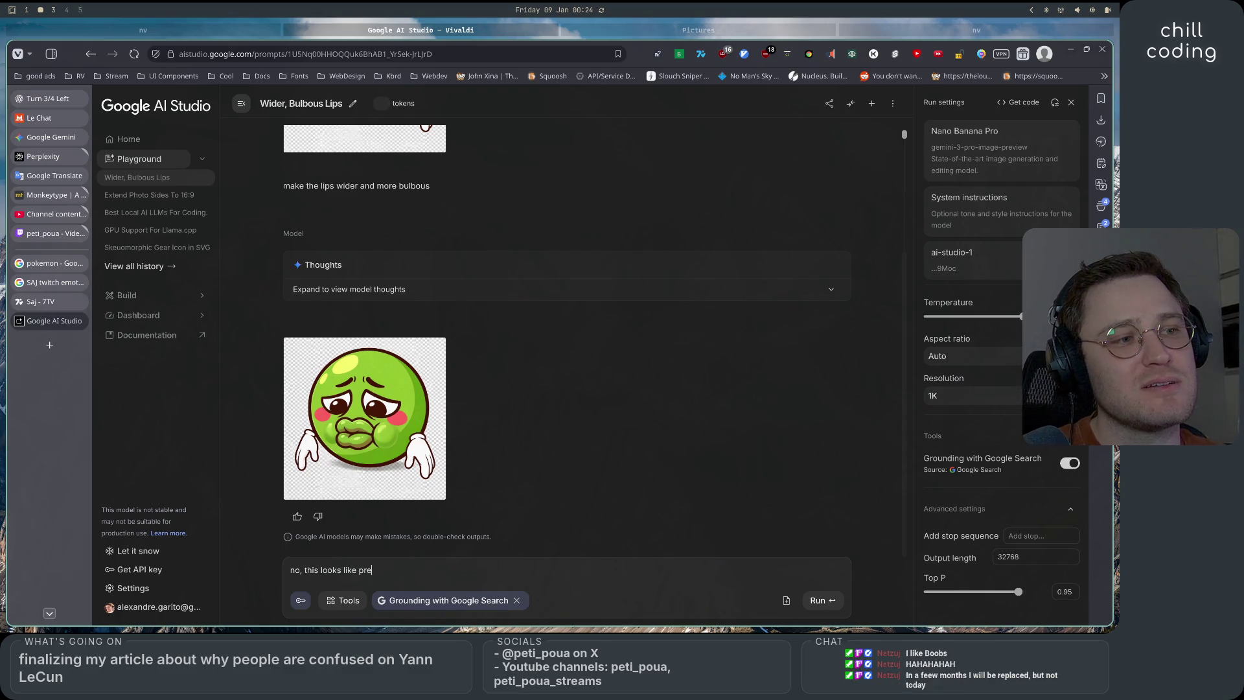
{"action": "key", "text": "BackSpace"}
{"action": "key", "text": "BackSpace"}
{"action": "type", "text": "erson"}
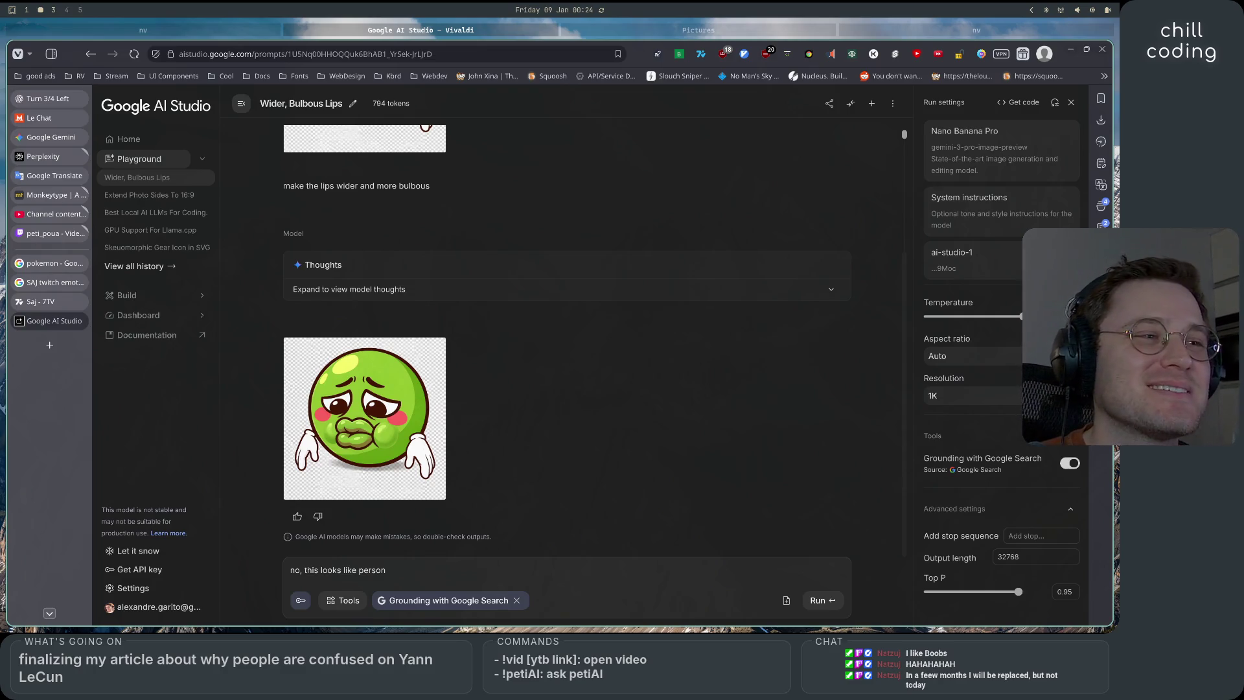
{"action": "key", "text": "BackSpace"}
{"action": "key", "text": "BackSpace"}
{"action": "key", "text": "BackSpace"}
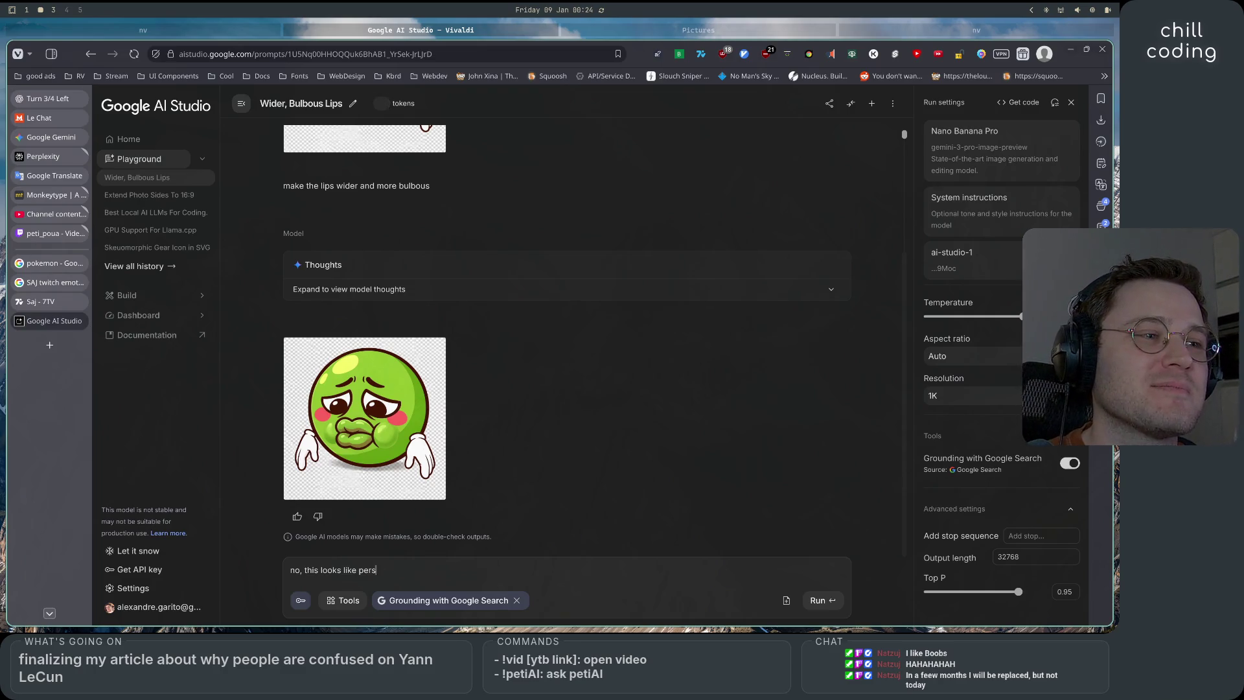
{"action": "type", "text": "somet"}
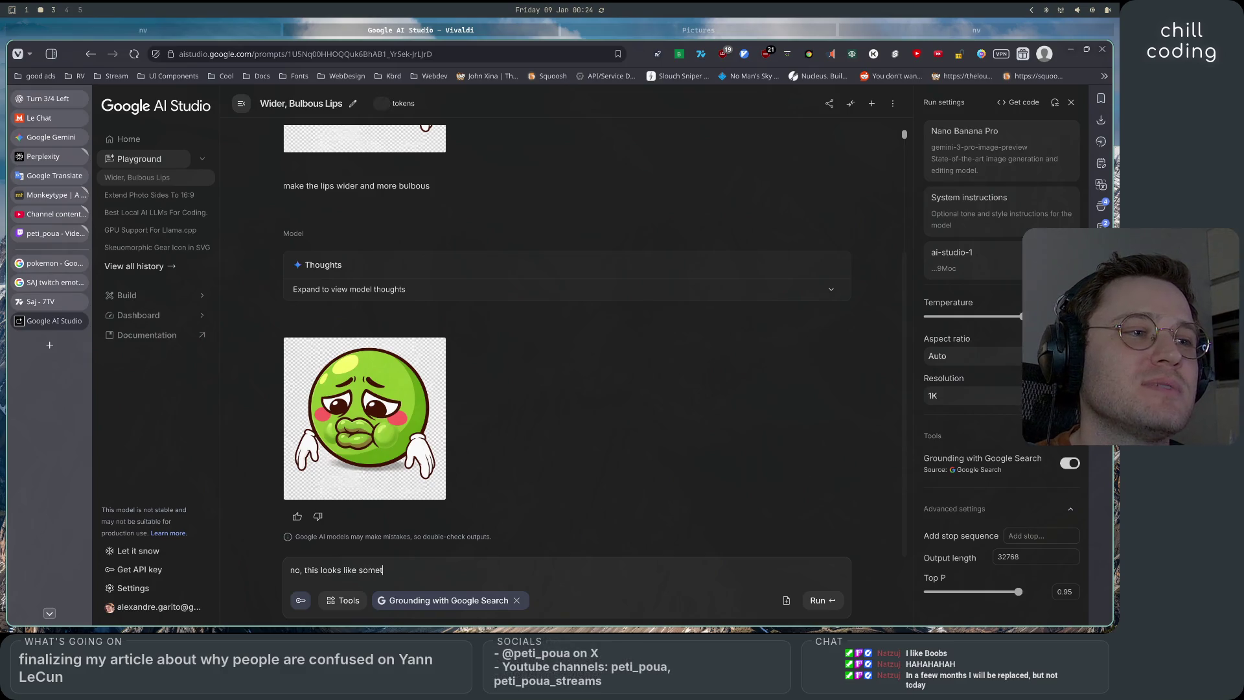
{"action": "key", "text": "BackSpace"}
{"action": "type", "text": "body with"}
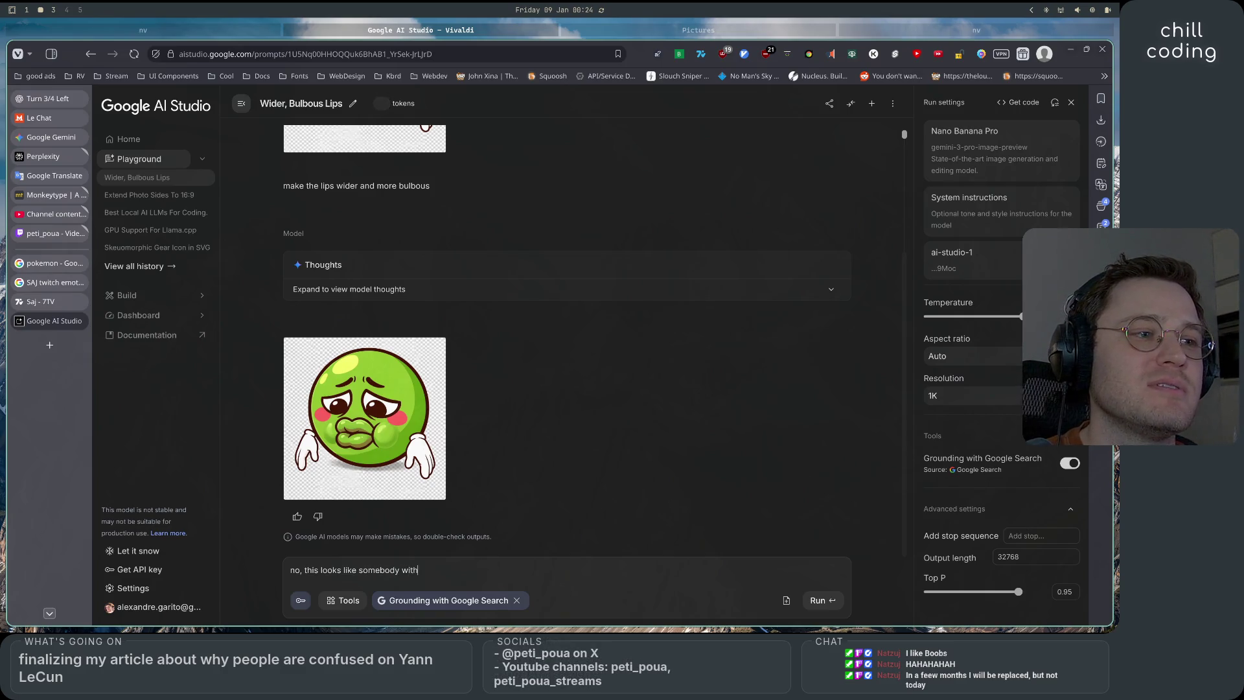
{"action": "type", "text": " lip filee"}
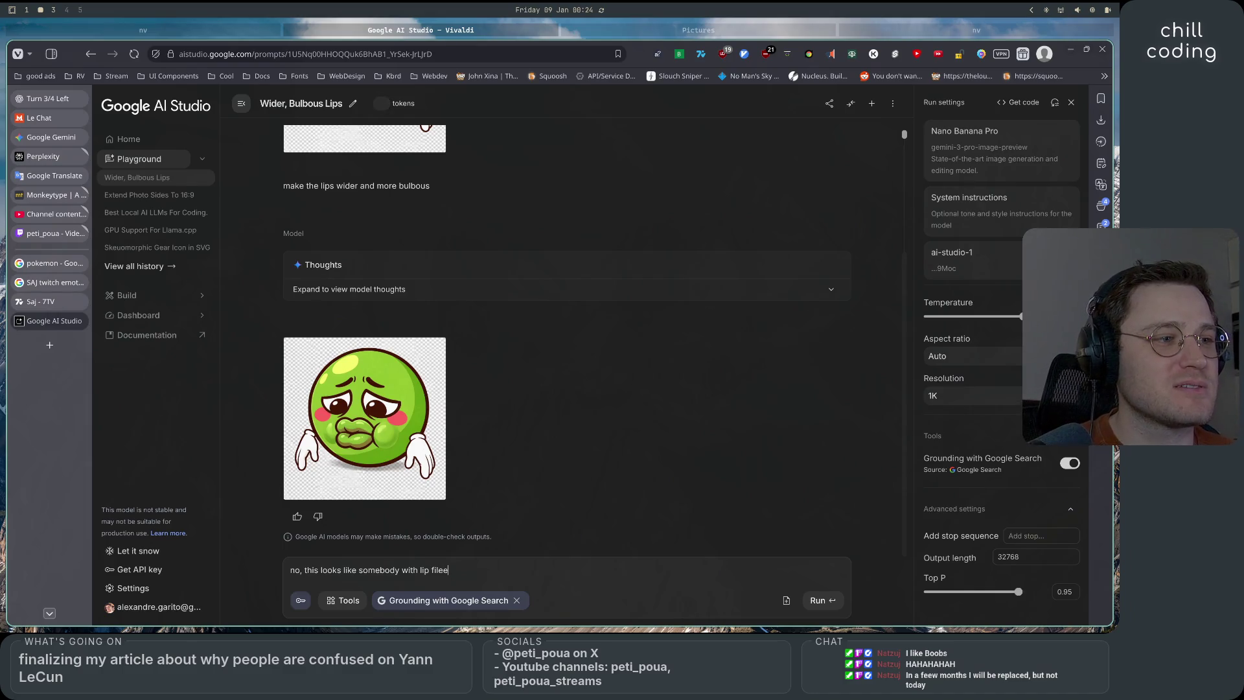
{"action": "key", "text": "BackSpace"}
{"action": "key", "text": "BackSpace"}
{"action": "type", "text": "lers, i need "}
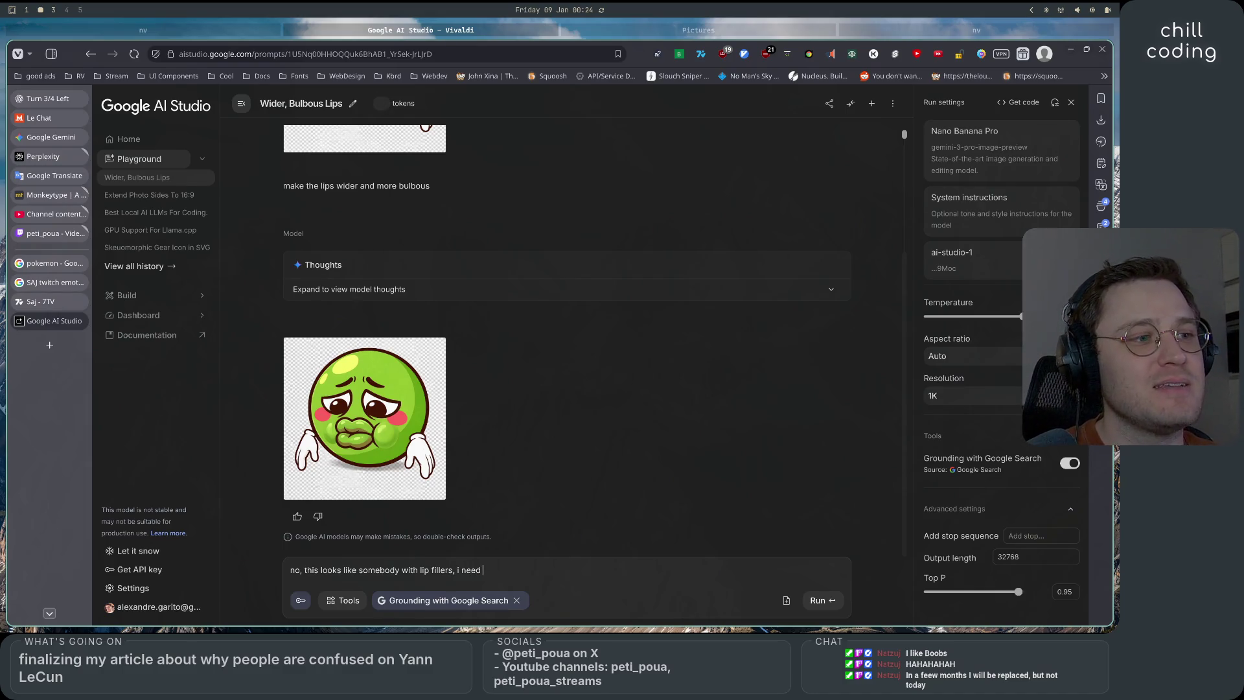
{"action": "type", "text": "just wide"}
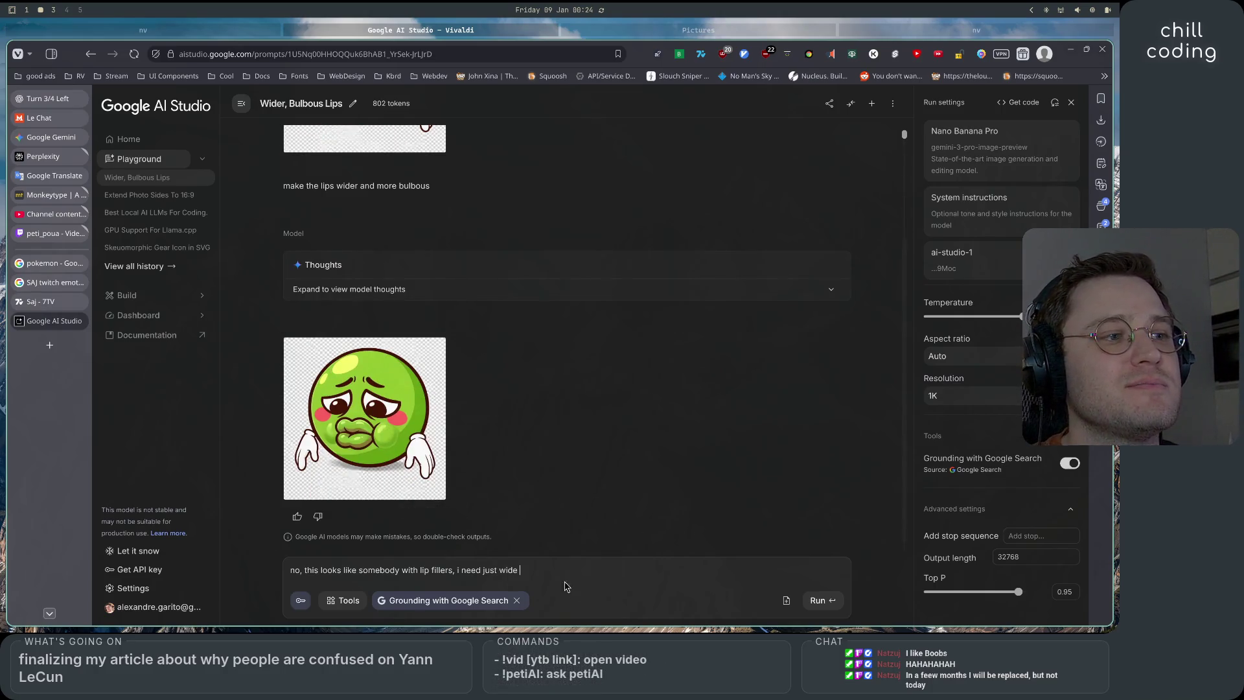
{"action": "type", "text": " more"}
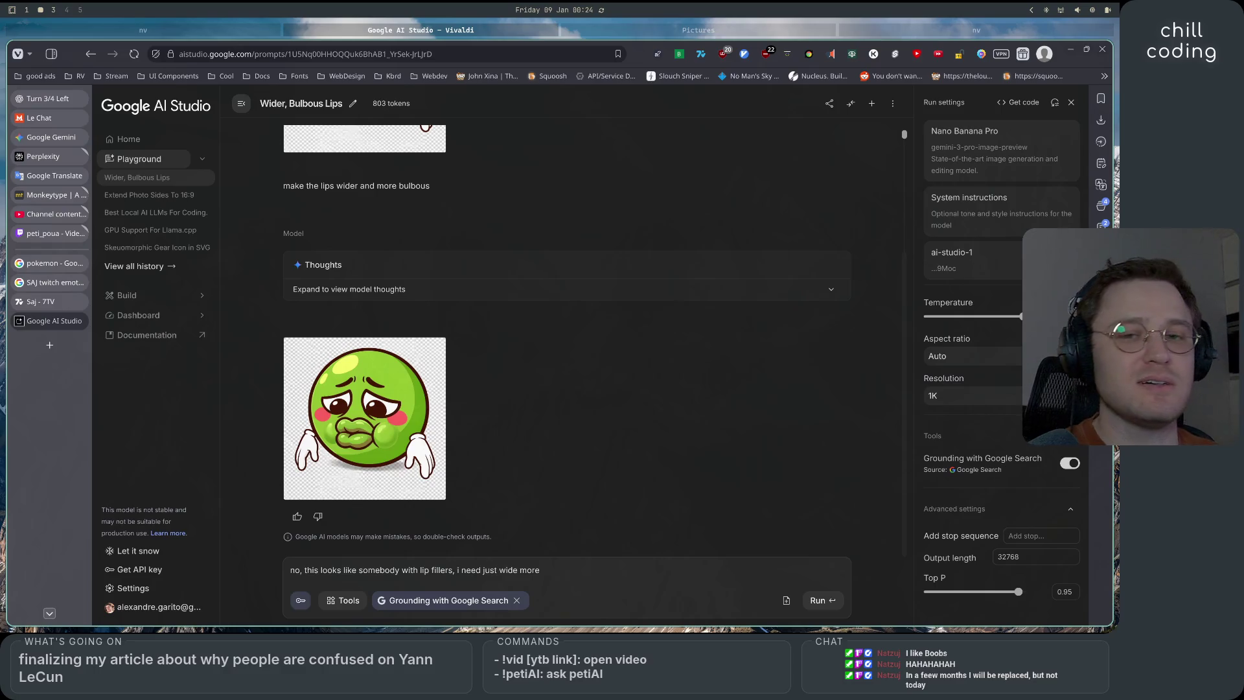
{"action": "type", "text": " 3d"}
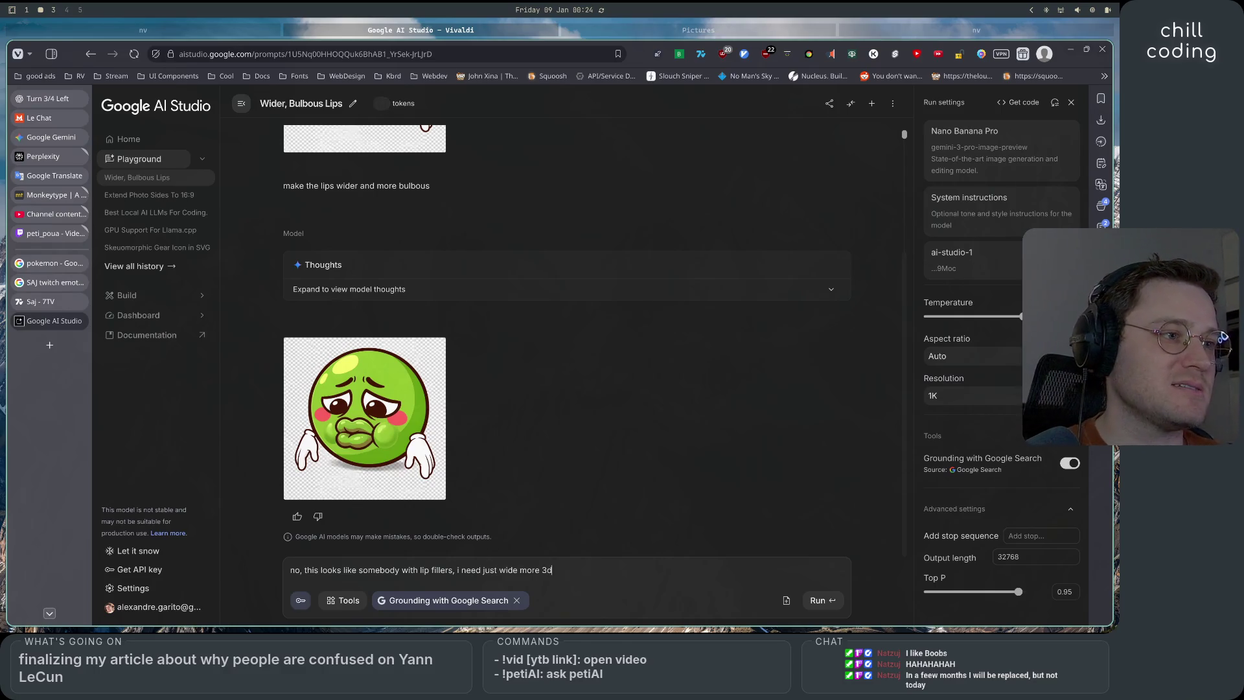
{"action": "type", "text": "lips, not"}
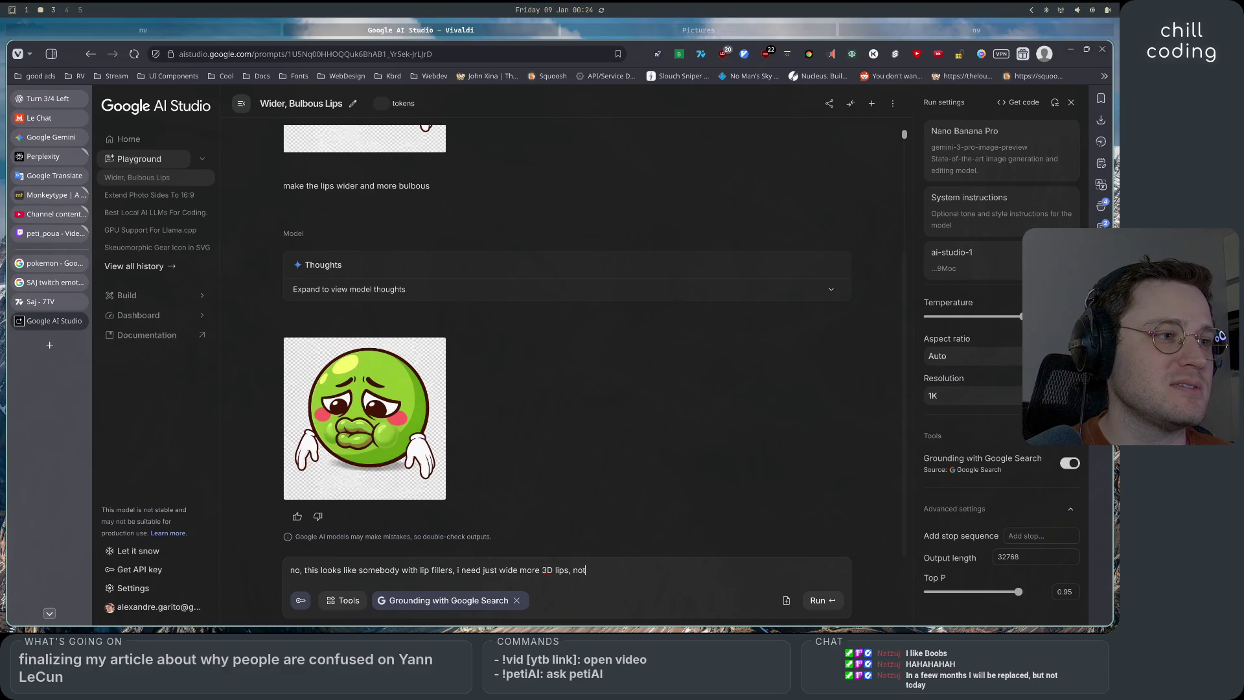
{"action": "type", "text": " this, remix"}
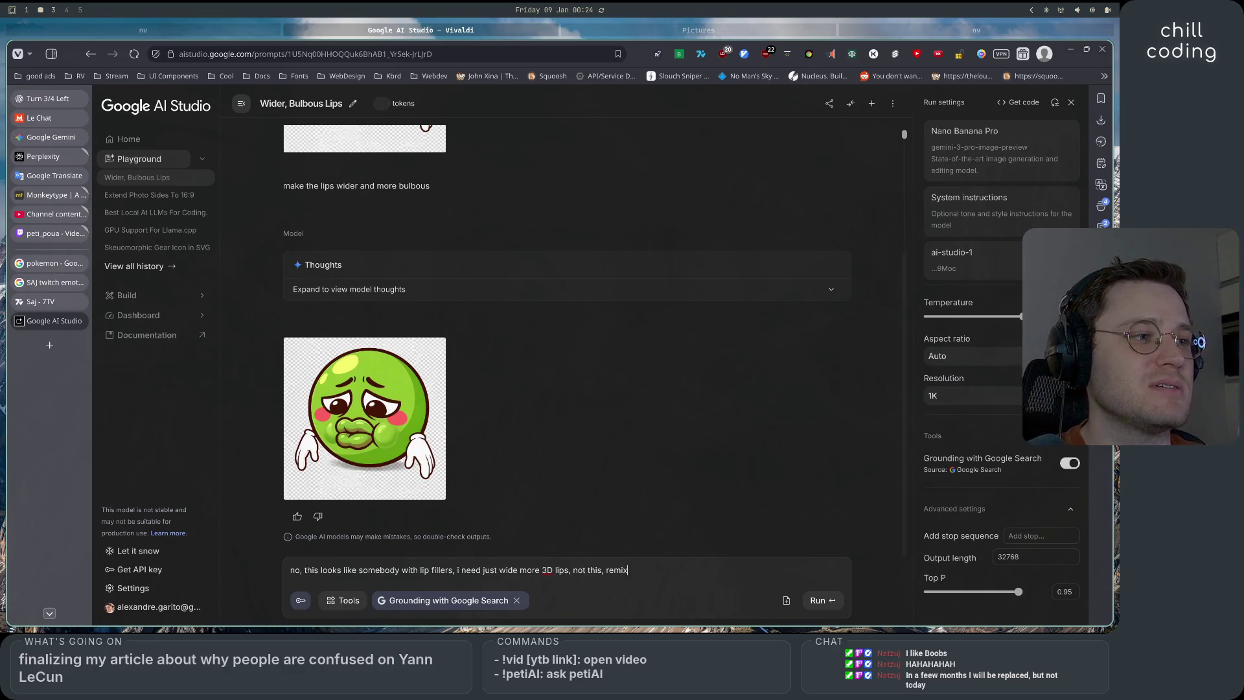
{"action": "key", "text": "ctrl+Return"}
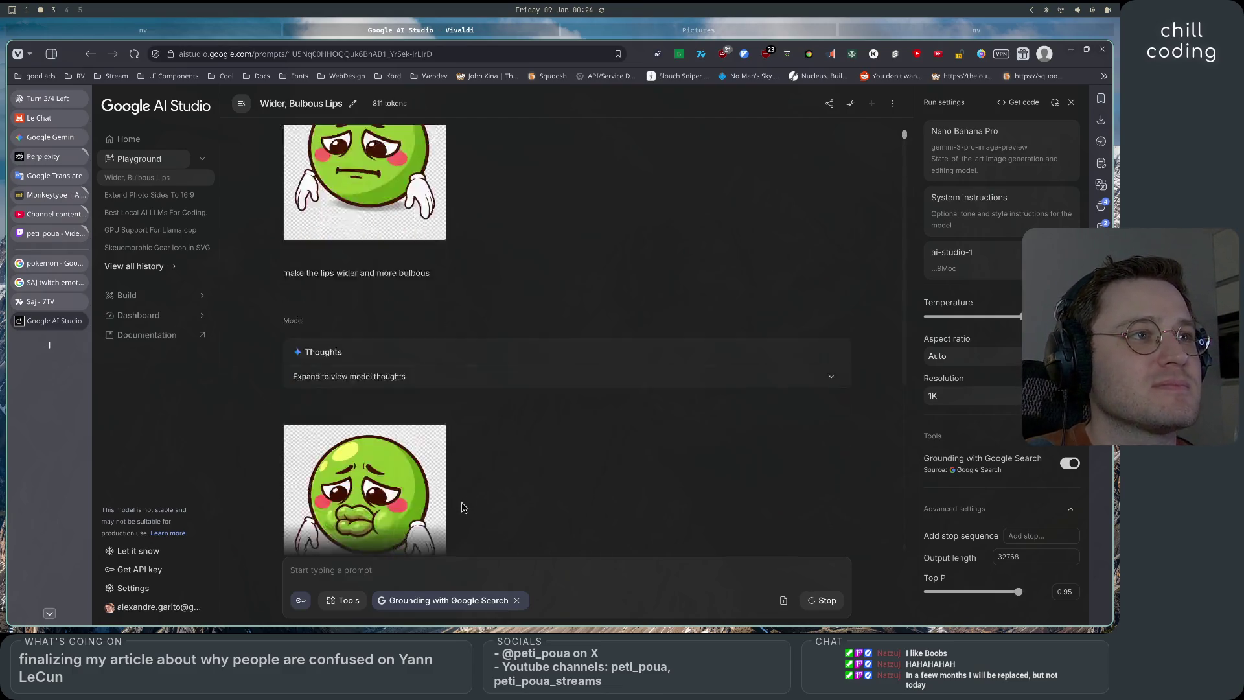
{"action": "scroll", "coordinate": [461, 507], "scroll_direction": "up", "scroll_amount": 4}
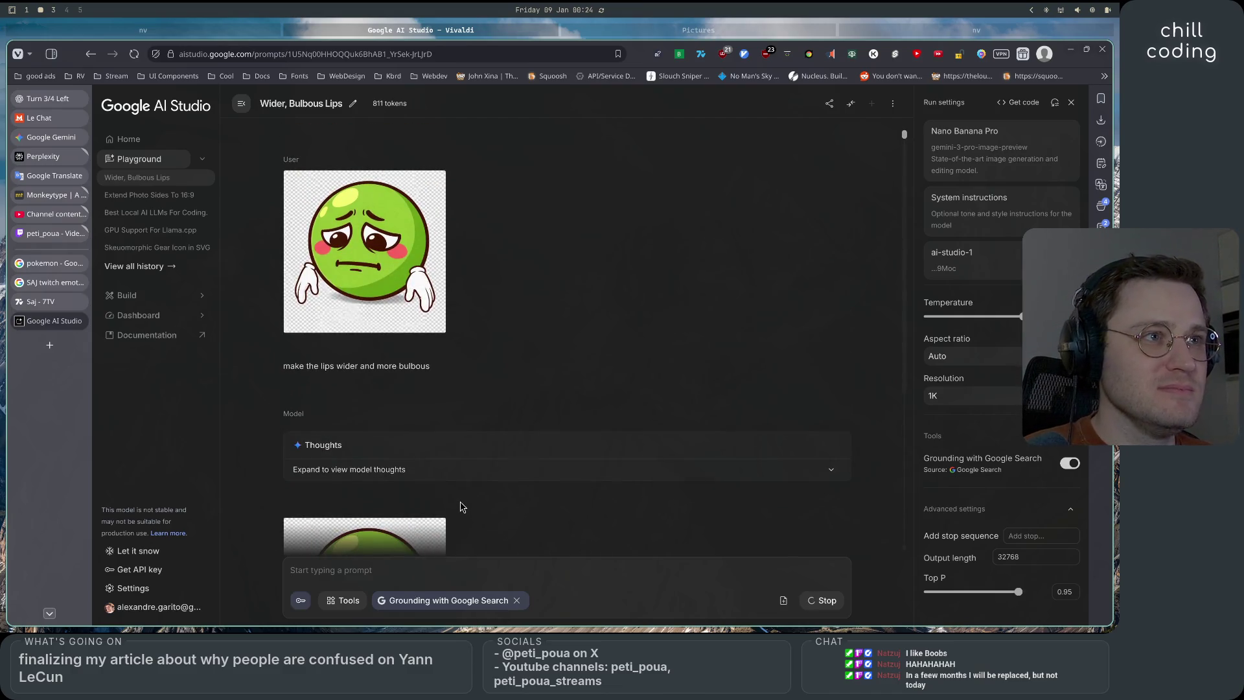
{"action": "scroll", "coordinate": [461, 507], "scroll_direction": "down", "scroll_amount": 5}
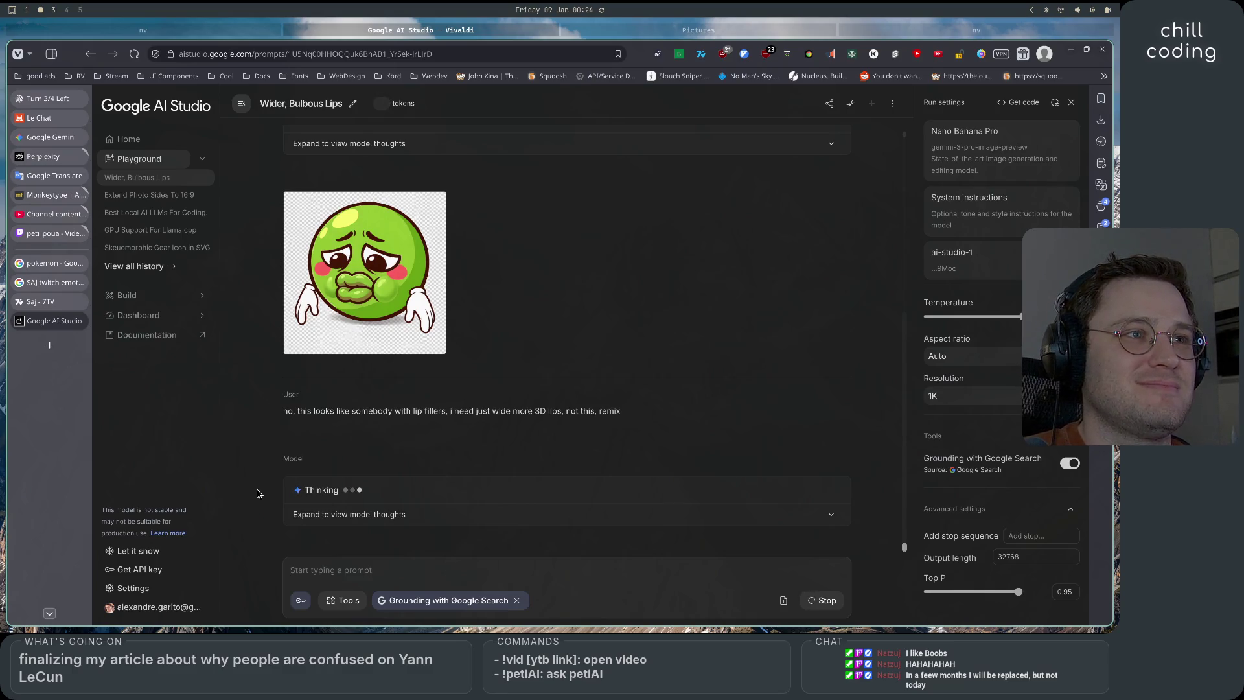
{"action": "scroll", "coordinate": [257, 494], "scroll_direction": "up", "scroll_amount": 5}
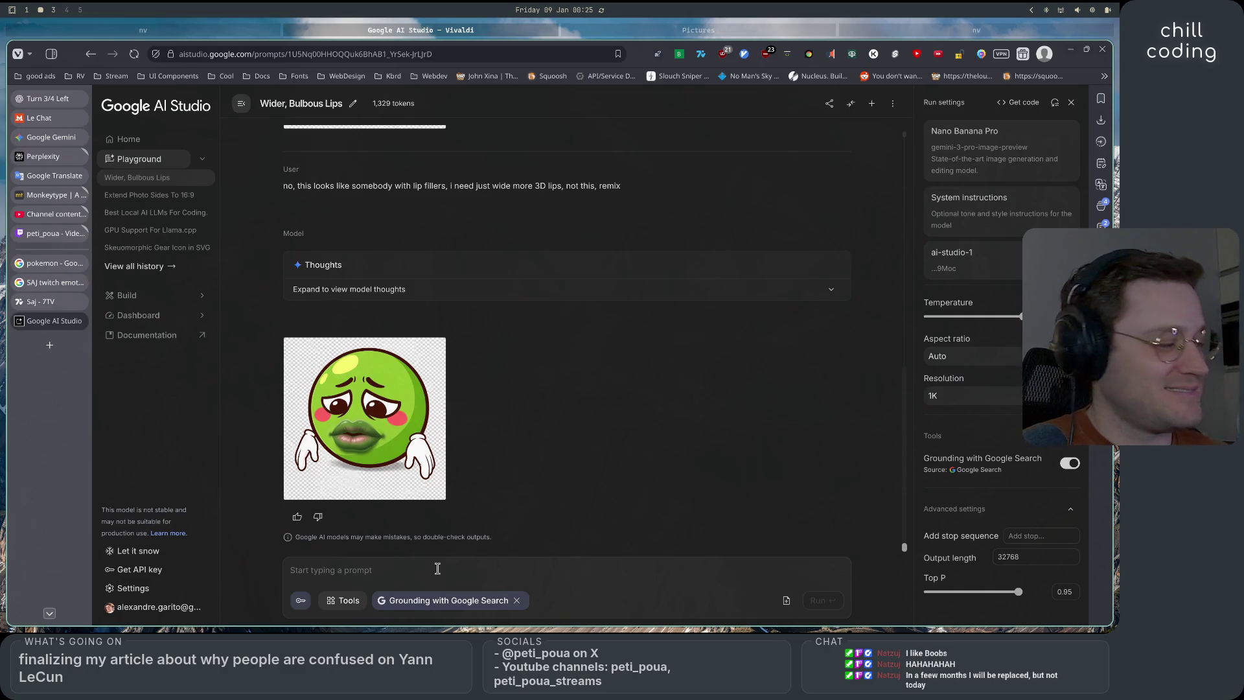
Send 'lips need to be less feminine', then cancel the generation before an image appears
{"action": "type", "text": "less fe"}
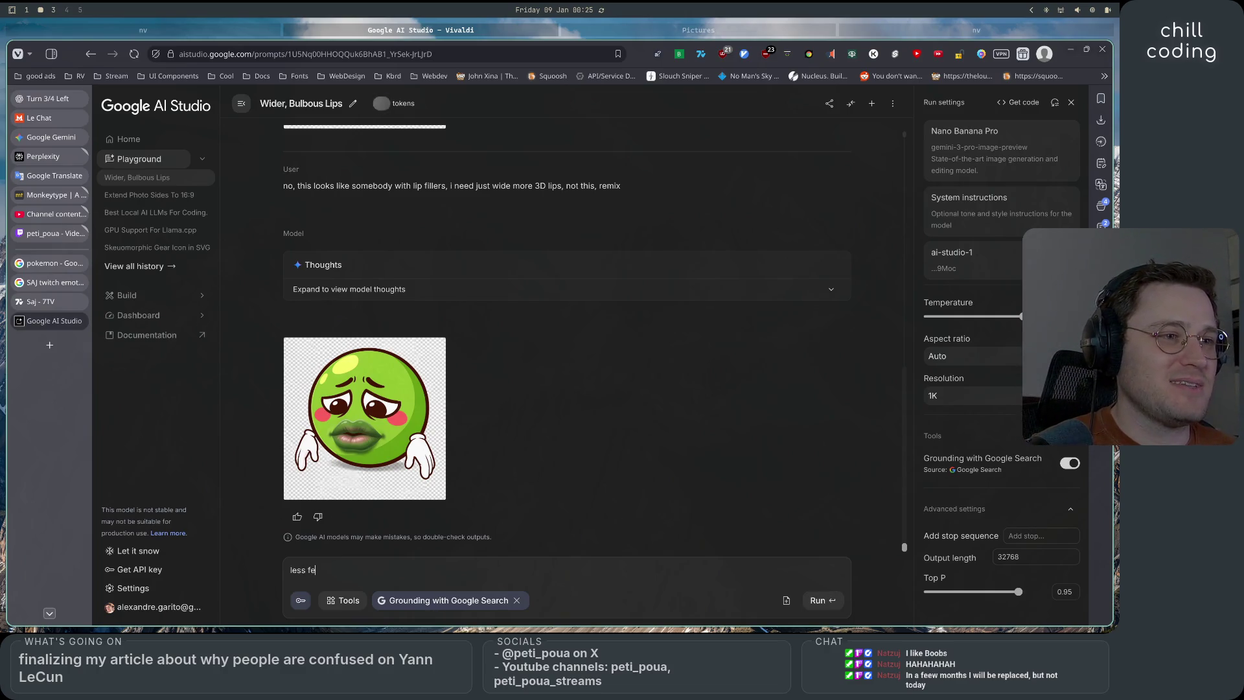
{"action": "type", "text": "minine"}
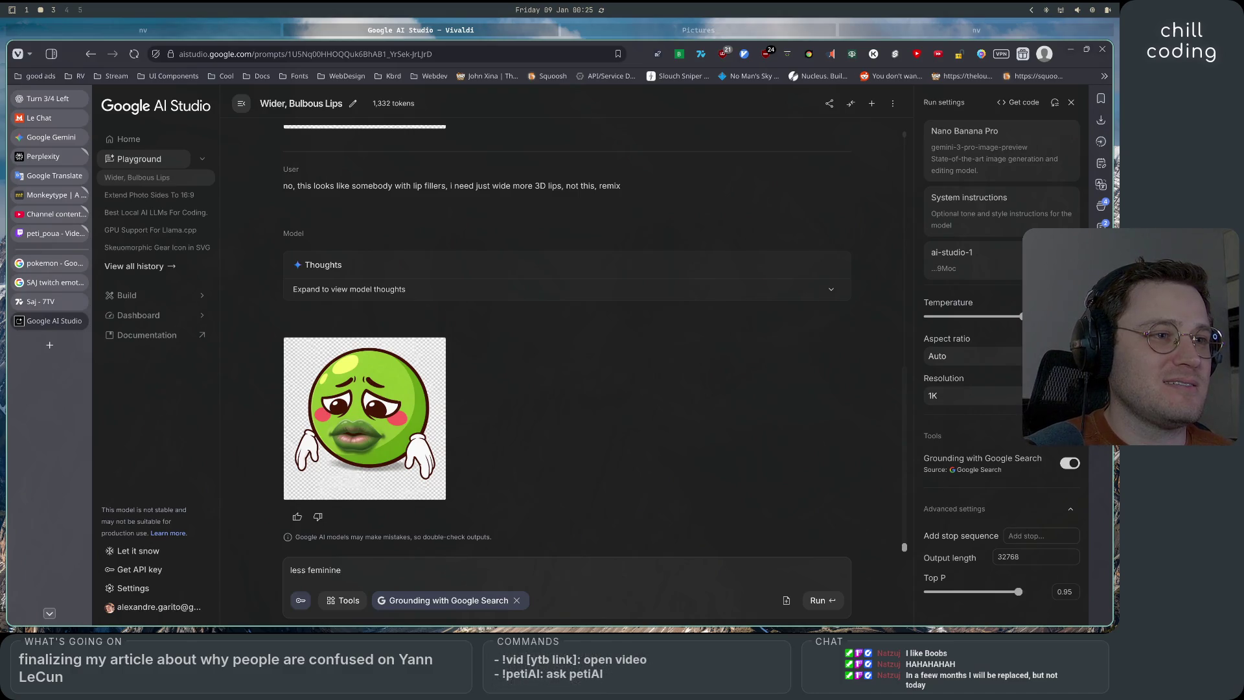
{"action": "key", "text": "Left"}
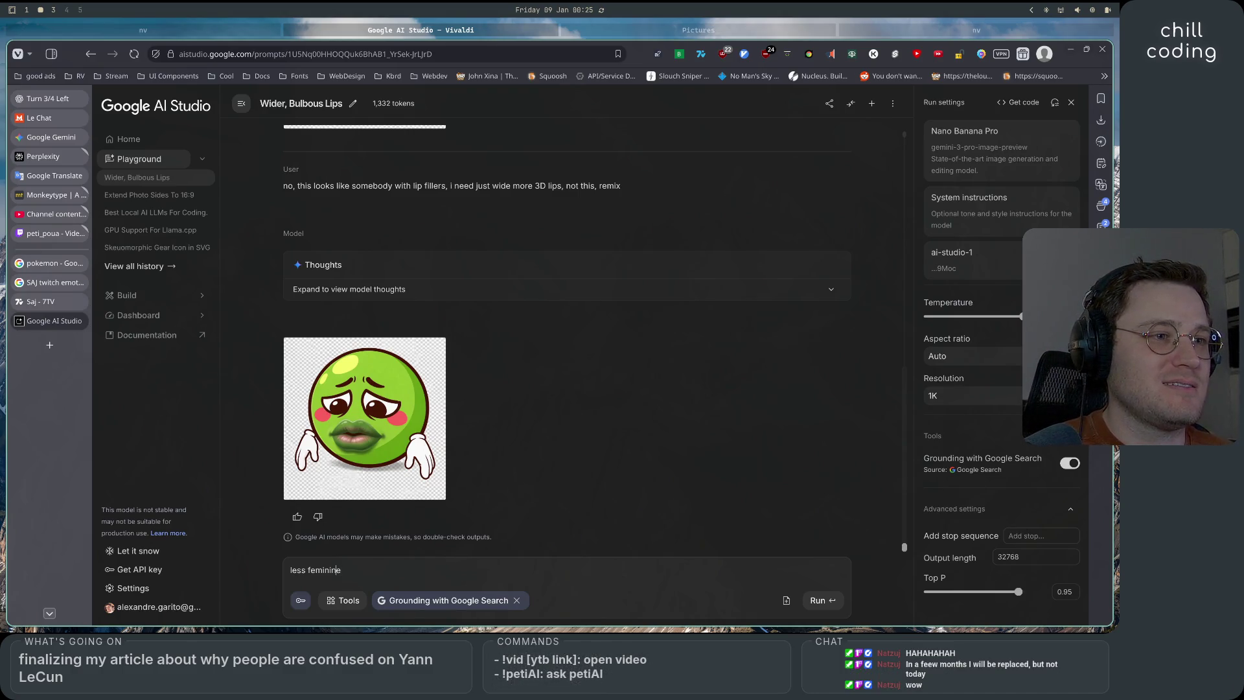
{"action": "type", "text": "lips need to "}
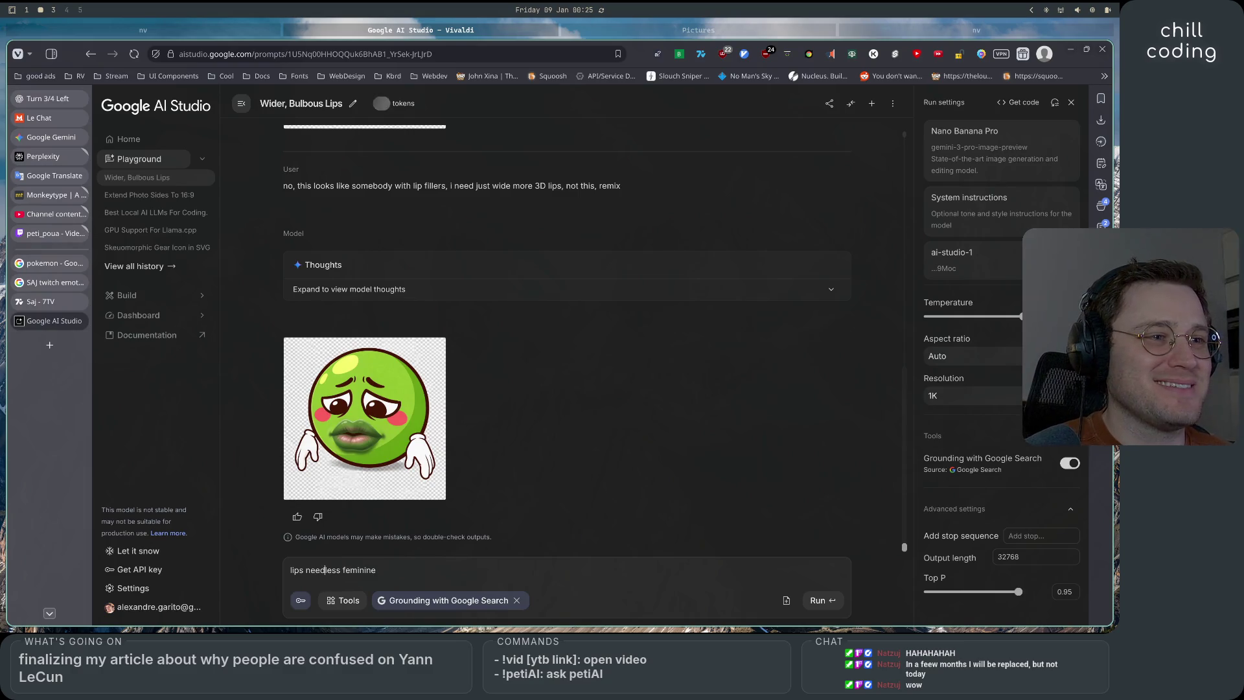
{"action": "type", "text": " be"}
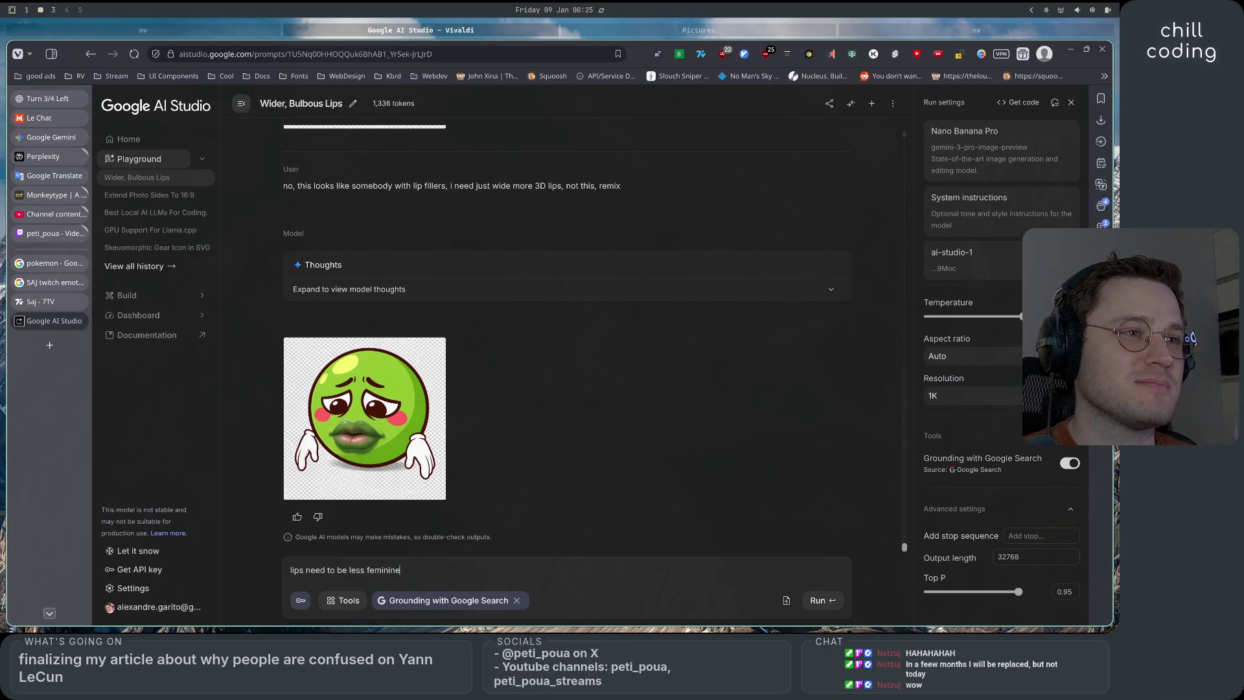
{"action": "key", "text": "Return"}
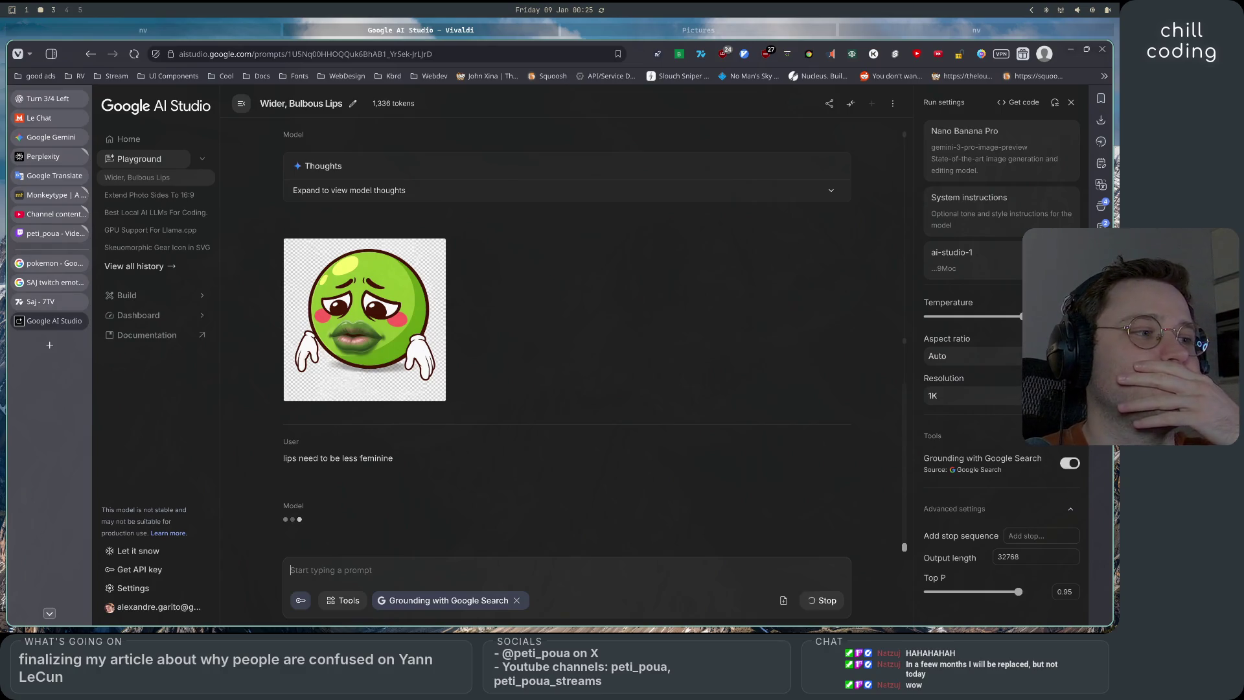
{"action": "left_click", "coordinate": [823, 600]}
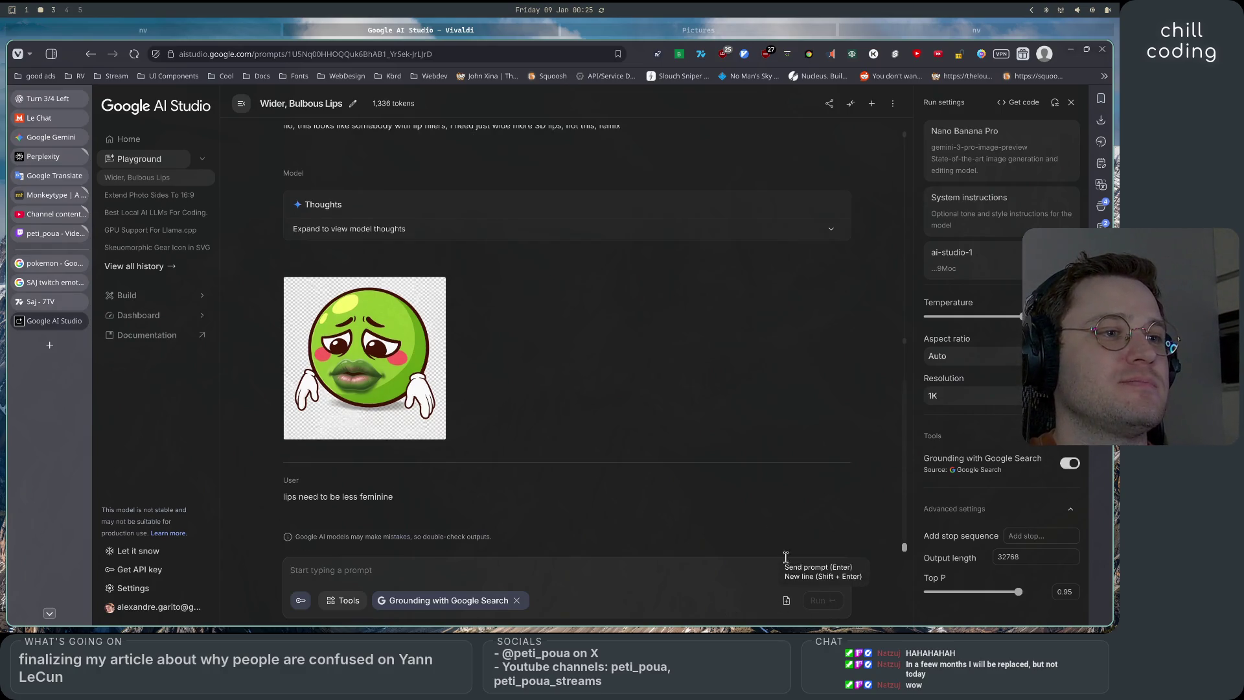
Amend the last request to add 'and keep the cartoon style' and regenerate the image
{"action": "left_click", "coordinate": [796, 482]}
{"action": "type", "text": "a"}
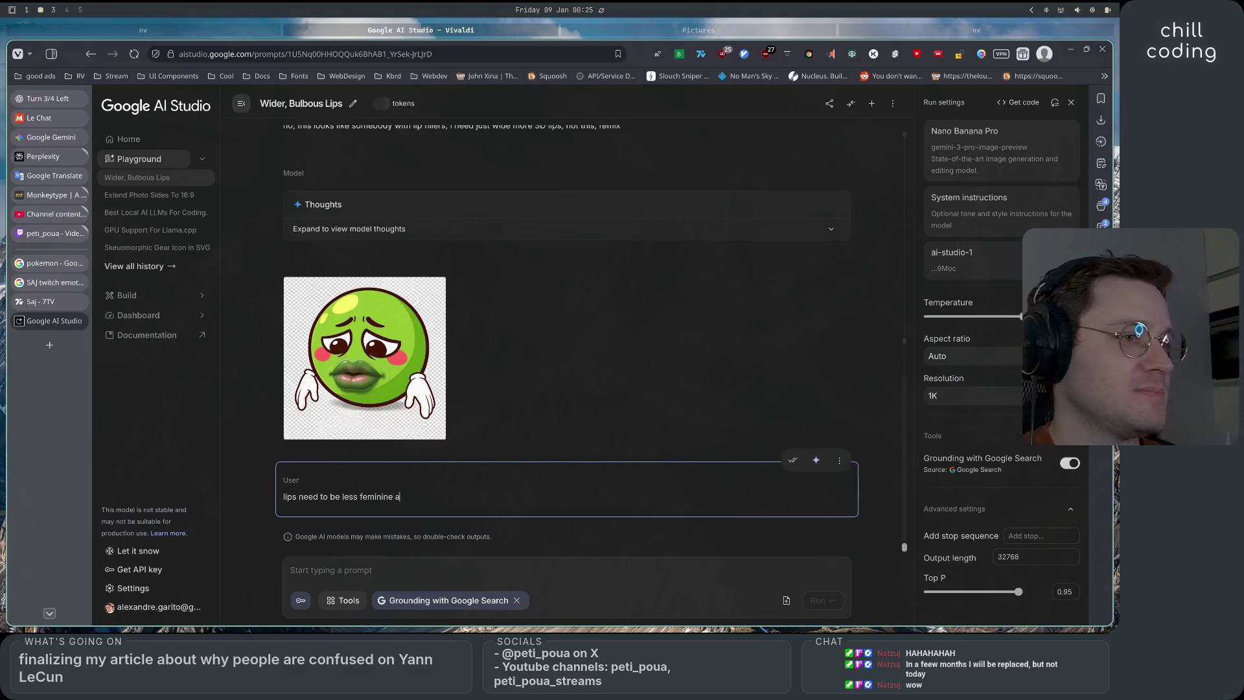
{"action": "type", "text": "nd keep the c"}
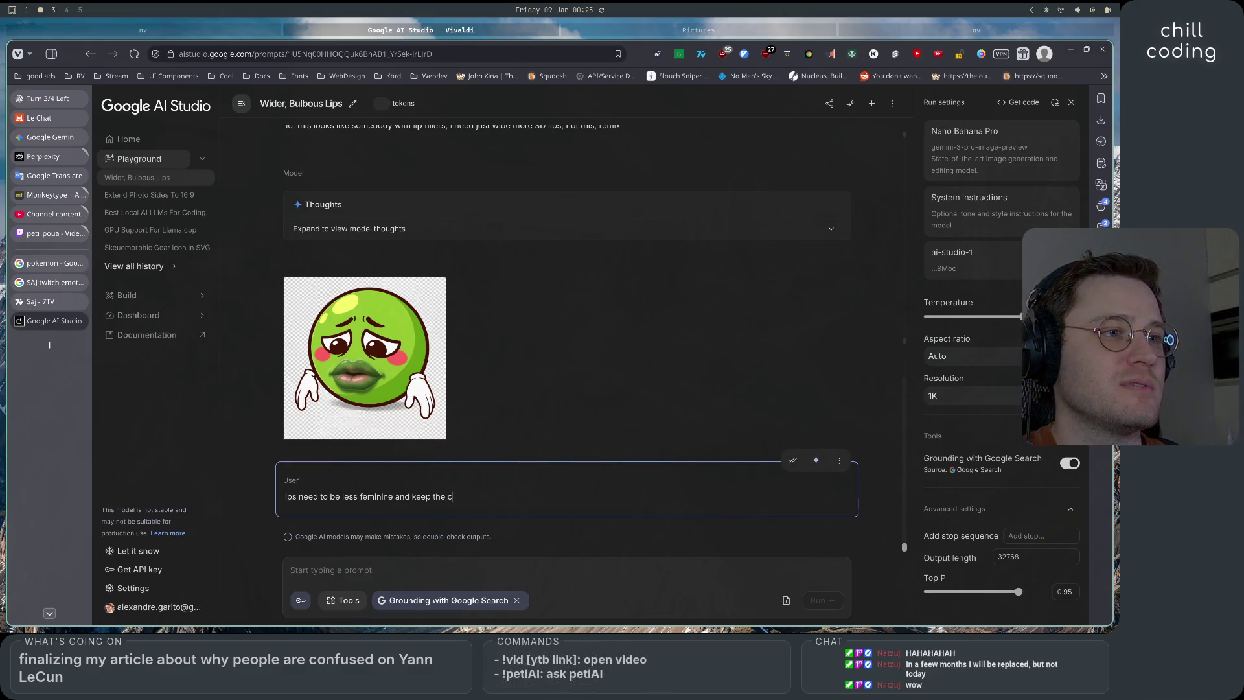
{"action": "type", "text": "artoon style"}
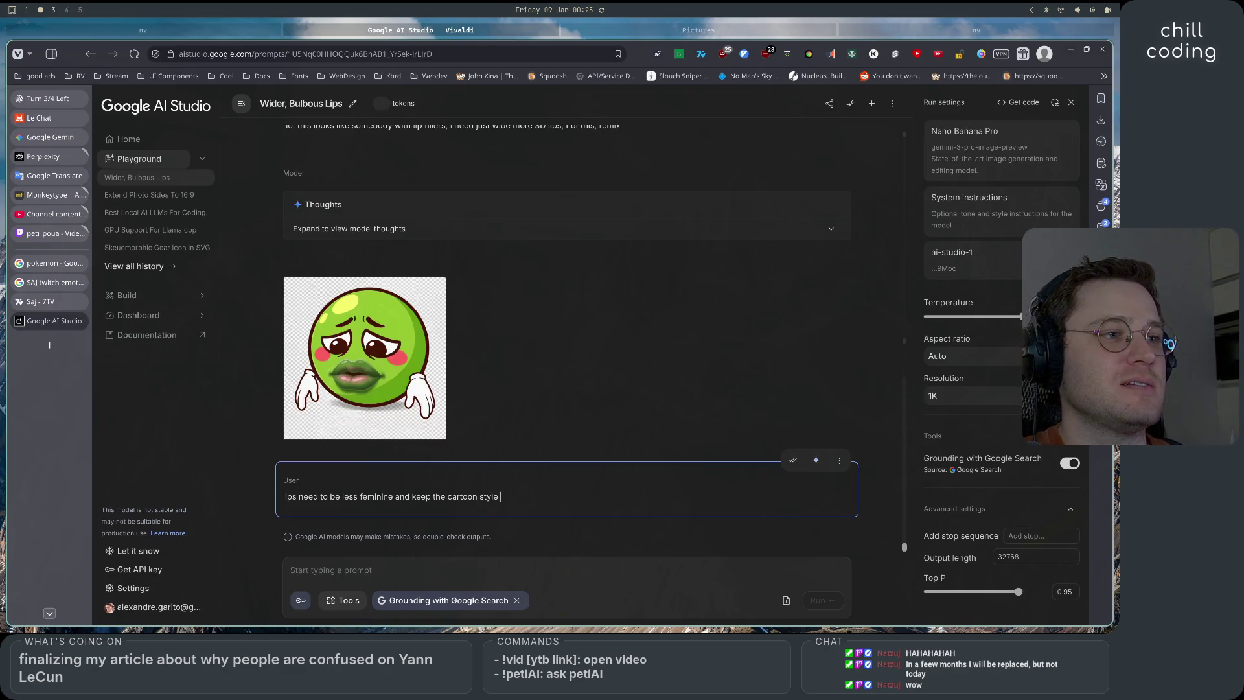
{"action": "left_click", "coordinate": [793, 459]}
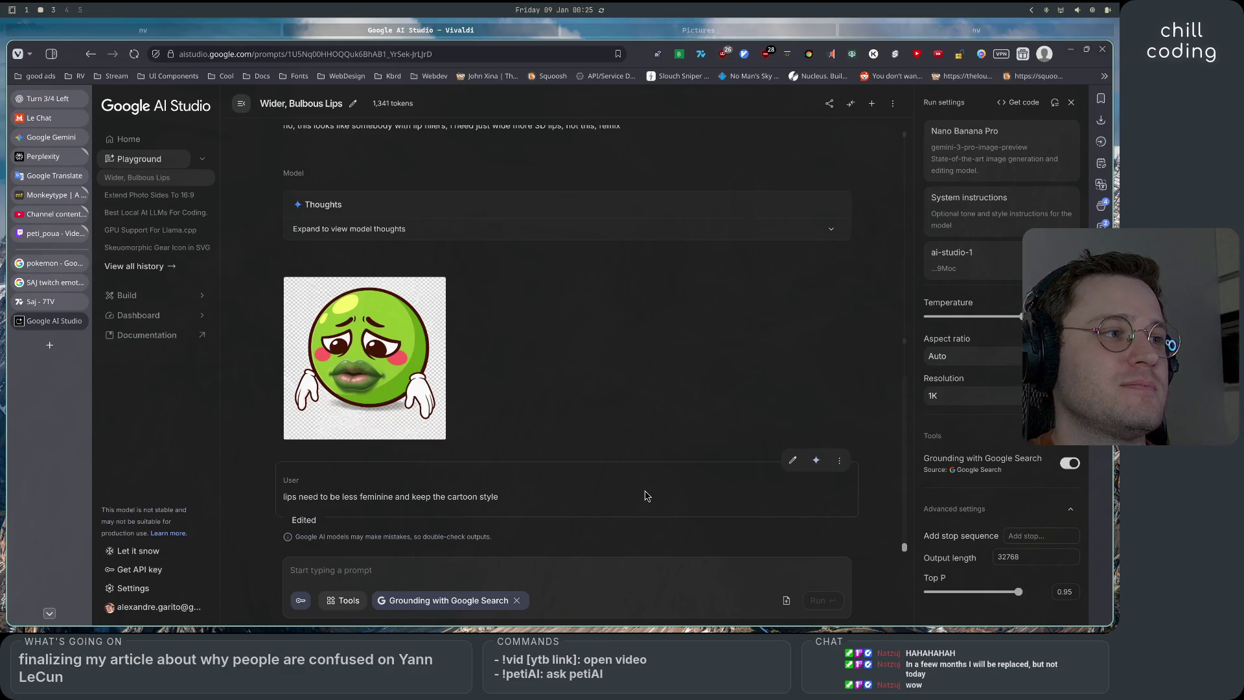
{"action": "left_click", "coordinate": [819, 462]}
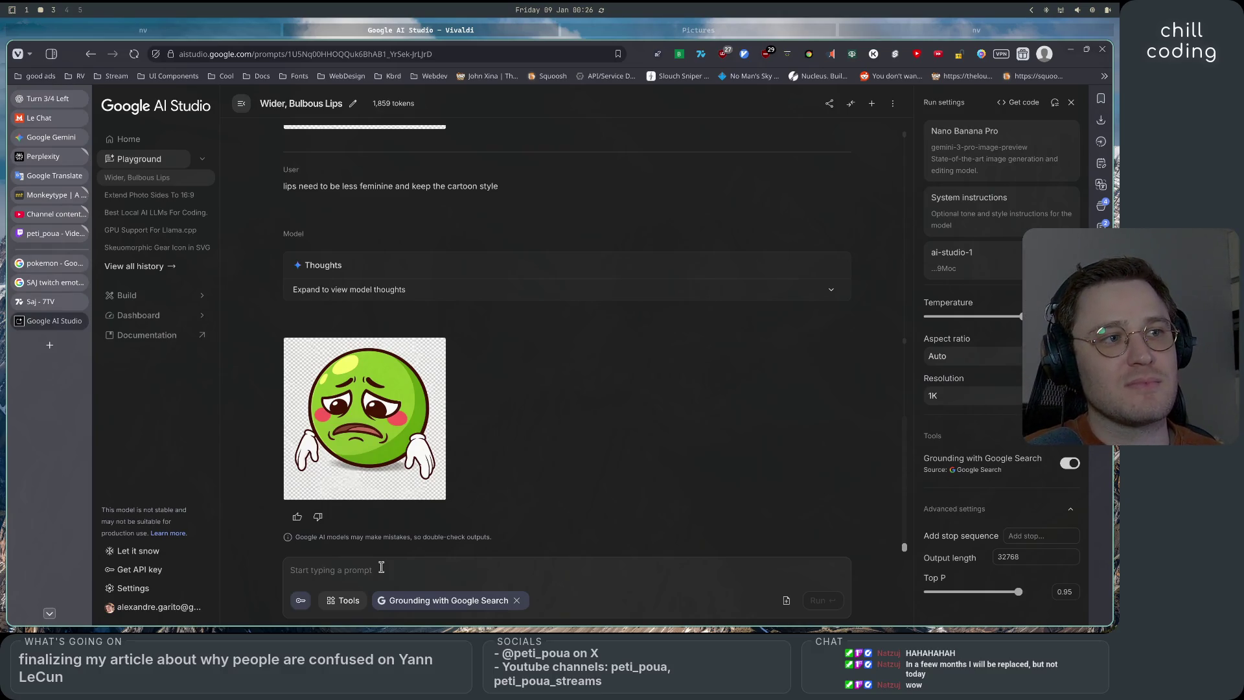
Leave the earlier bulbous lips prompt unchanged and start a new empty chat
{"action": "scroll", "coordinate": [550, 494], "scroll_direction": "up", "scroll_amount": 10}
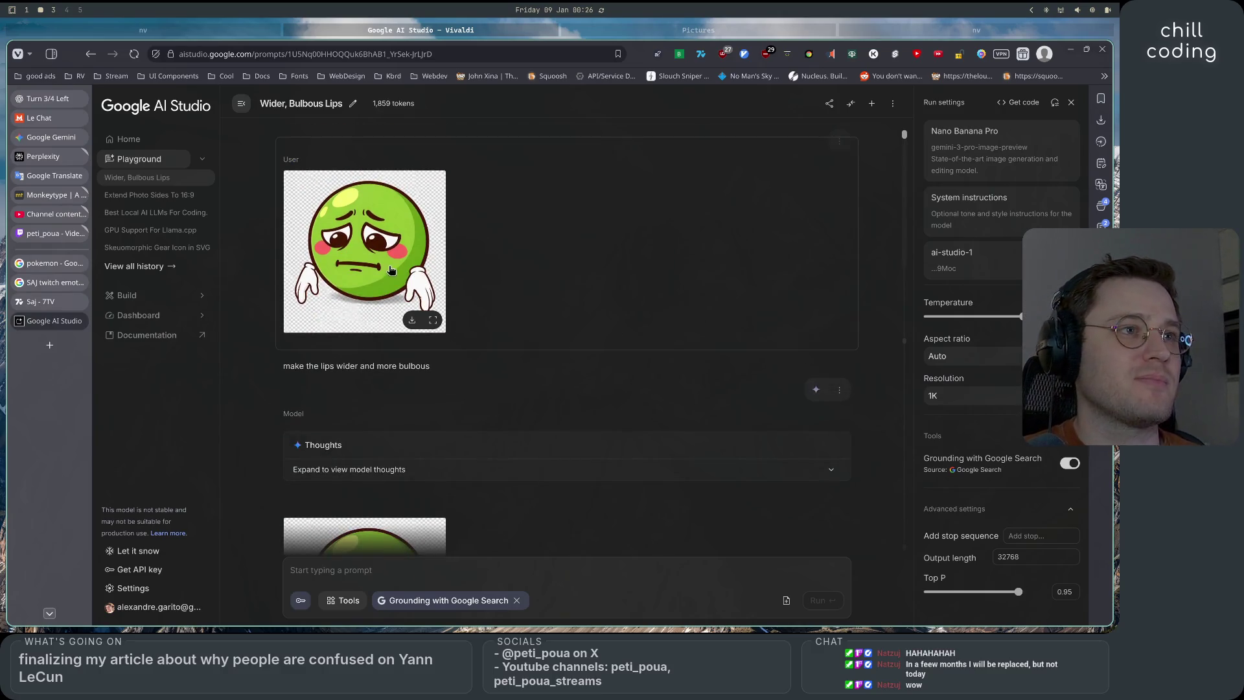
{"action": "left_click", "coordinate": [792, 353]}
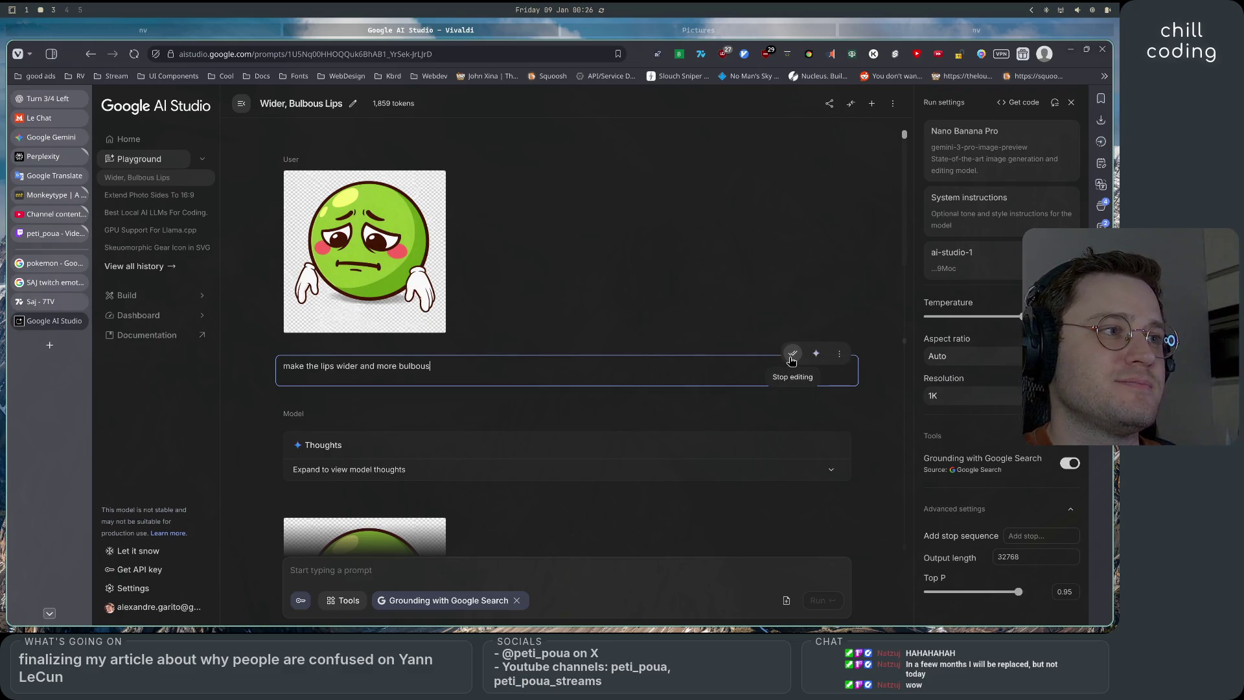
{"action": "left_click", "coordinate": [792, 354]}
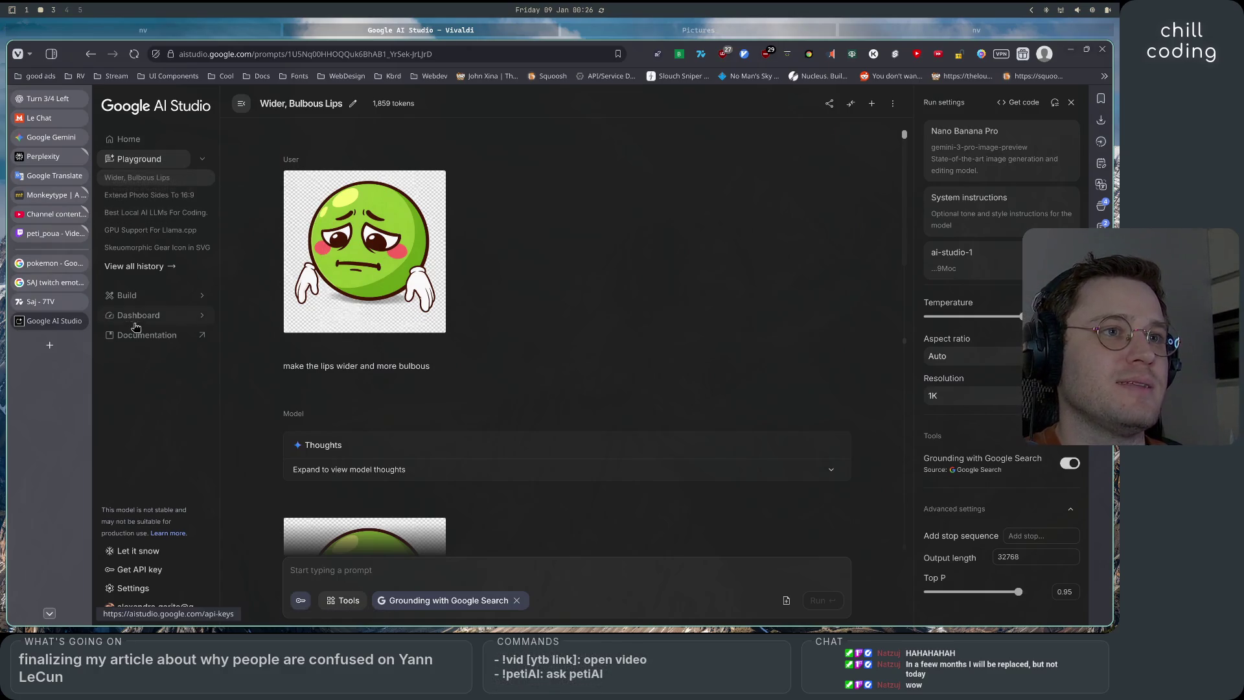
{"action": "left_click", "coordinate": [871, 103]}
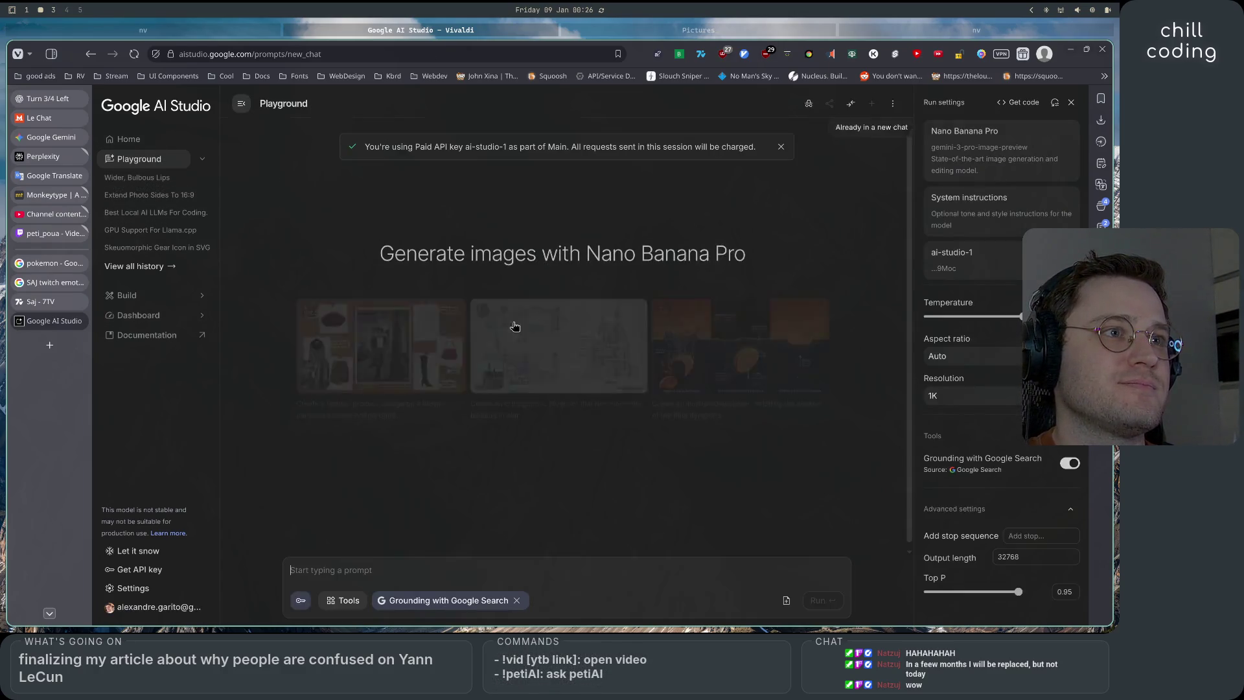
Attach the earlier green pea image and the yellow emoji image to the prompt
{"action": "left_click", "coordinate": [382, 570]}
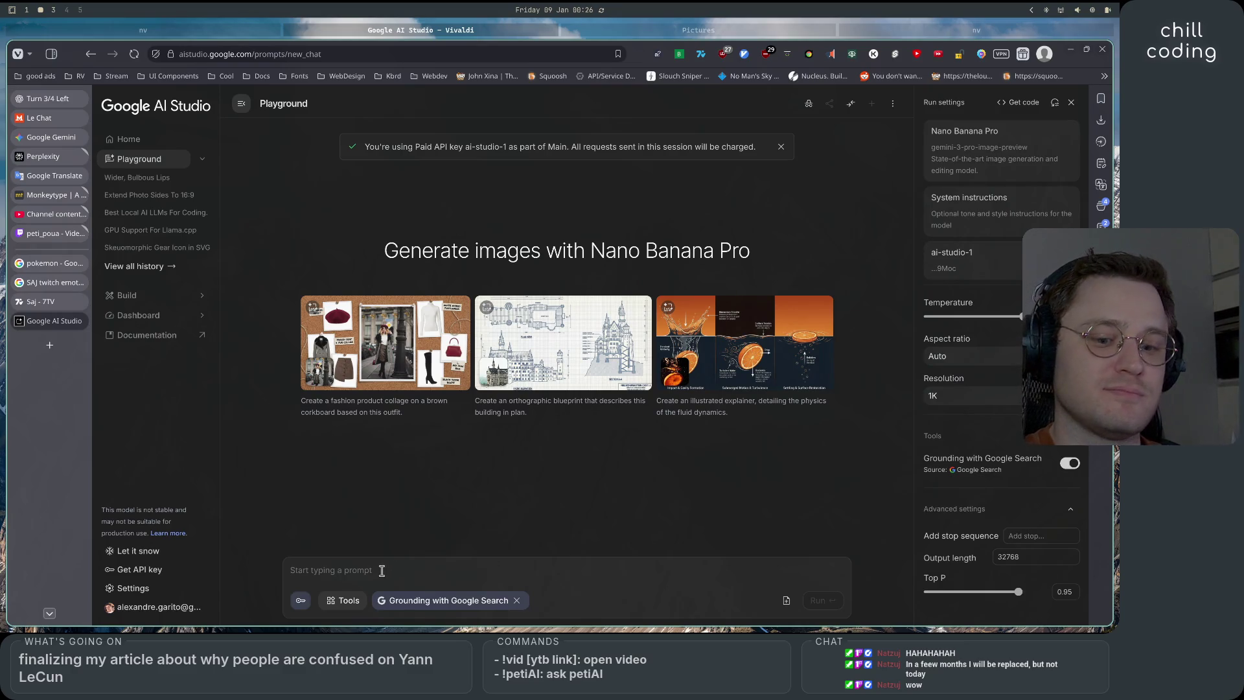
{"action": "key", "text": "ctrl+k"}
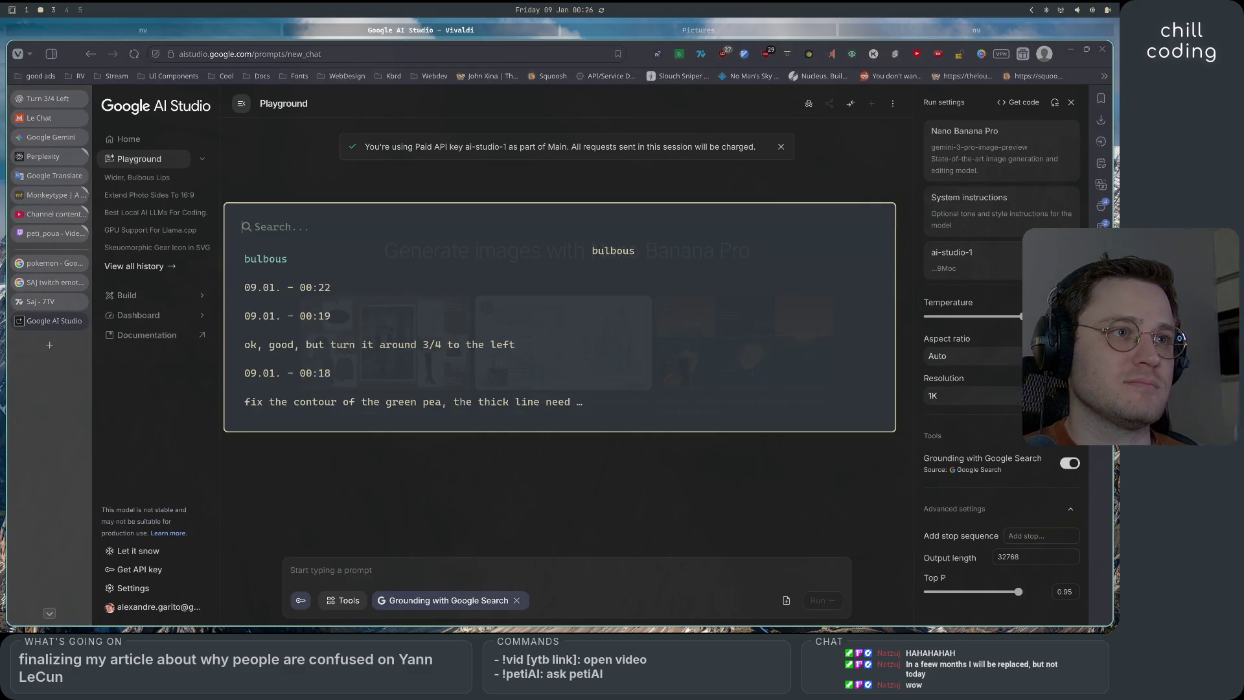
{"action": "left_click", "coordinate": [284, 298]}
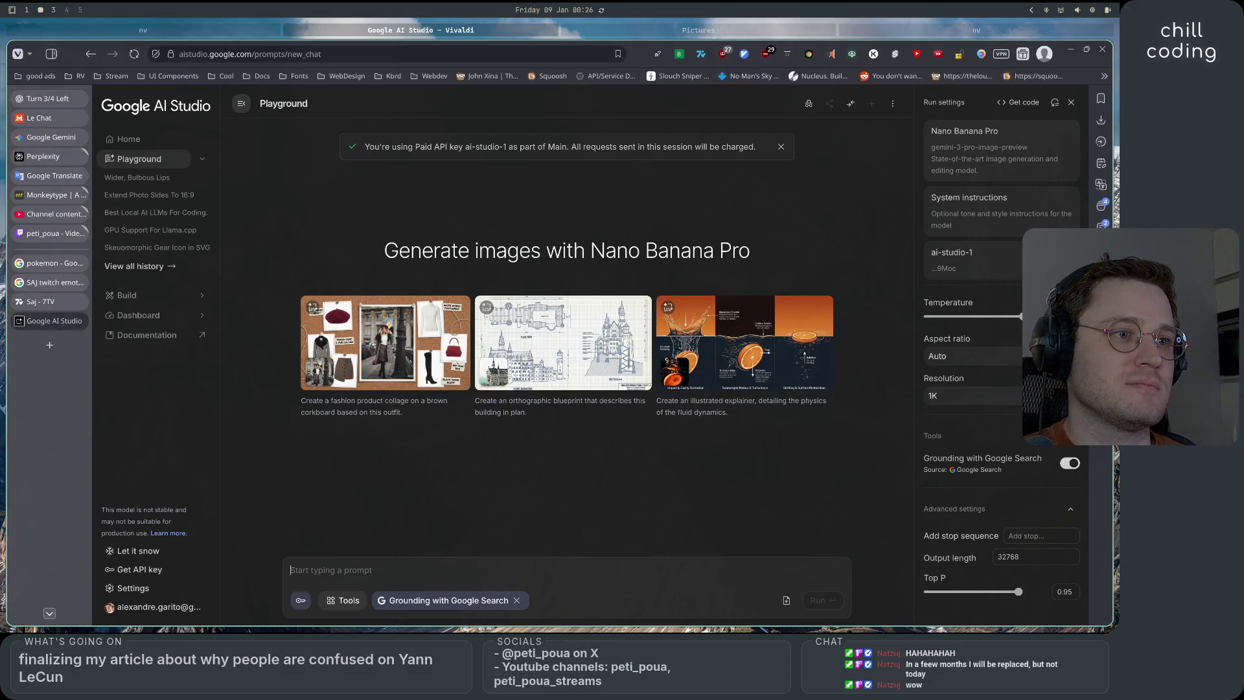
{"action": "key", "text": "ctrl+k"}
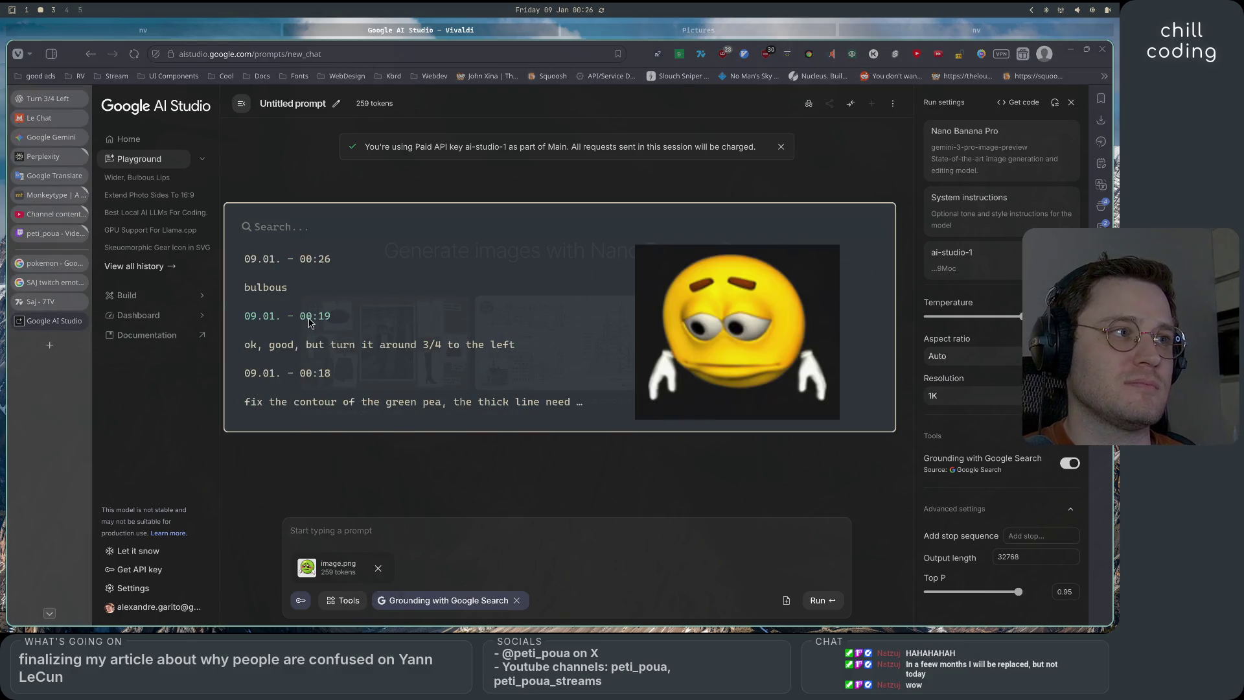
{"action": "key", "text": "Escape"}
{"action": "key", "text": "ctrl+v"}
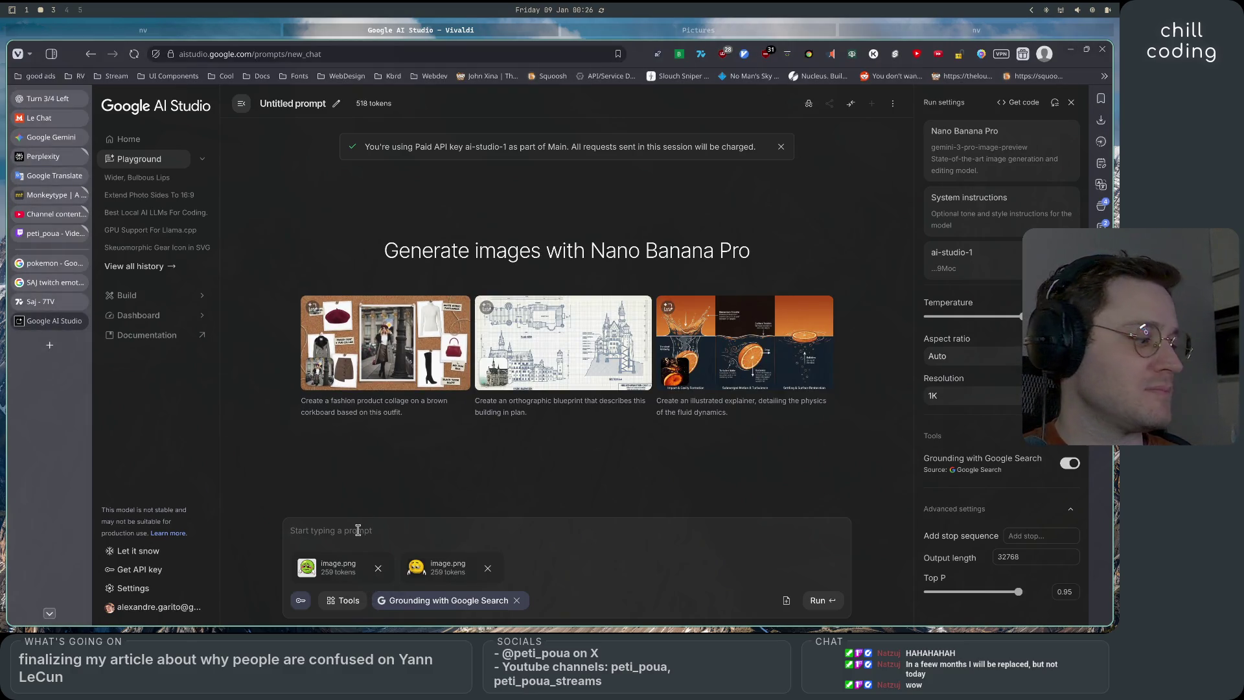
Ask for wider, more 3D, not feminine lips like the yellow character's, keeping the cartoon style, and run
{"action": "type", "text": "makee"}
{"action": "type", "text": "he green"}
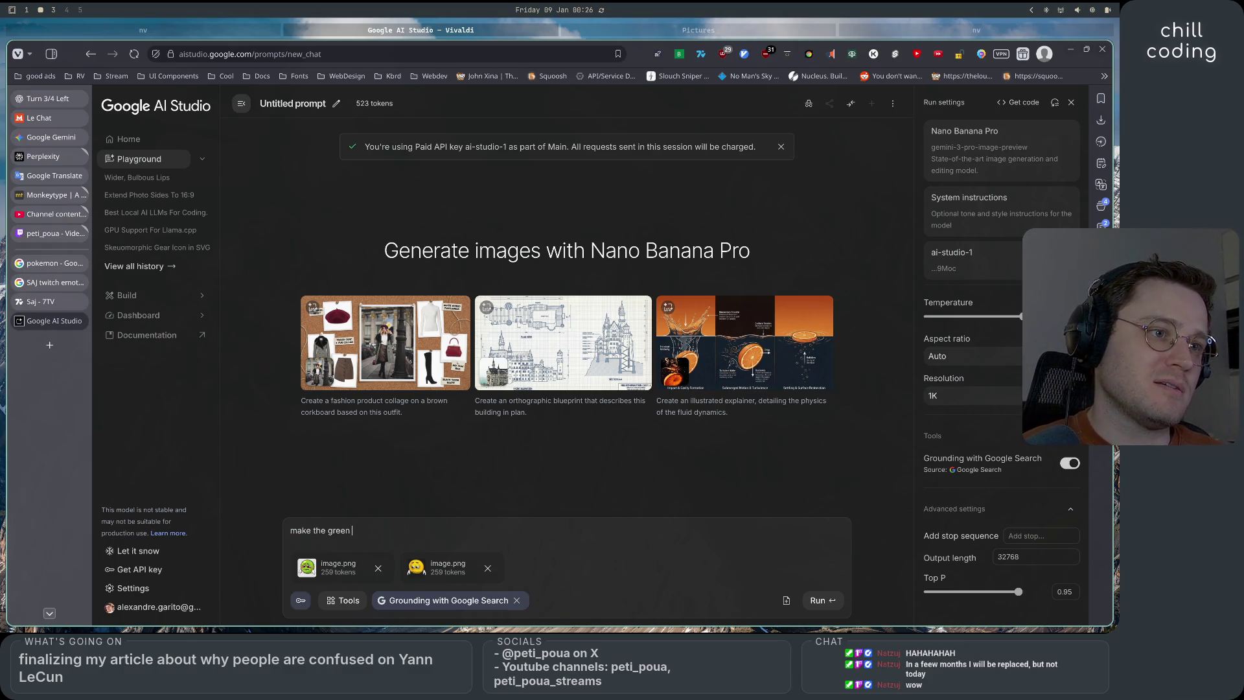
{"action": "type", "text": "charact"}
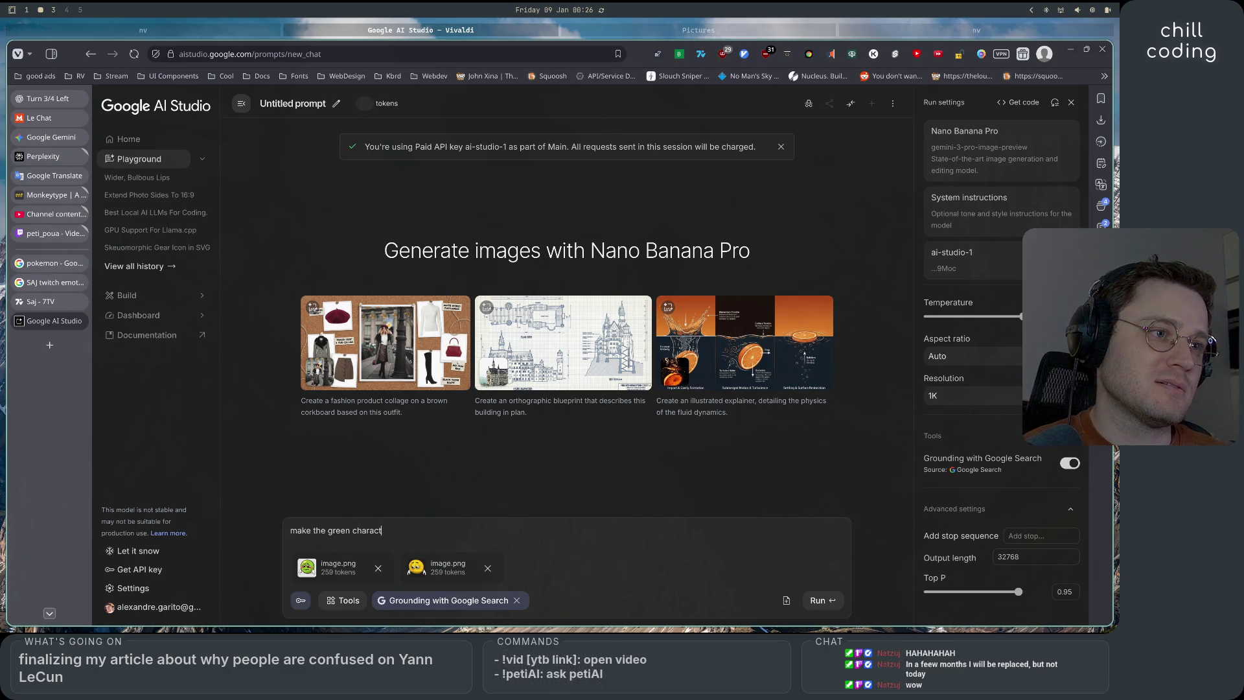
{"action": "type", "text": "er with lips "}
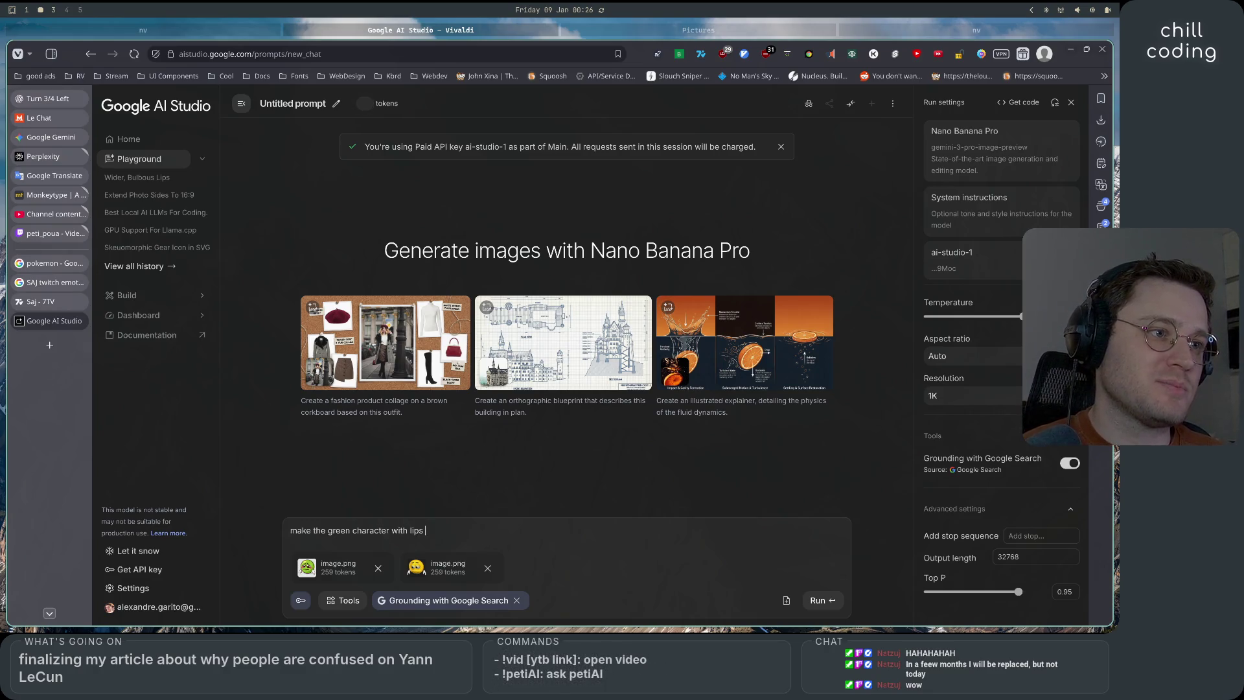
{"action": "type", "text": "more similar to"}
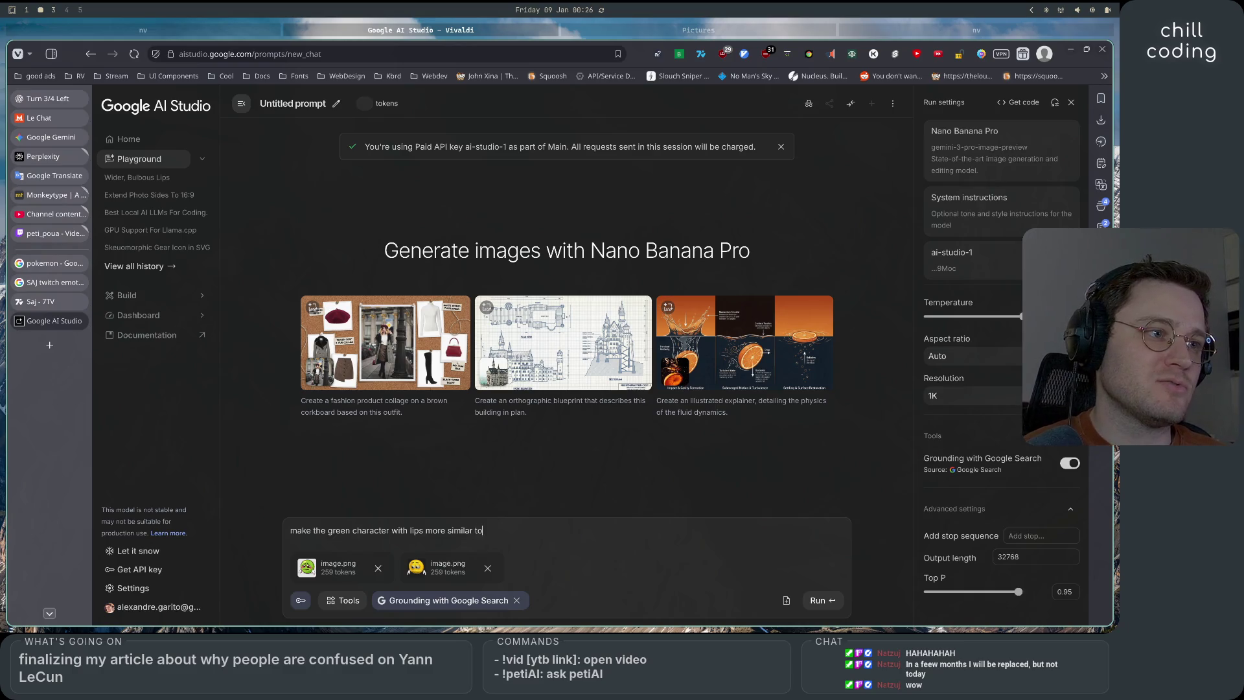
{"action": "type", "text": " the y"}
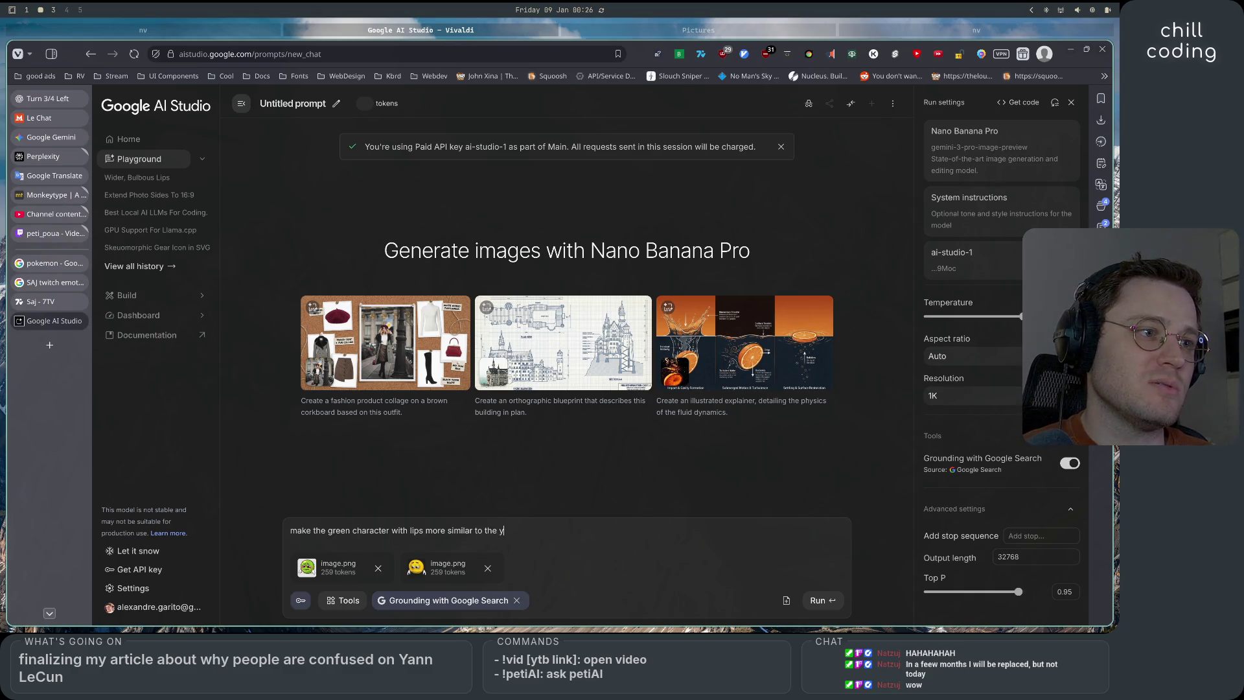
{"action": "type", "text": "ellow character hee"}
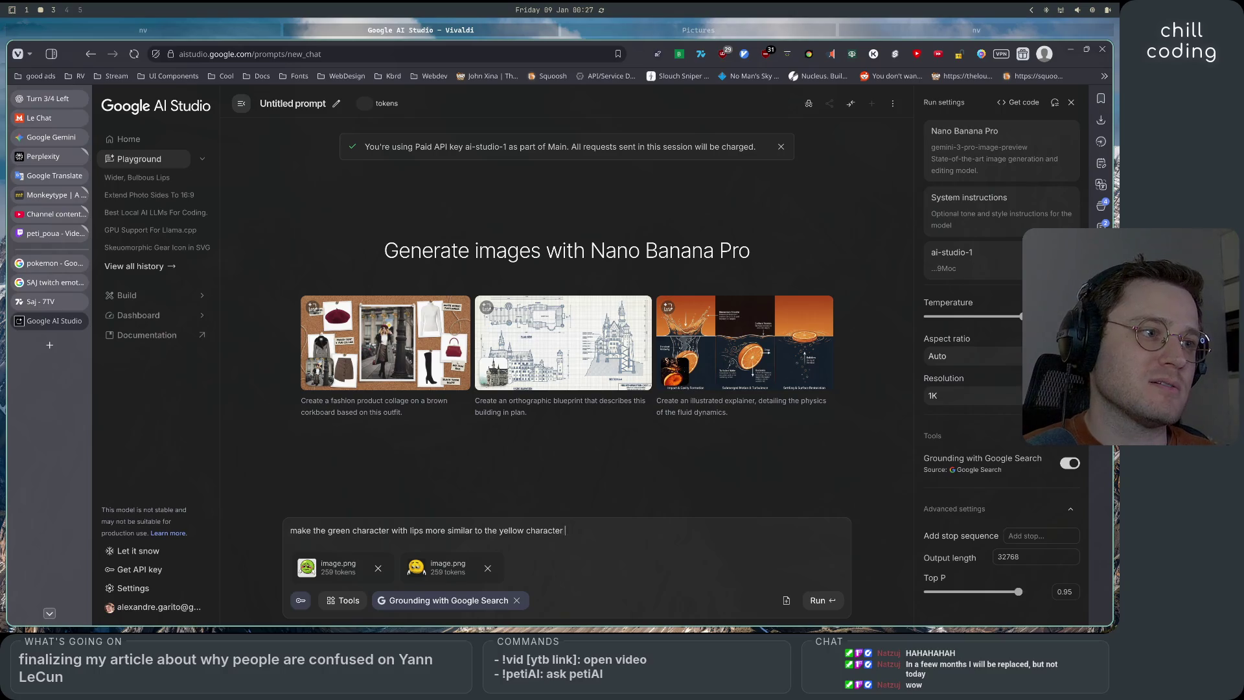
{"action": "key", "text": "BackSpace"}
{"action": "type", "text": "re, wide"}
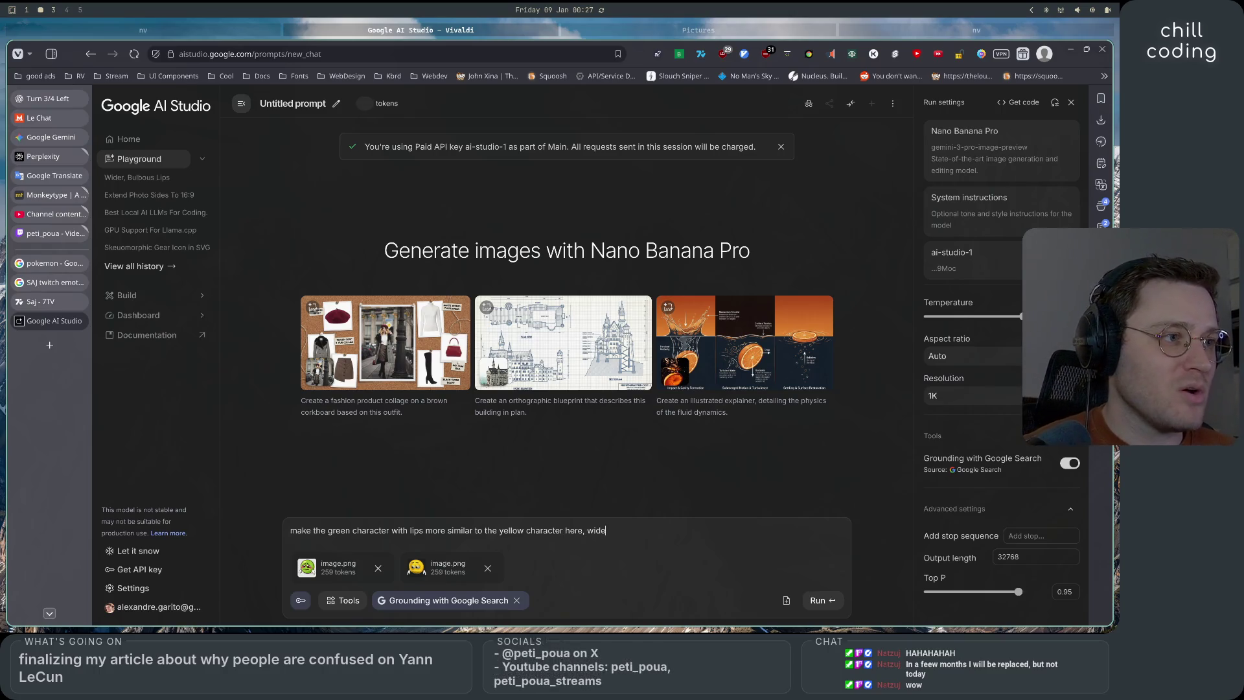
{"action": "type", "text": "r ,"}
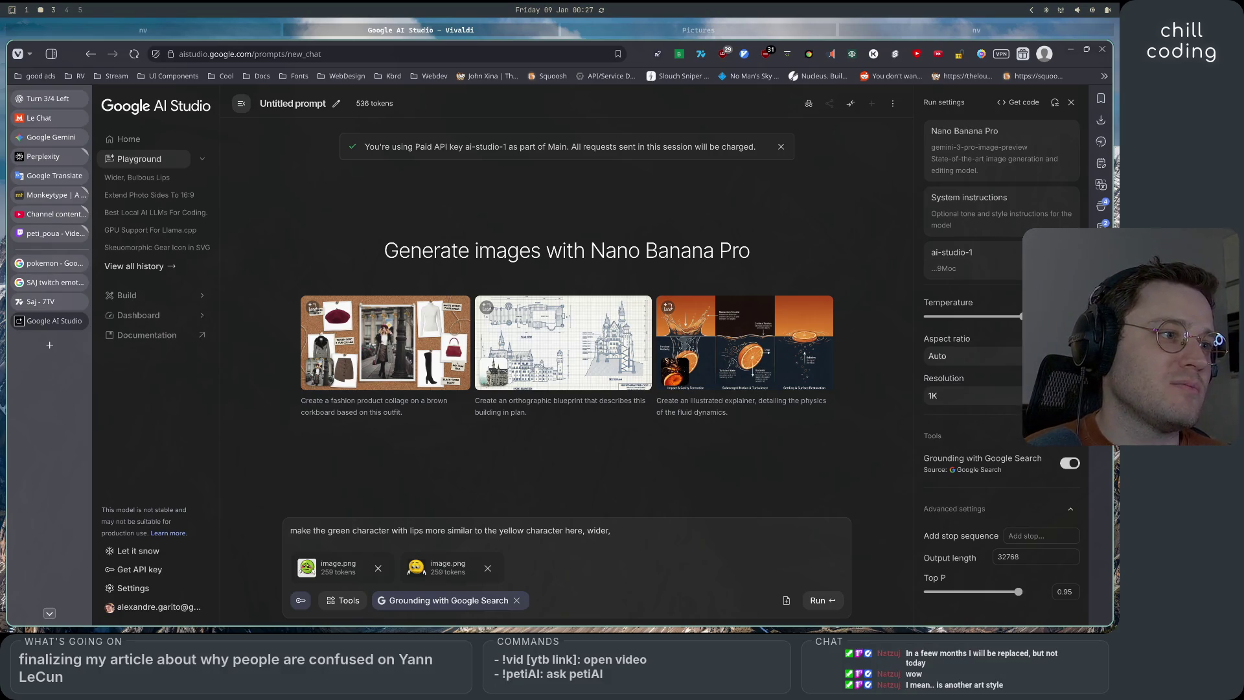
{"action": "type", "text": "more 3 dimensional"}
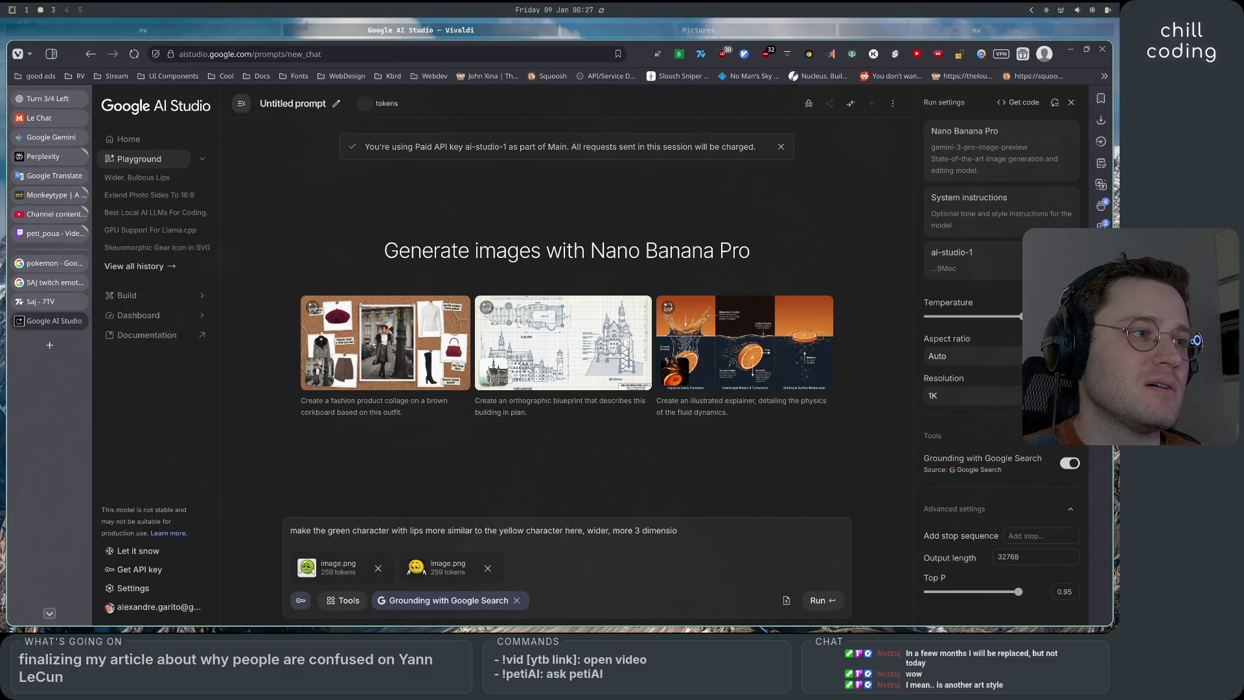
{"action": "type", "text": " lips ("}
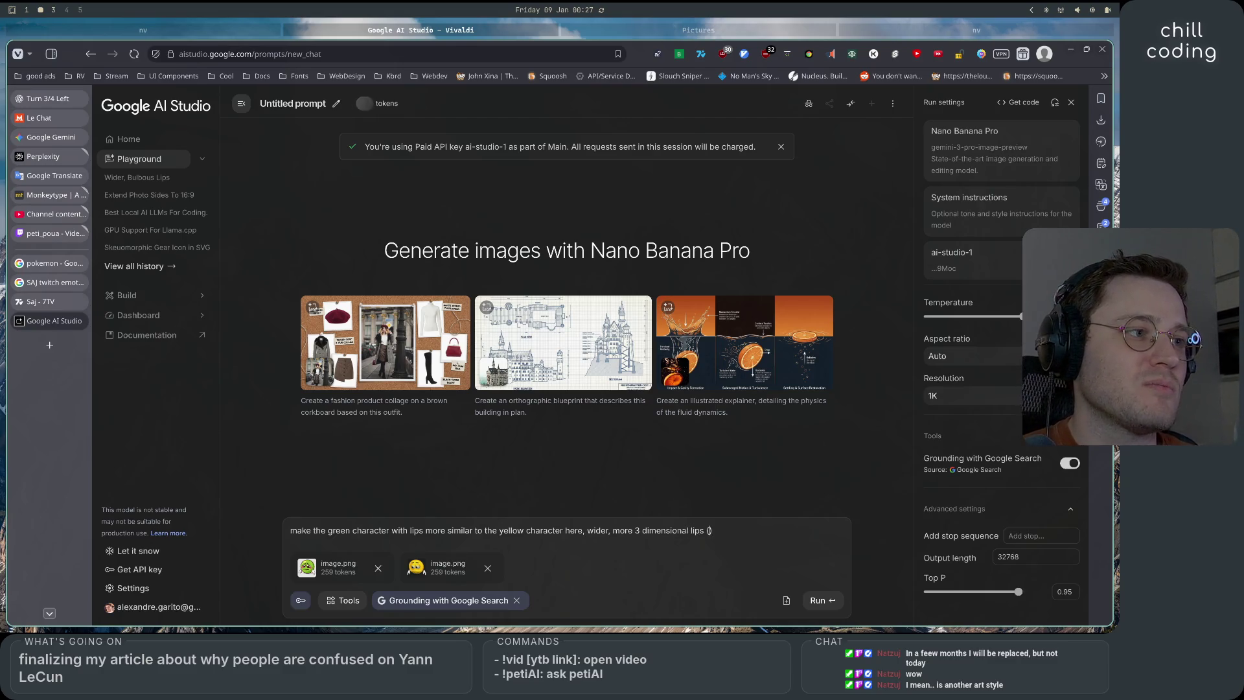
{"action": "key", "text": "BackSpace"}
{"action": "type", "text": "but still inthe"}
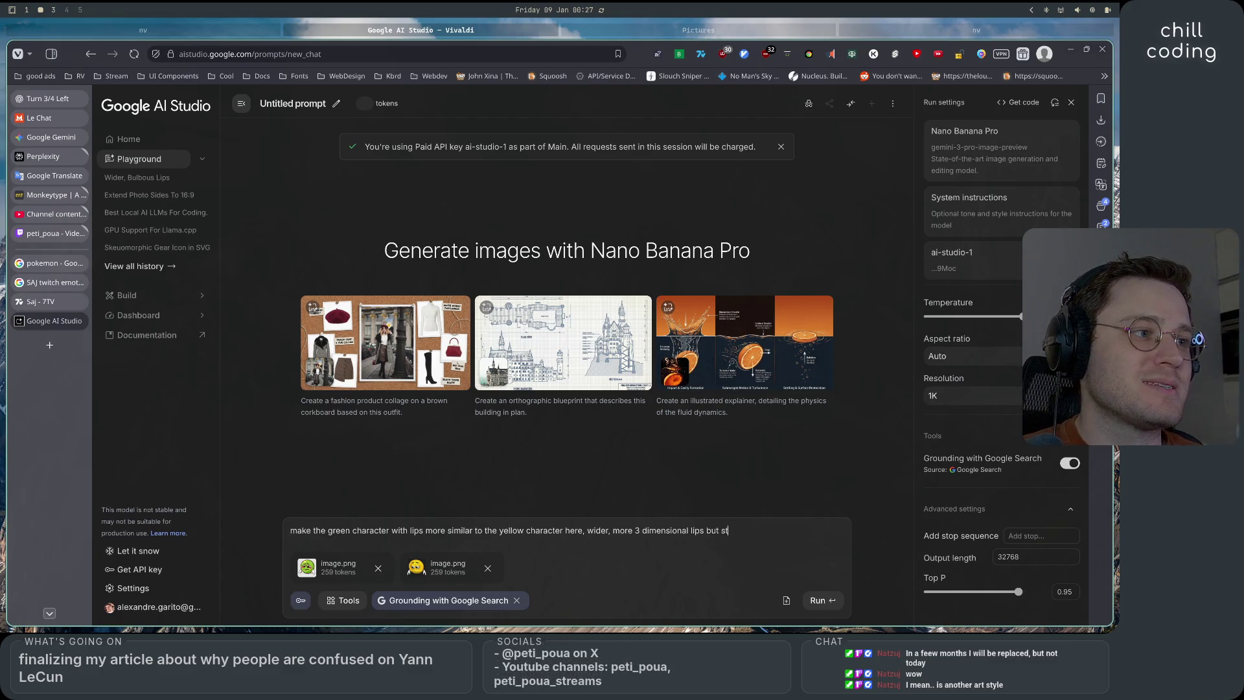
{"action": "key", "text": "BackSpace"}
{"action": "key", "text": "BackSpace"}
{"action": "key", "text": "BackSpace"}
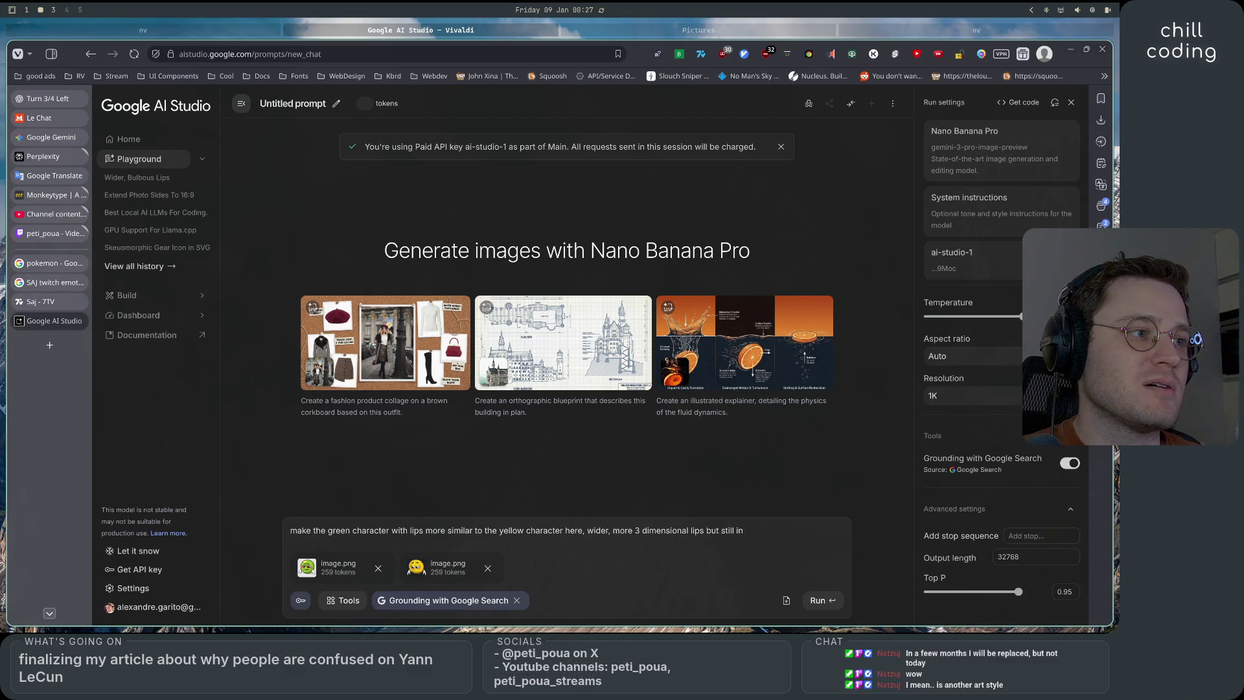
{"action": "type", "text": "the cartoon style he"}
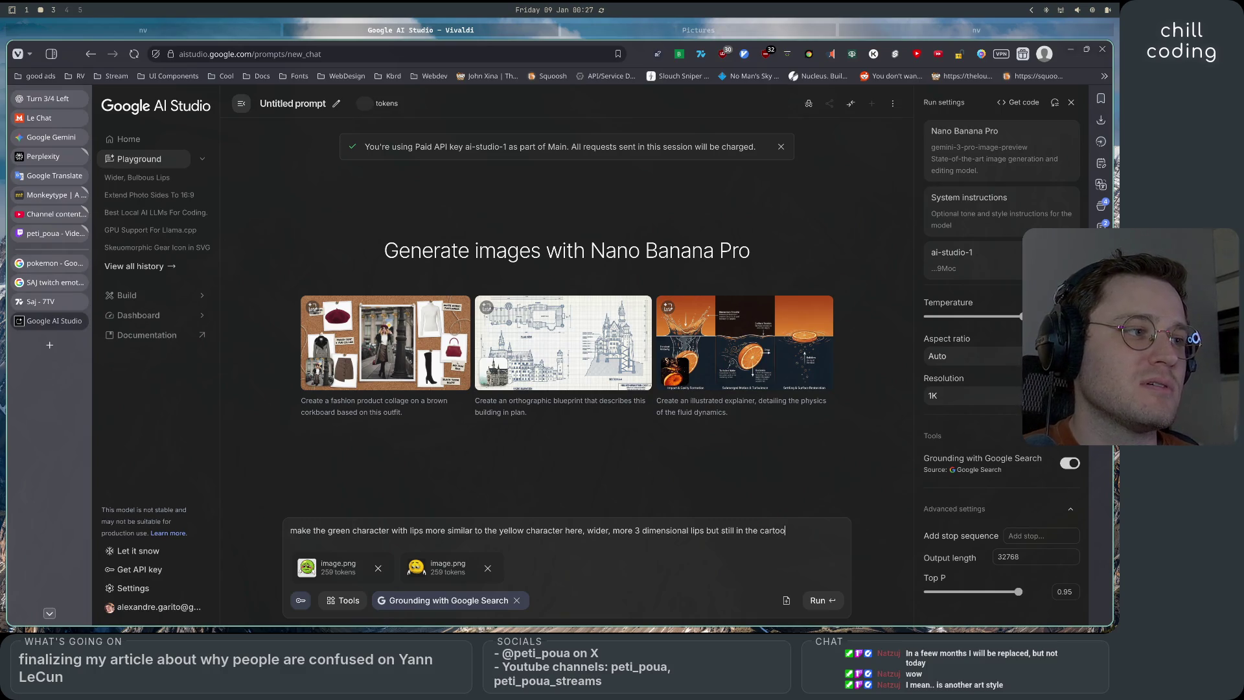
{"action": "type", "text": "re,"}
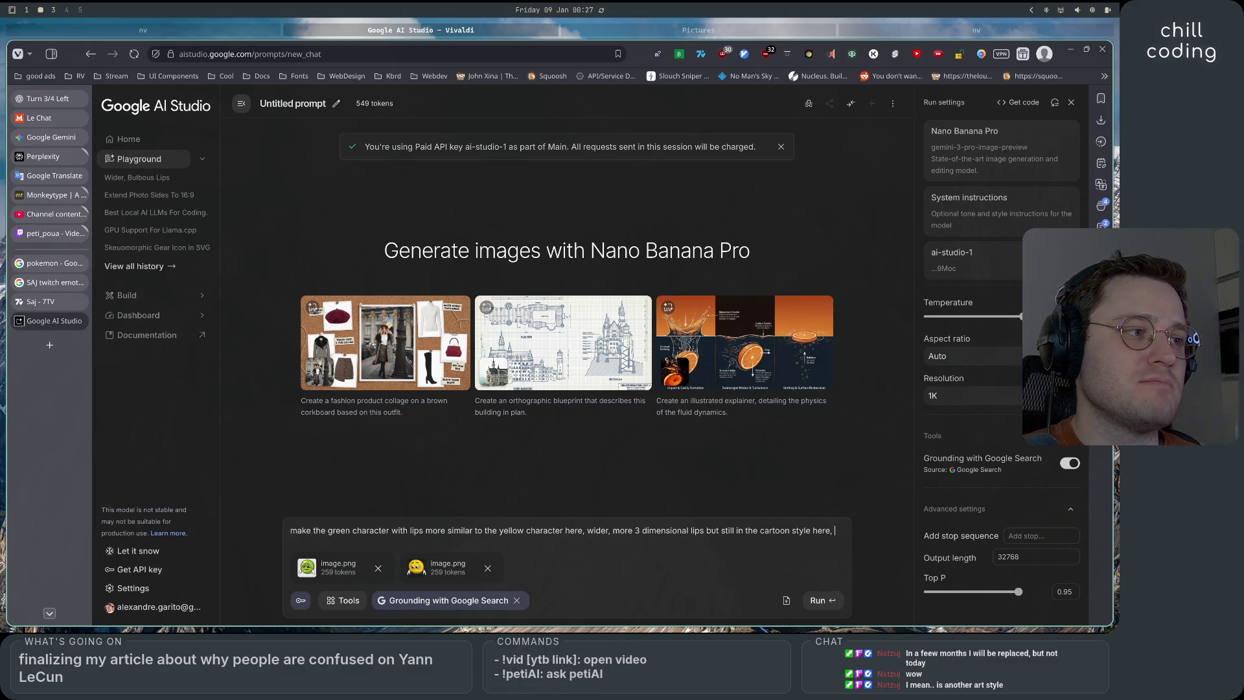
{"action": "type", "text": "masculni"}
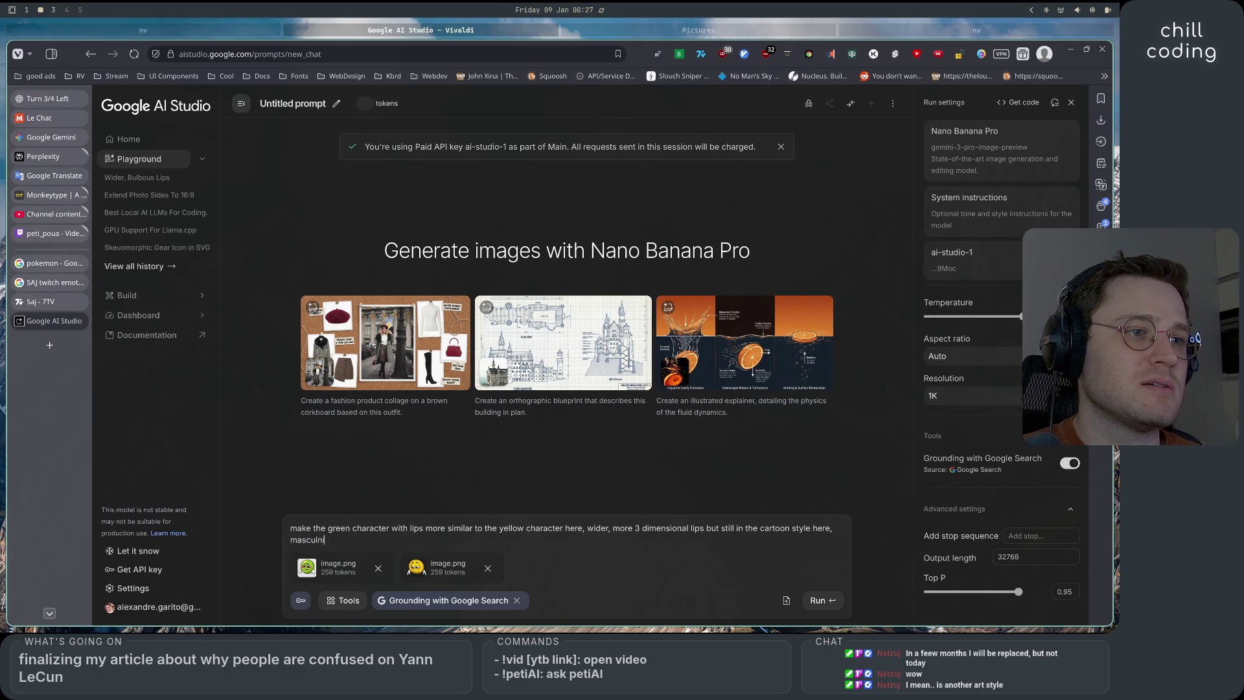
{"action": "key", "text": "BackSpace"}
{"action": "key", "text": "BackSpace"}
{"action": "type", "text": "ine lips"}
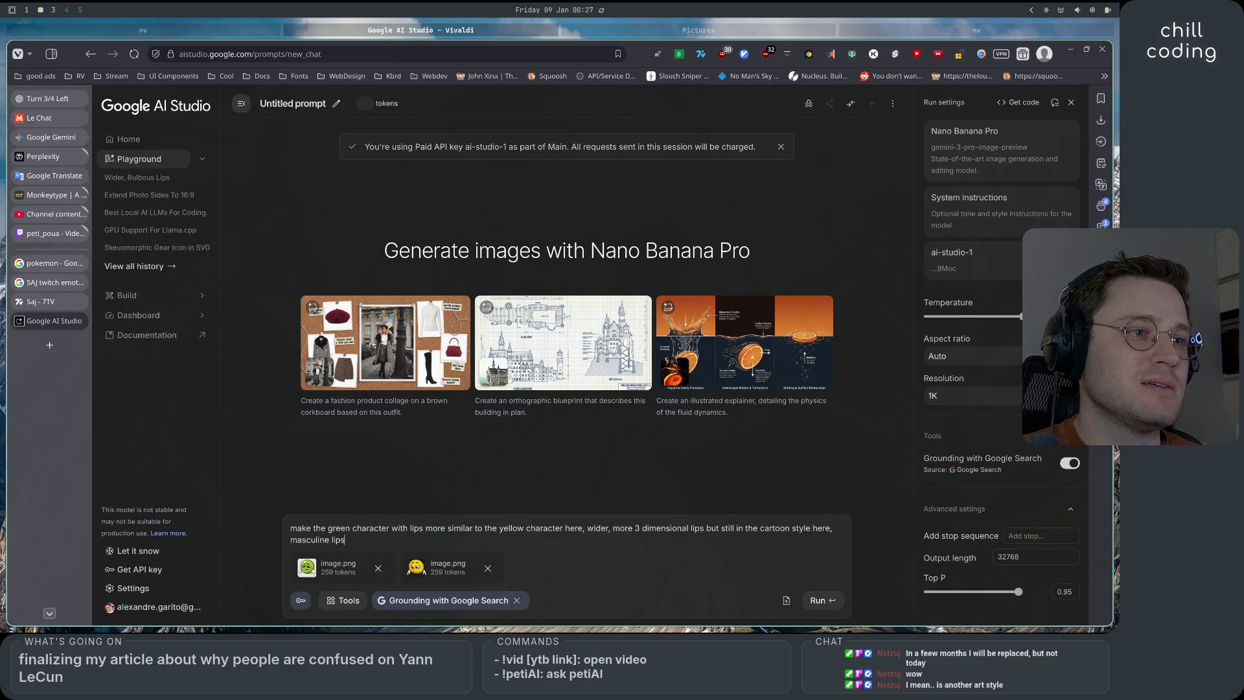
{"action": "type", "text": ","}
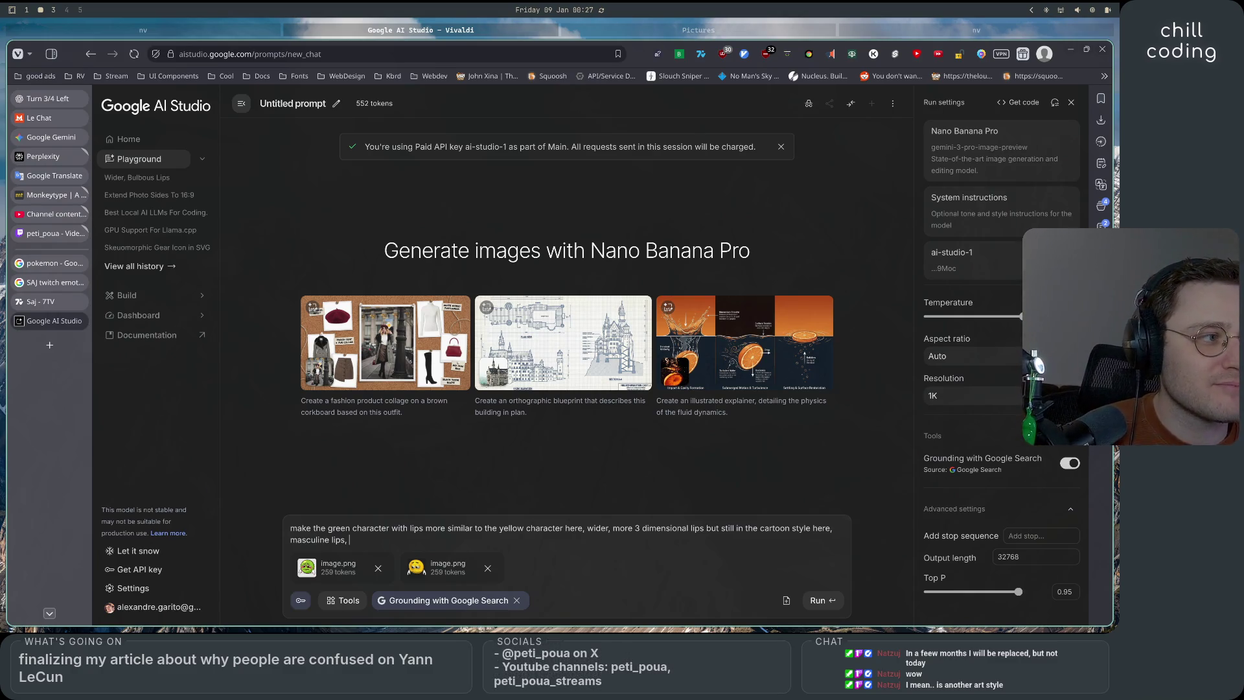
{"action": "type", "text": "not"}
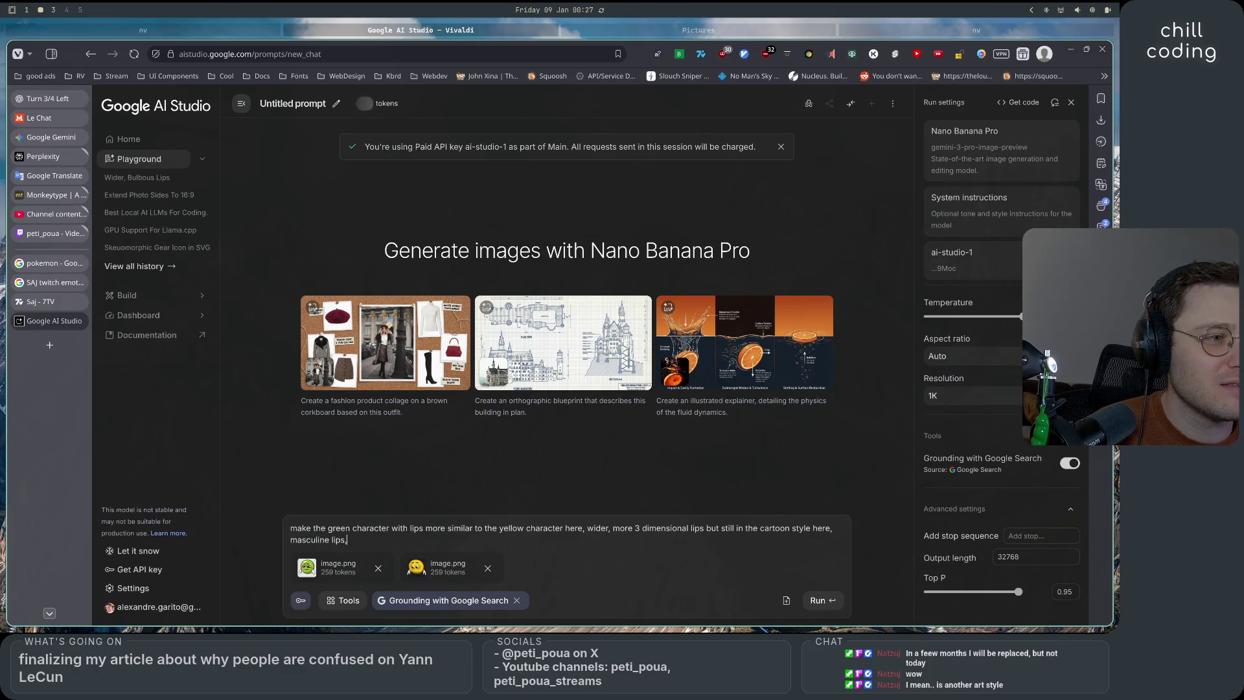
{"action": "key", "text": "BackSpace"}
{"action": "key", "text": "BackSpace"}
{"action": "key", "text": "BackSpace"}
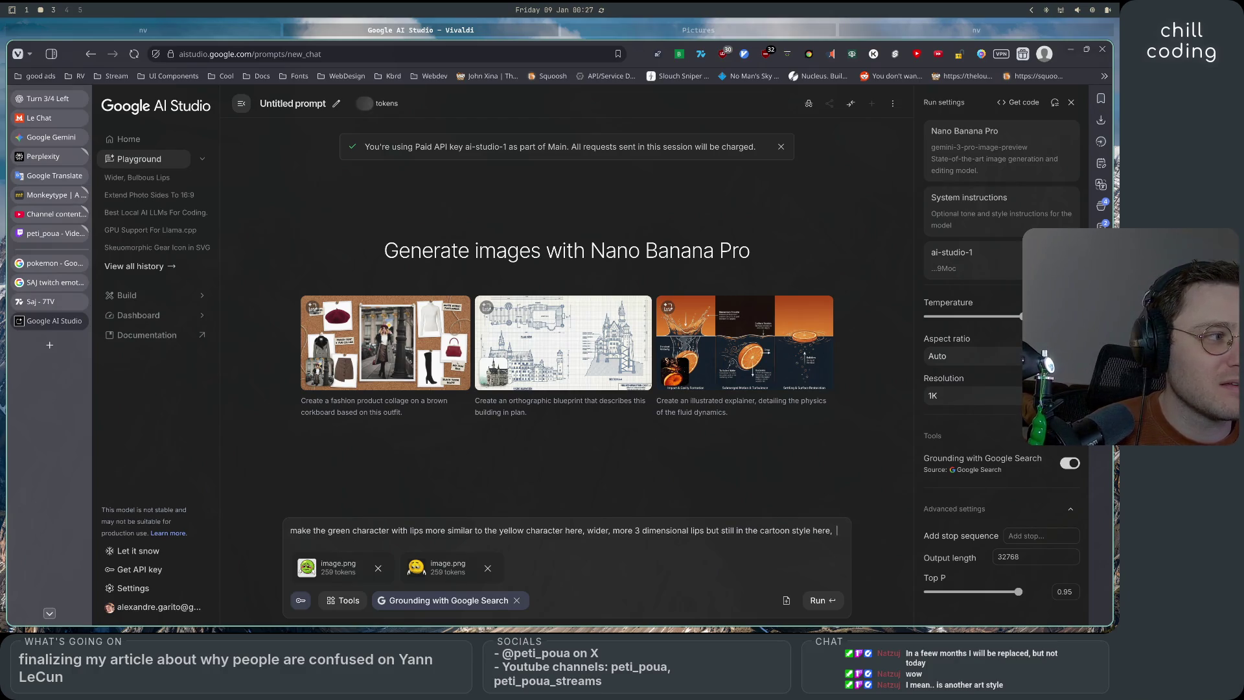
{"action": "type", "text": "not femini"}
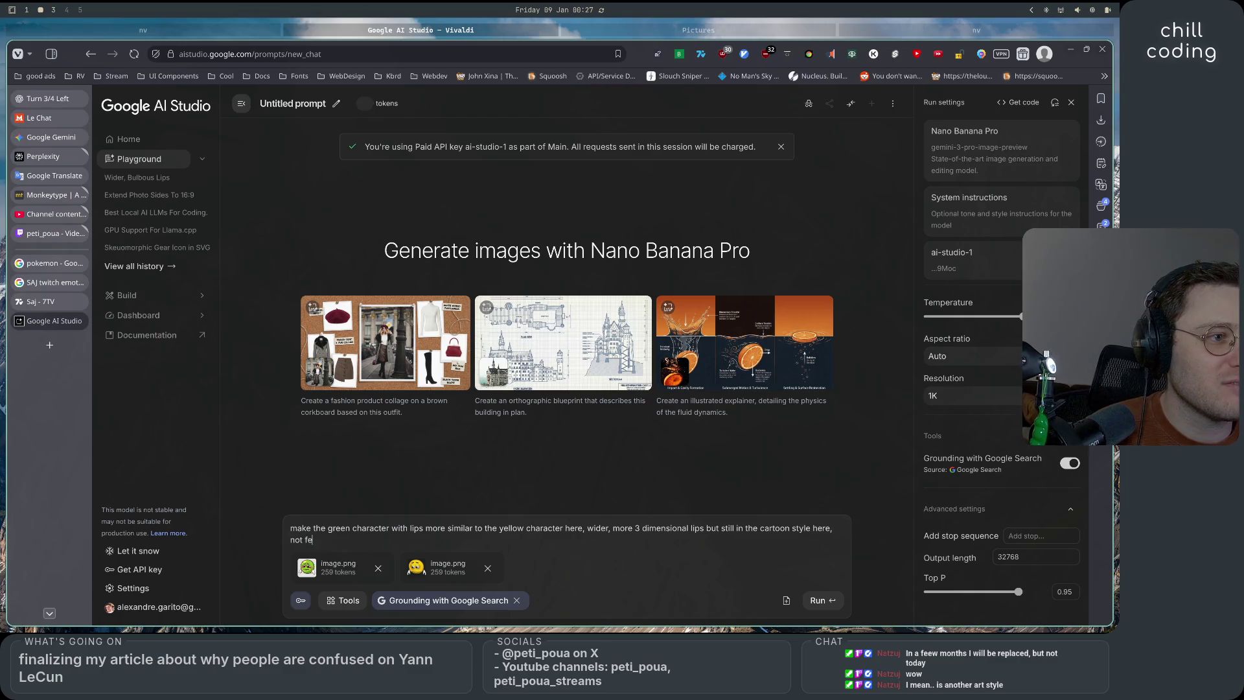
{"action": "type", "text": "ne"}
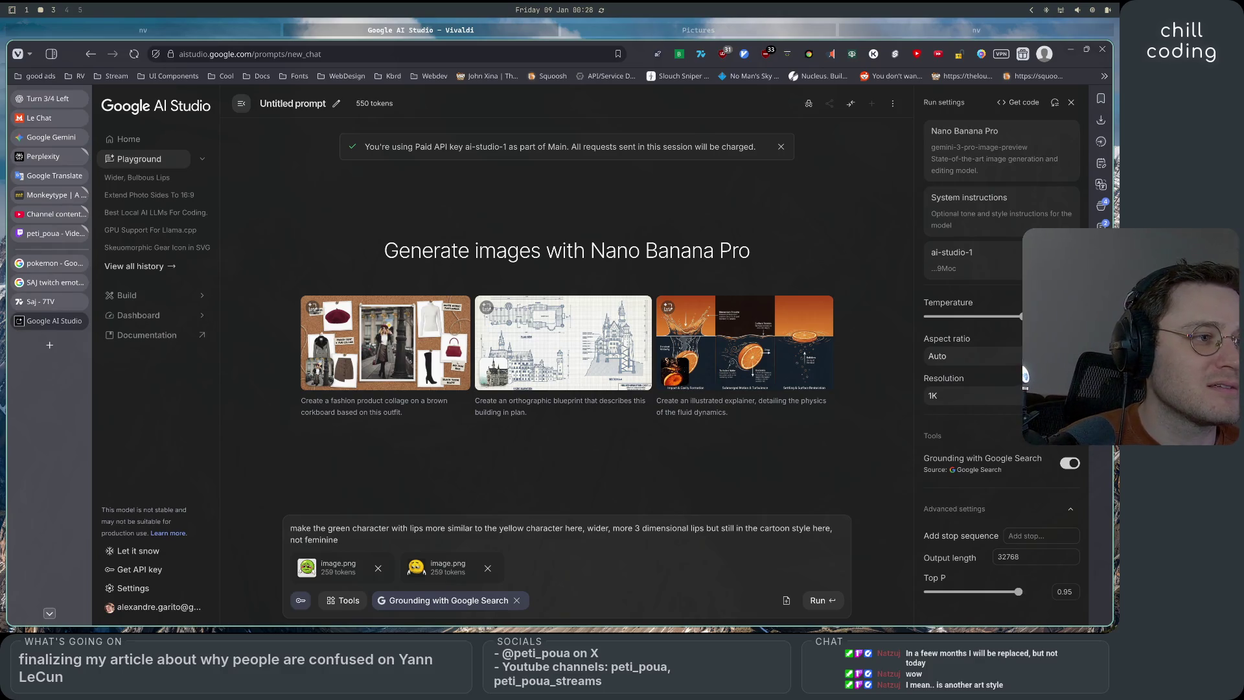
{"action": "type", "text": " lps"}
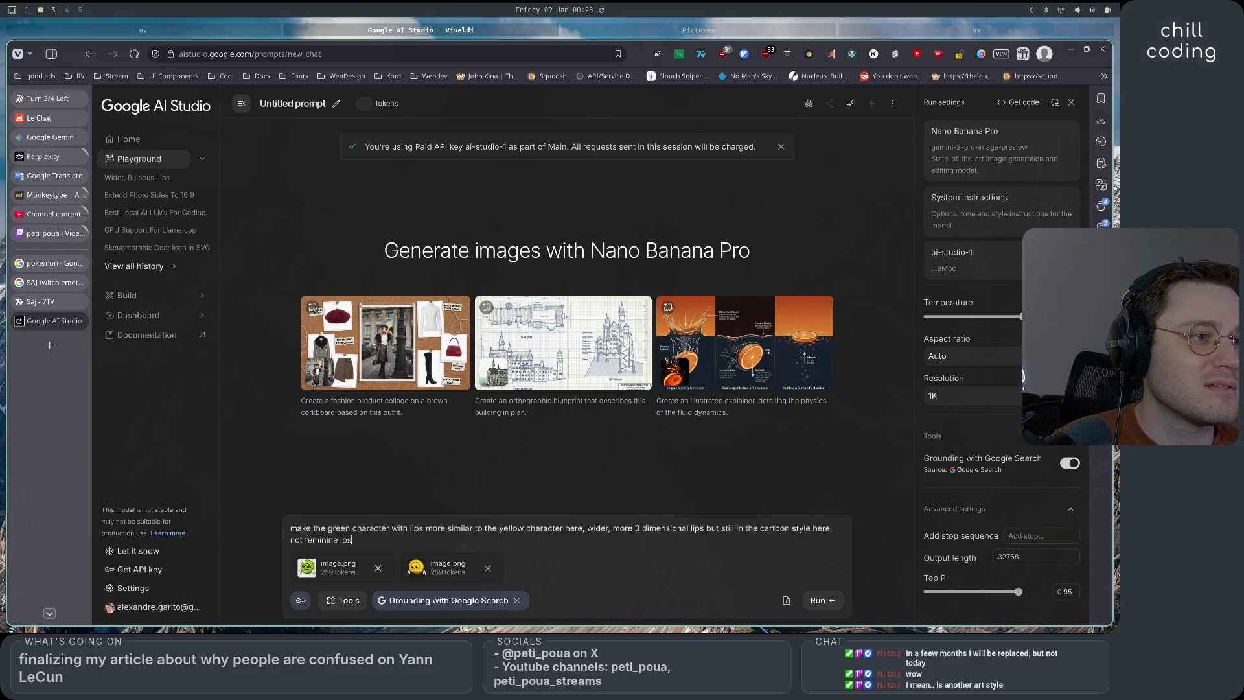
{"action": "key", "text": "BackSpace"}
{"action": "key", "text": "BackSpace"}
{"action": "key", "text": "BackSpace"}
{"action": "type", "text": "lips"}
{"action": "key", "text": "ctrl+Return"}
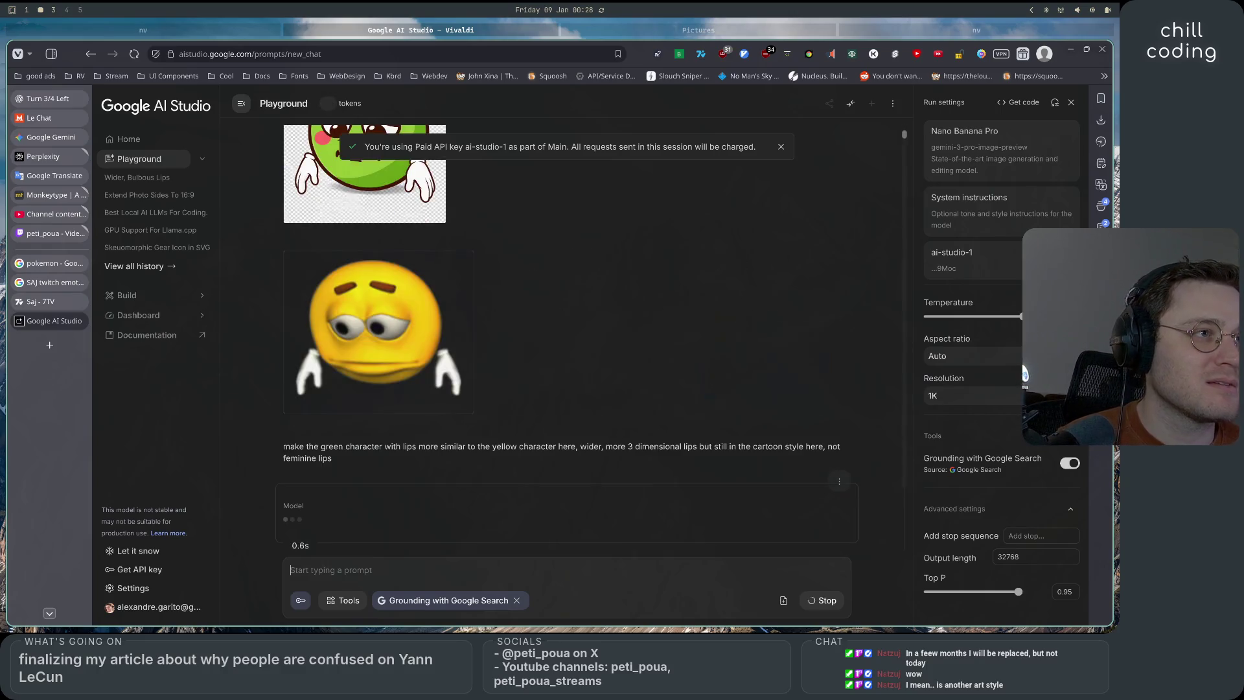
Review the generated green pea with wide, puffy 3D lips and place the caret in the prompt box
{"action": "scroll", "coordinate": [375, 499], "scroll_direction": "up", "scroll_amount": 2}
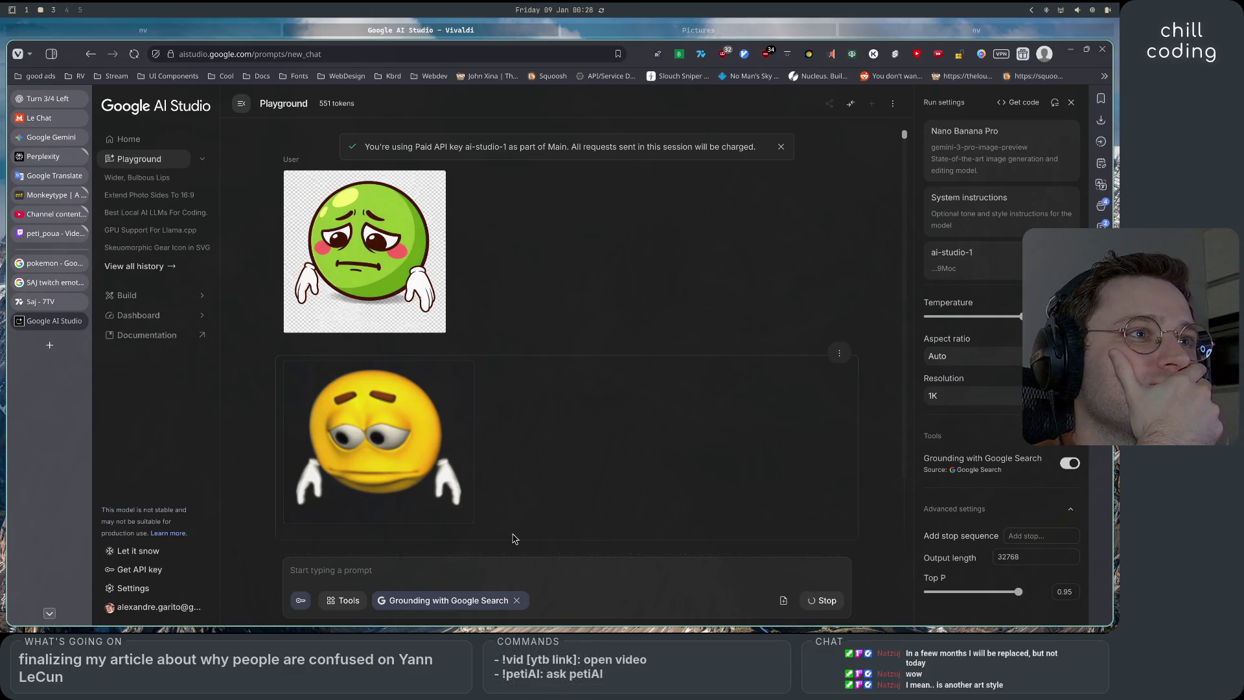
{"action": "scroll", "coordinate": [511, 537], "scroll_direction": "down", "scroll_amount": 2}
{"action": "scroll", "coordinate": [513, 538], "scroll_direction": "up", "scroll_amount": 2}
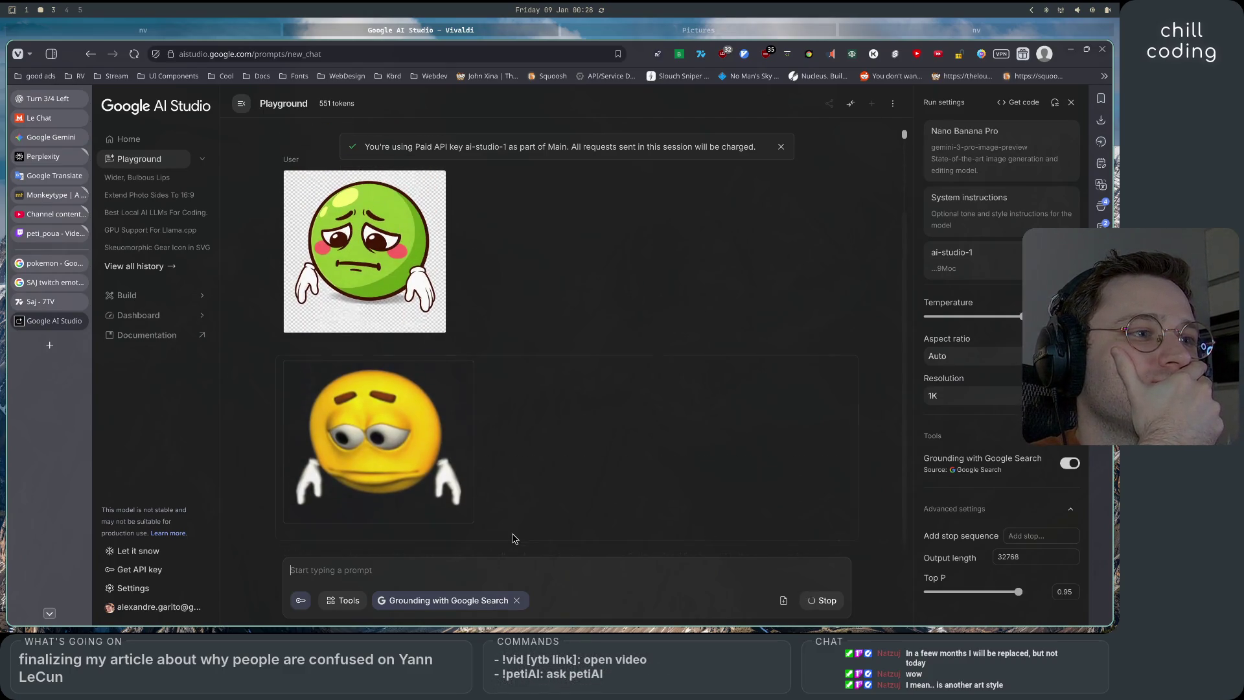
{"action": "scroll", "coordinate": [512, 538], "scroll_direction": "down", "scroll_amount": 3}
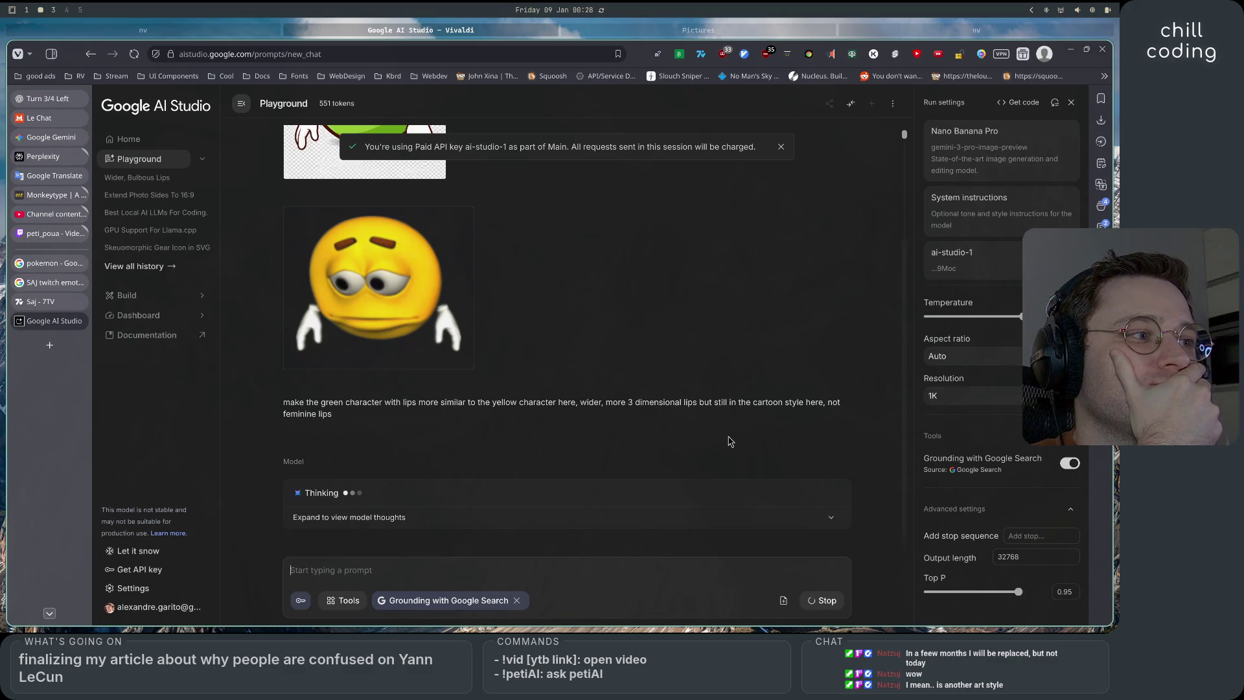
{"action": "scroll", "coordinate": [607, 465], "scroll_direction": "up", "scroll_amount": 3}
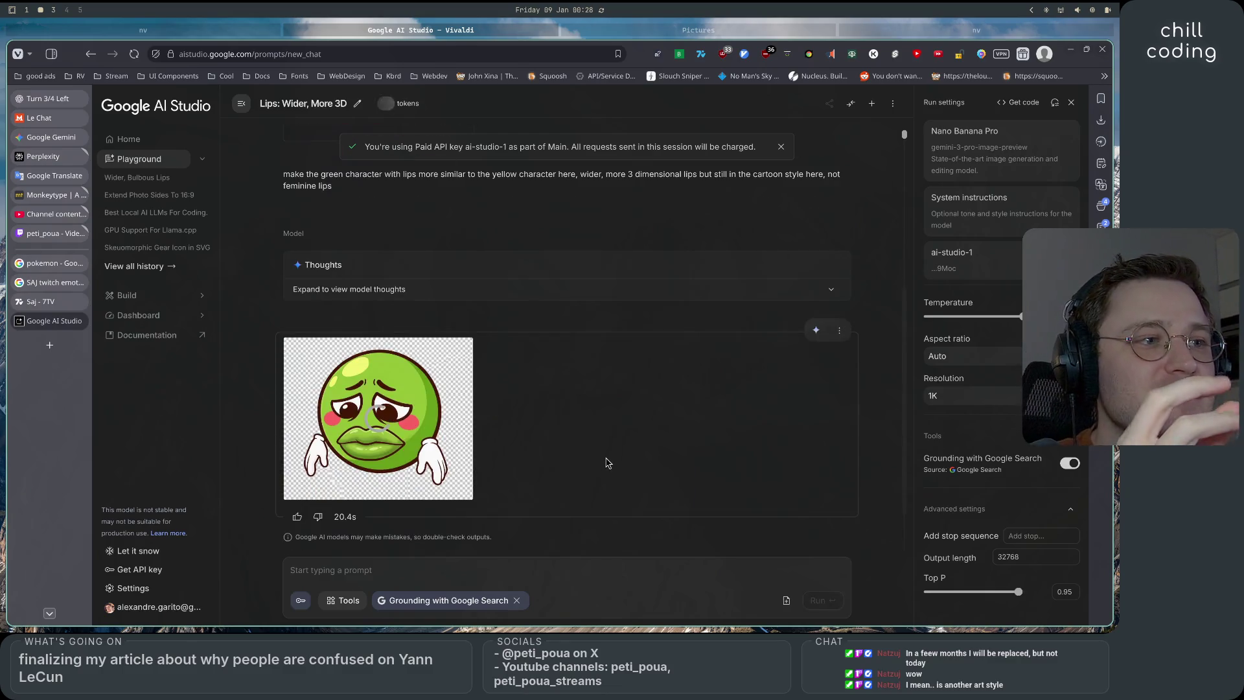
{"action": "scroll", "coordinate": [583, 513], "scroll_direction": "up", "scroll_amount": 4}
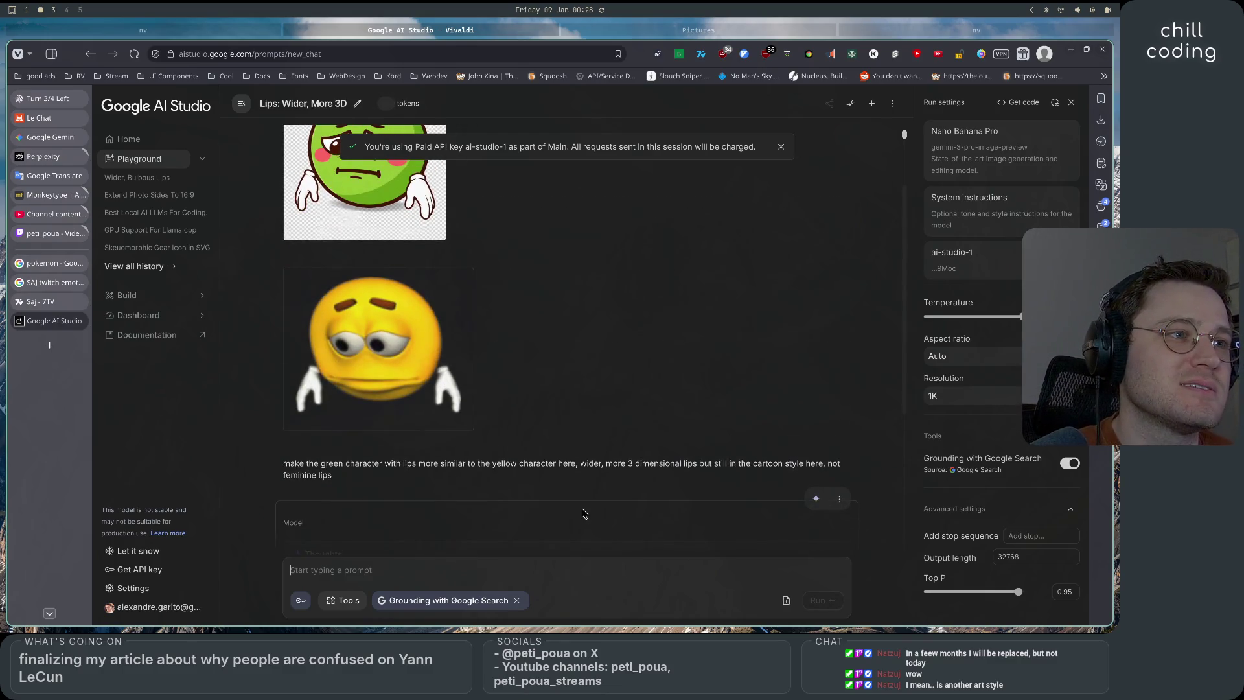
{"action": "scroll", "coordinate": [583, 514], "scroll_direction": "down", "scroll_amount": 5}
{"action": "left_click", "coordinate": [572, 572]}
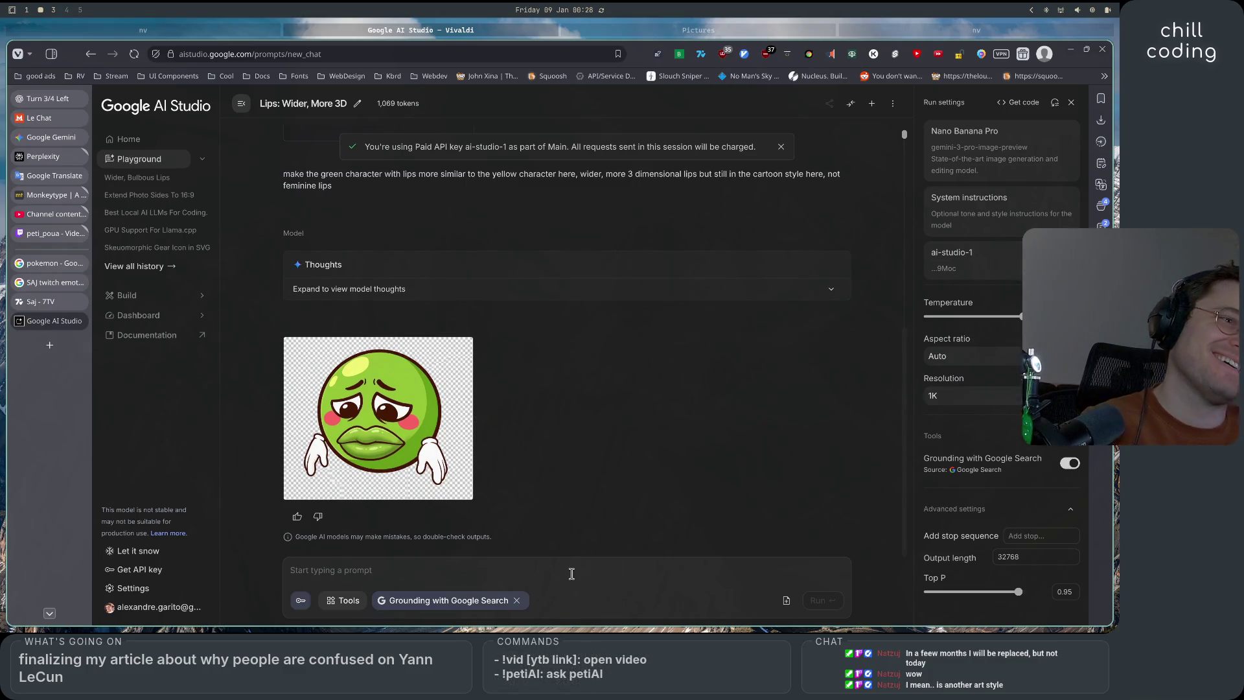
Request wider, less bulbous lips with the lower lip bulging out past the upper lip
{"action": "type", "text": "wider"}
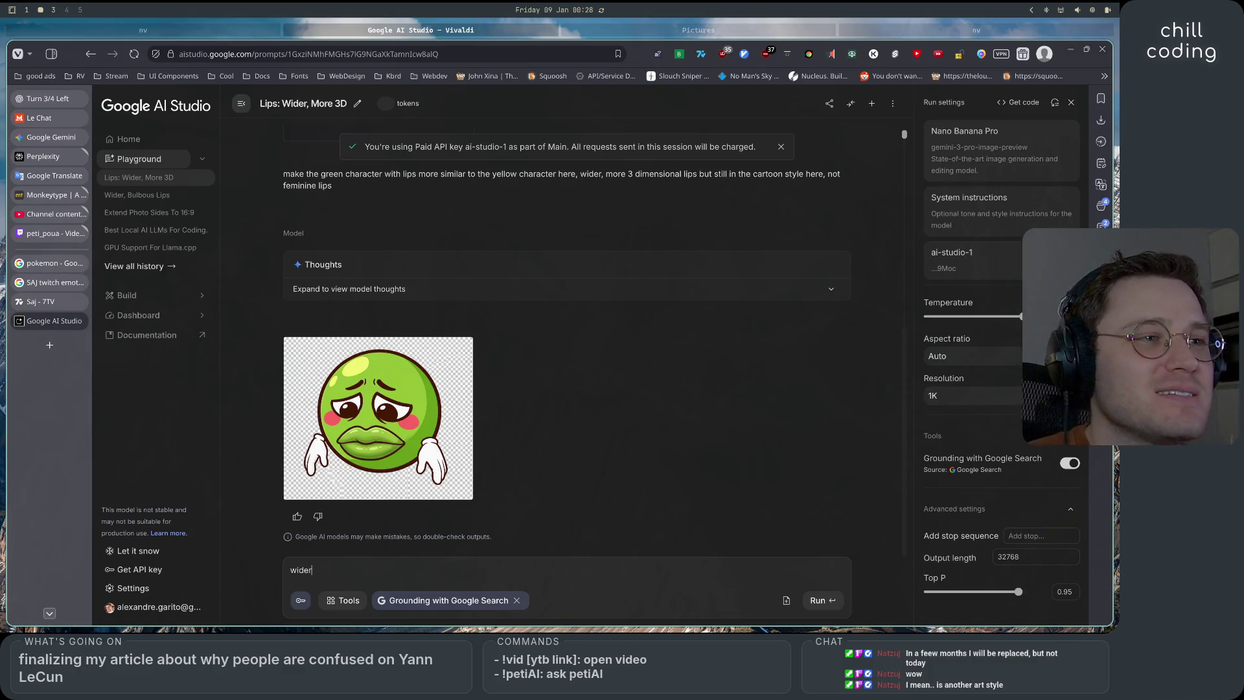
{"action": "type", "text": " lips, "}
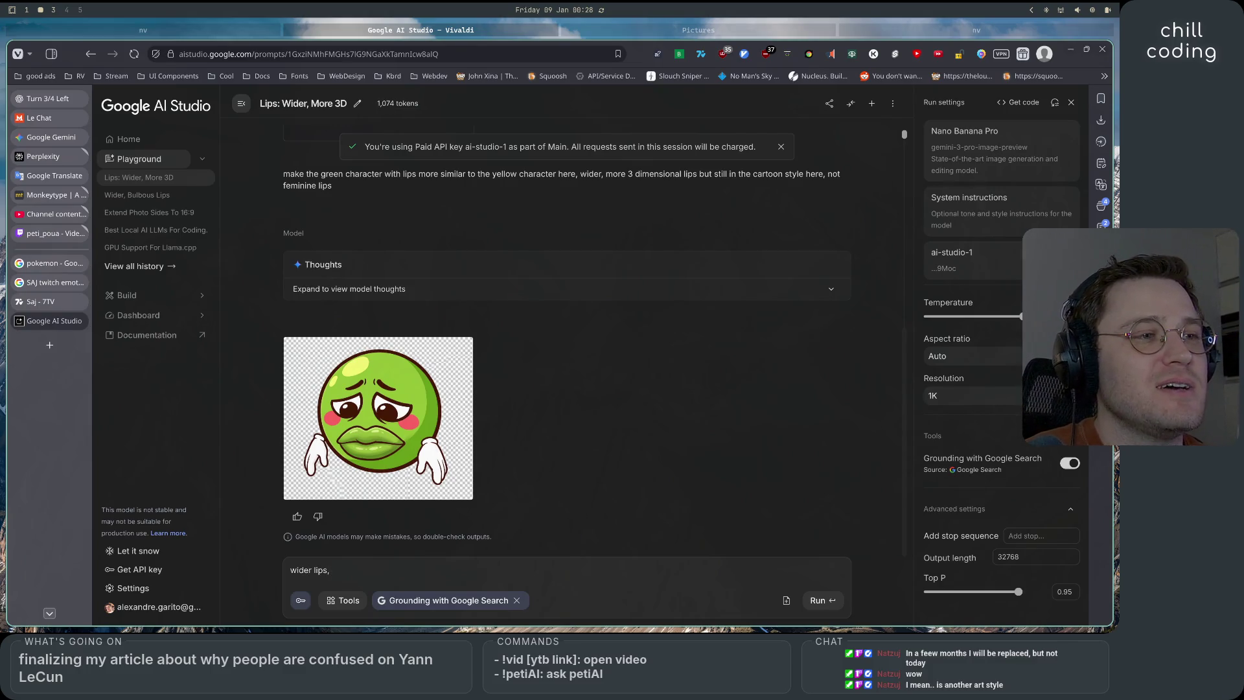
{"action": "type", "text": "less bulbous,"}
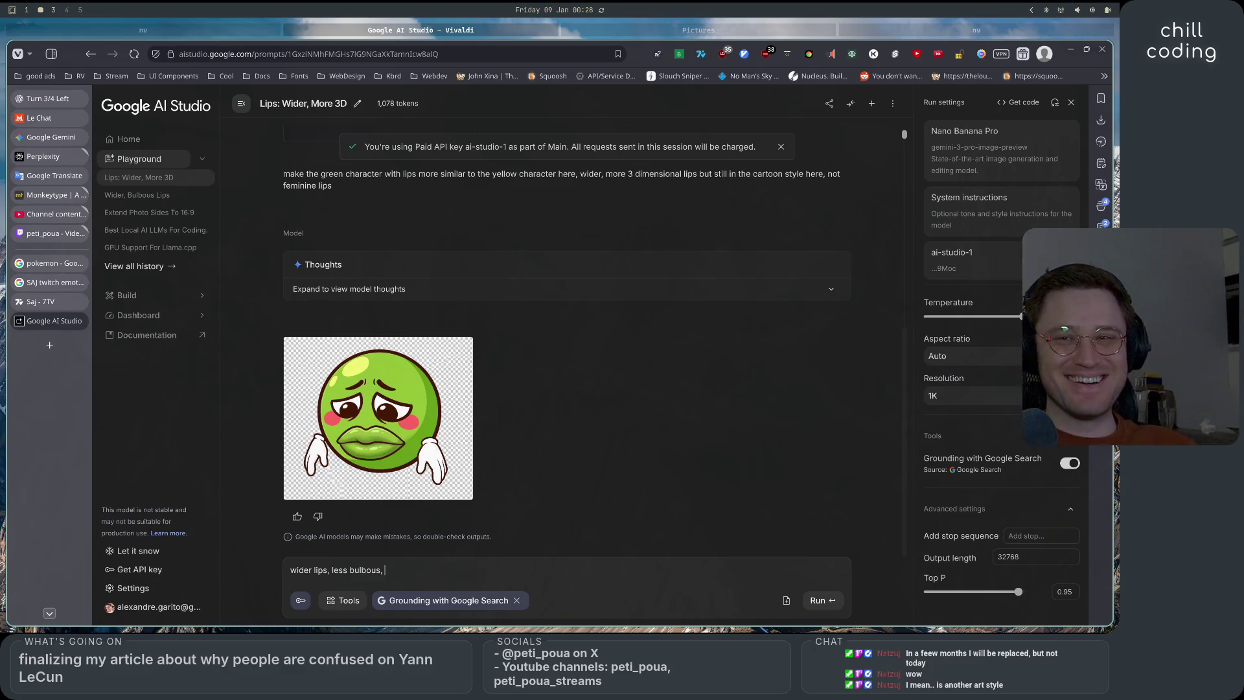
{"action": "scroll", "coordinate": [717, 467], "scroll_direction": "up", "scroll_amount": 3}
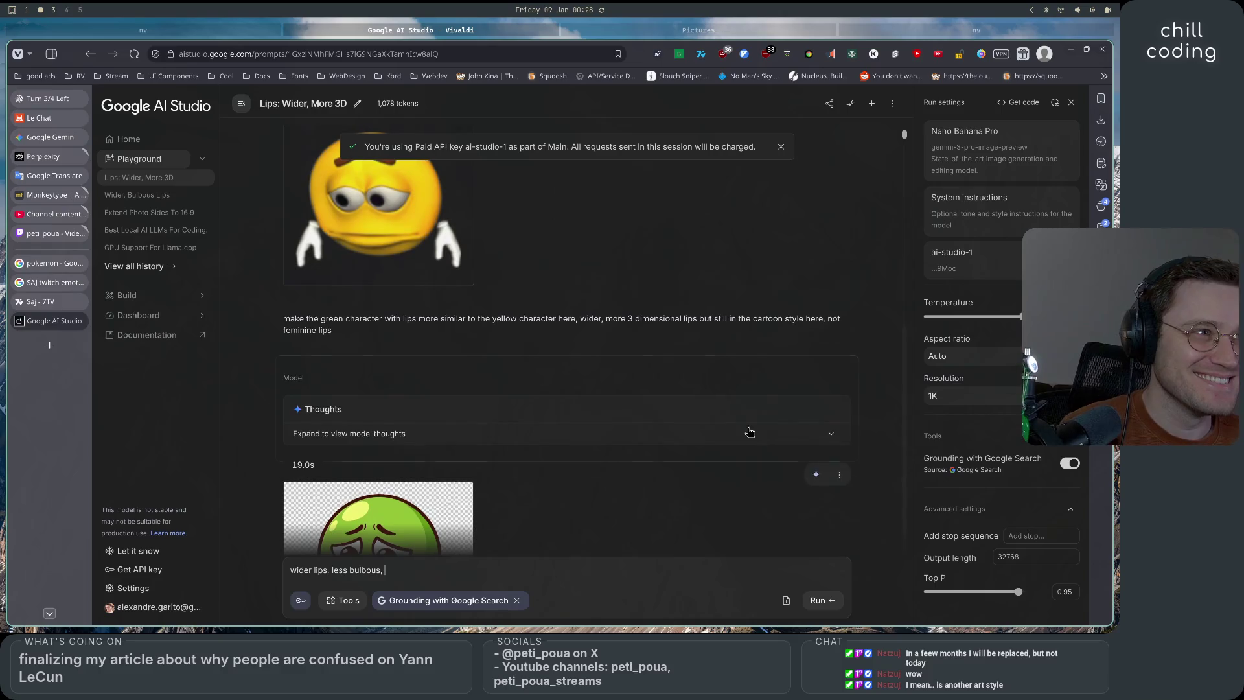
{"action": "scroll", "coordinate": [604, 444], "scroll_direction": "down", "scroll_amount": 3}
{"action": "type", "text": "w"}
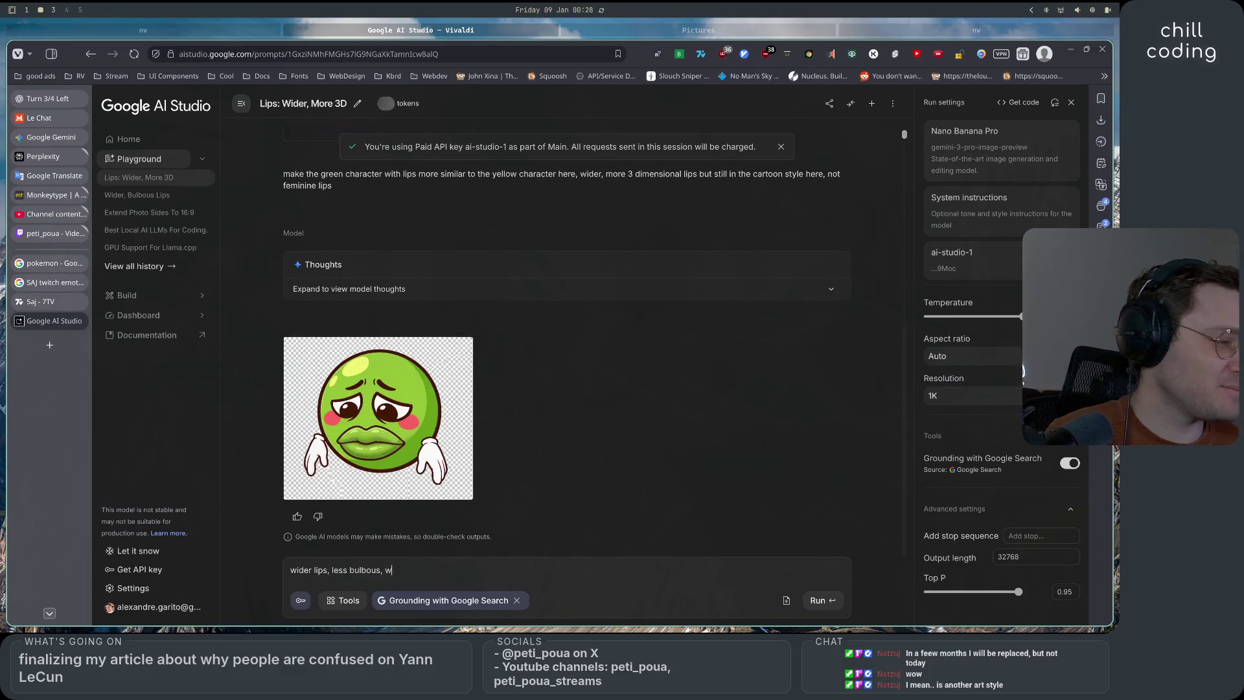
{"action": "type", "text": "ith the lower l"}
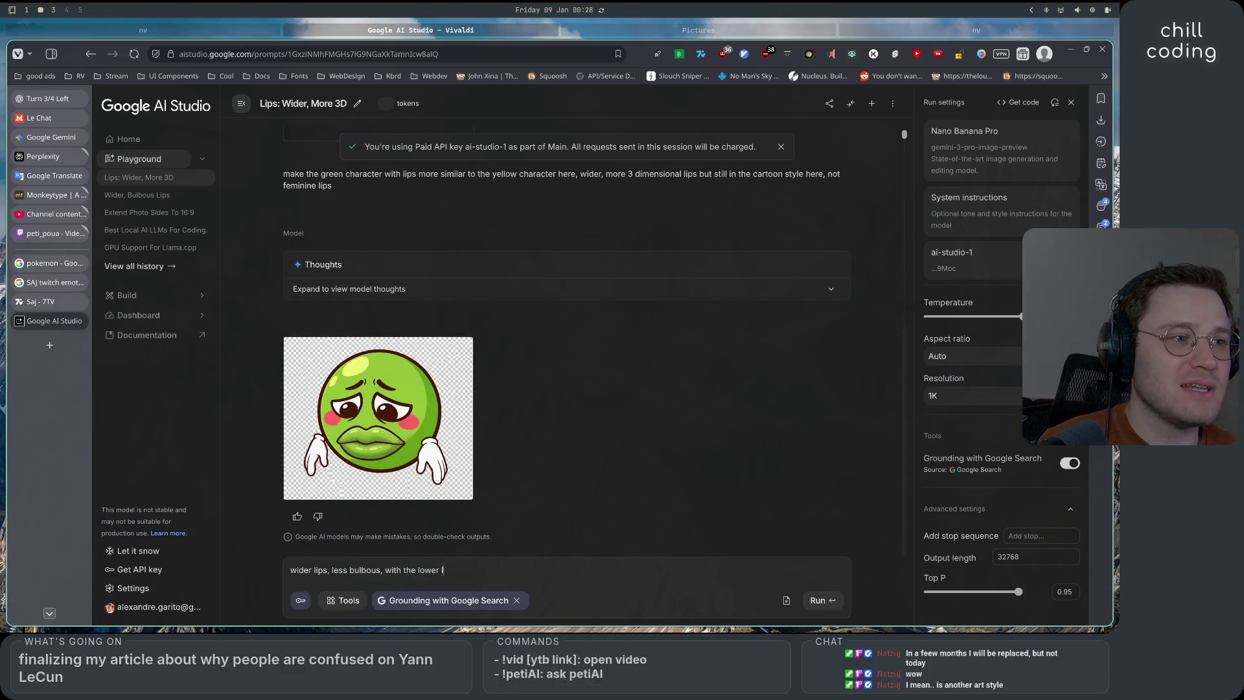
{"action": "type", "text": "ip "}
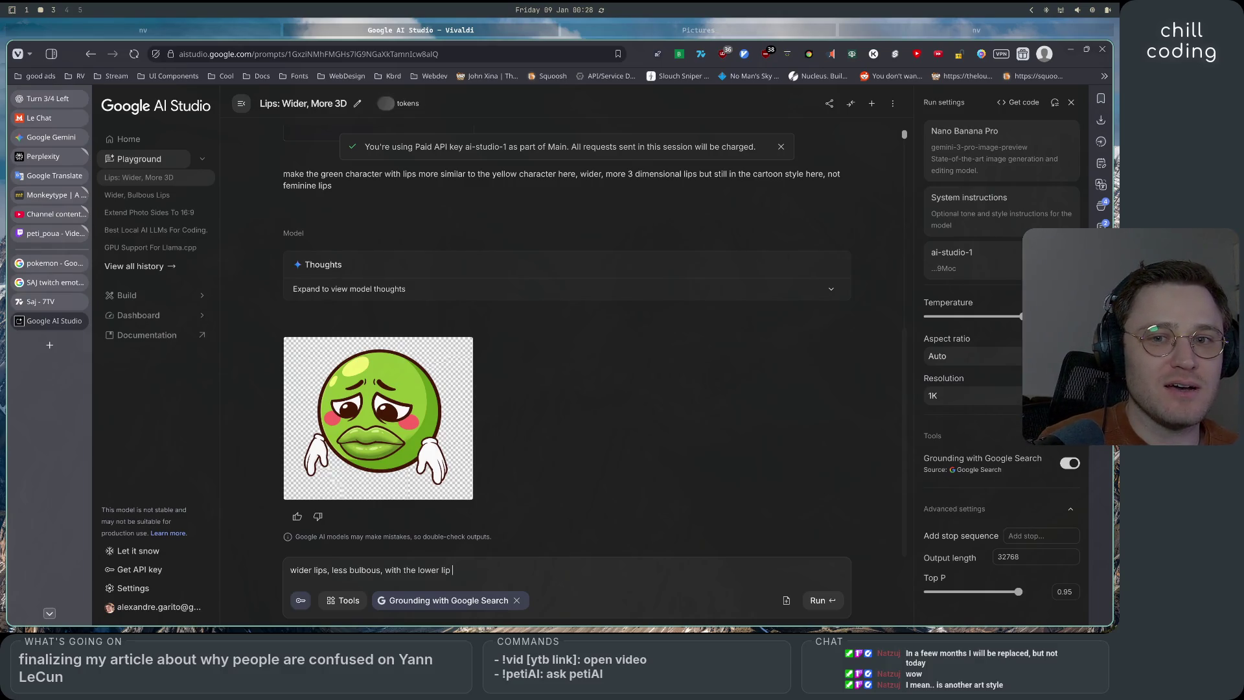
{"action": "type", "text": "bulging o"}
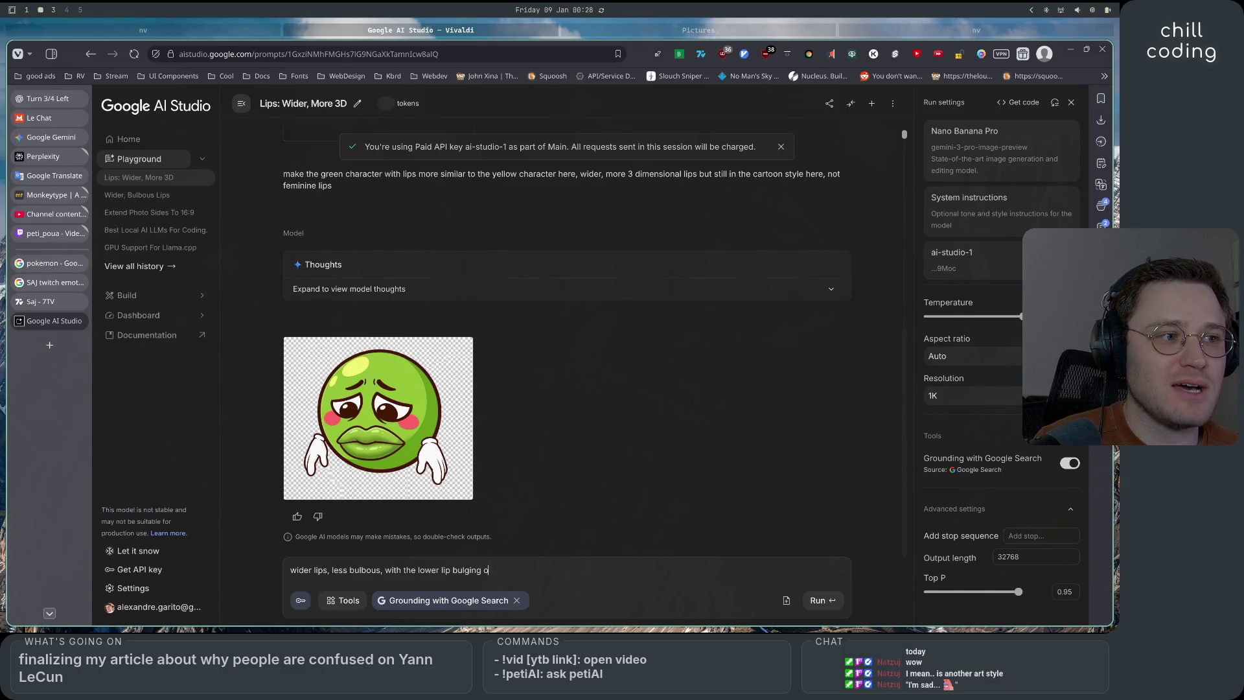
{"action": "type", "text": "ut compared to the "}
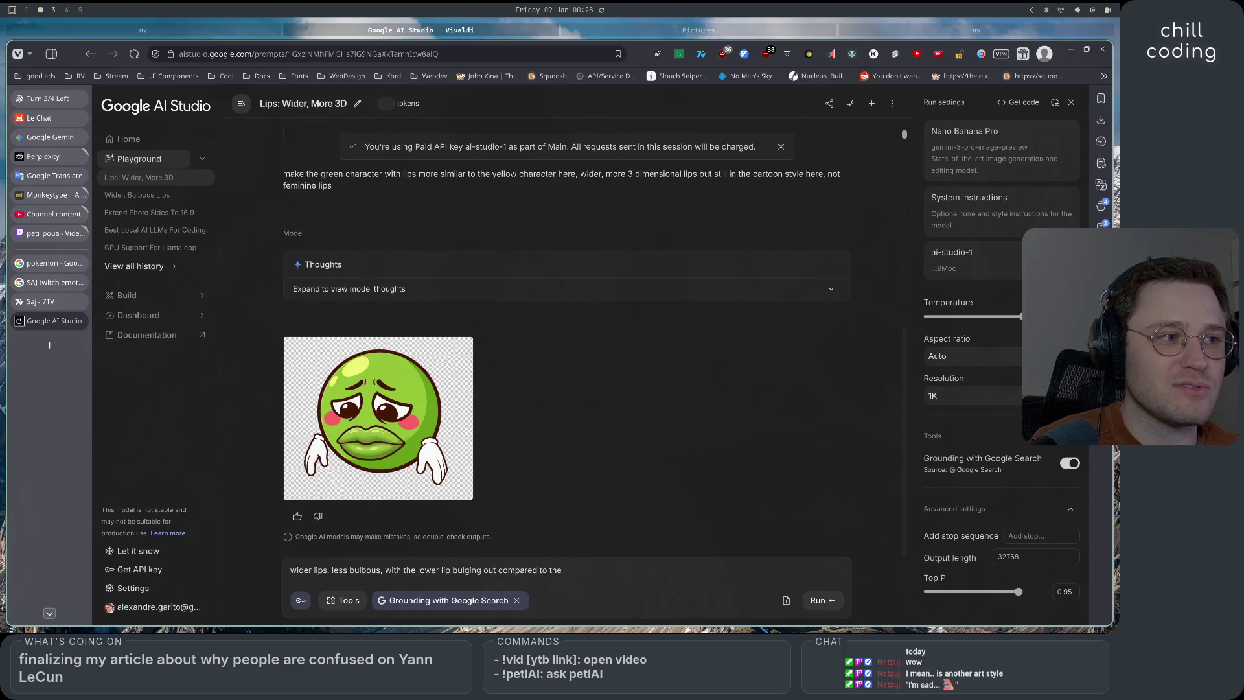
{"action": "type", "text": "higher"}
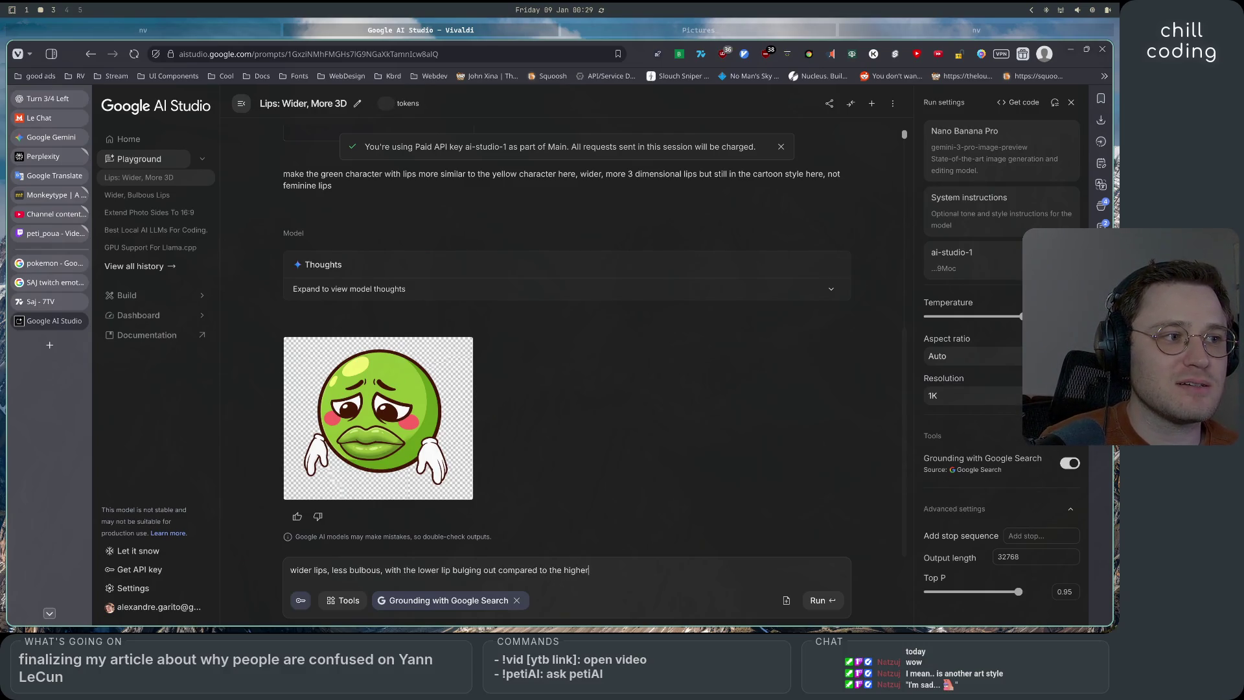
{"action": "key", "text": "BackSpace"}
{"action": "key", "text": "BackSpace"}
{"action": "key", "text": "BackSpace"}
{"action": "key", "text": "BackSpace"}
{"action": "key", "text": "BackSpace"}
{"action": "key", "text": "BackSpace"}
{"action": "type", "text": "up"}
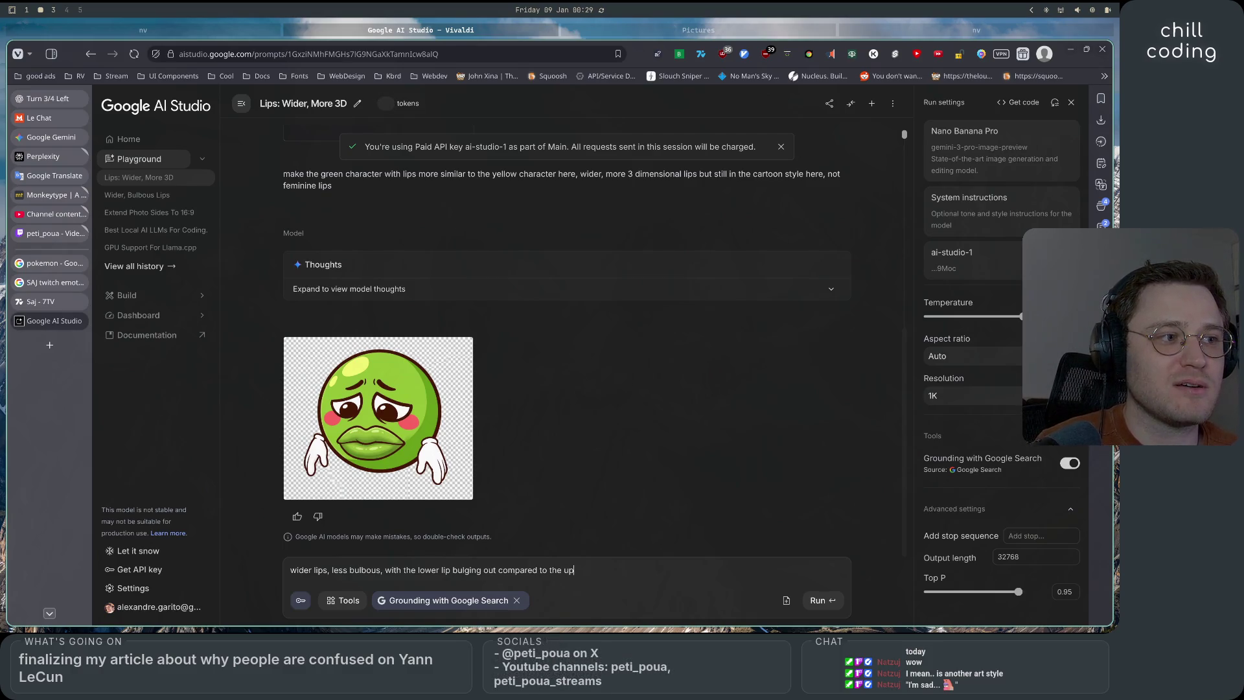
{"action": "type", "text": "per lip"}
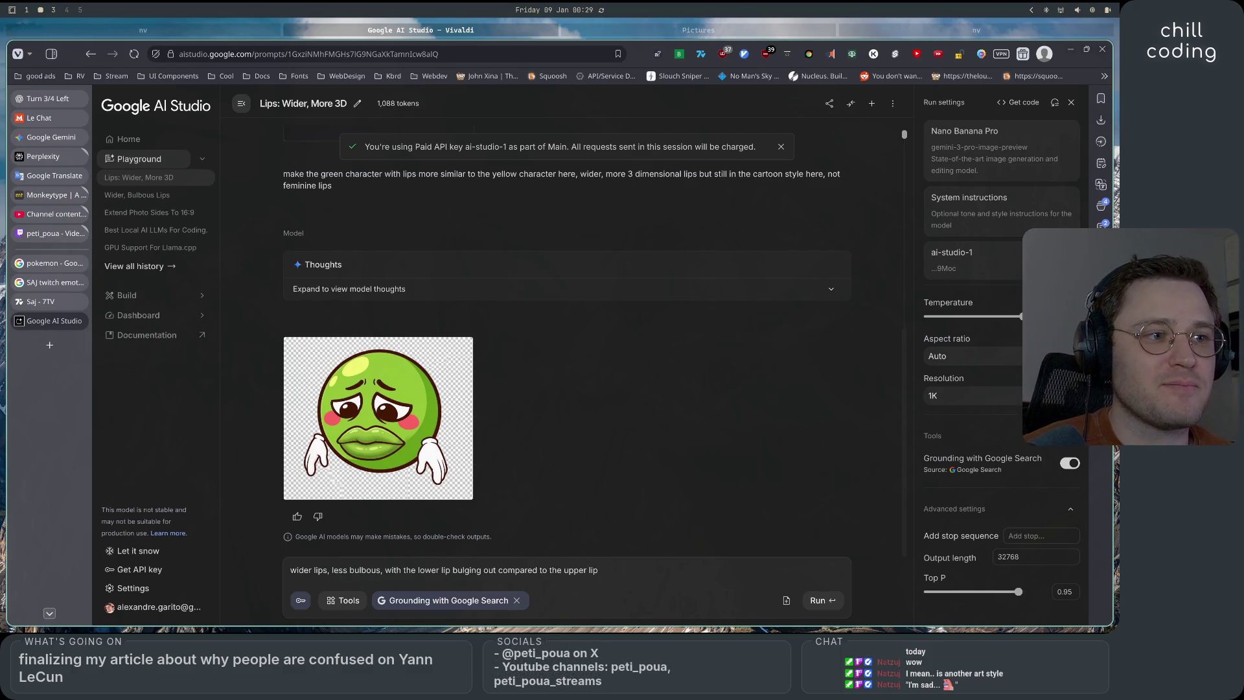
{"action": "key", "text": "ctrl+Return"}
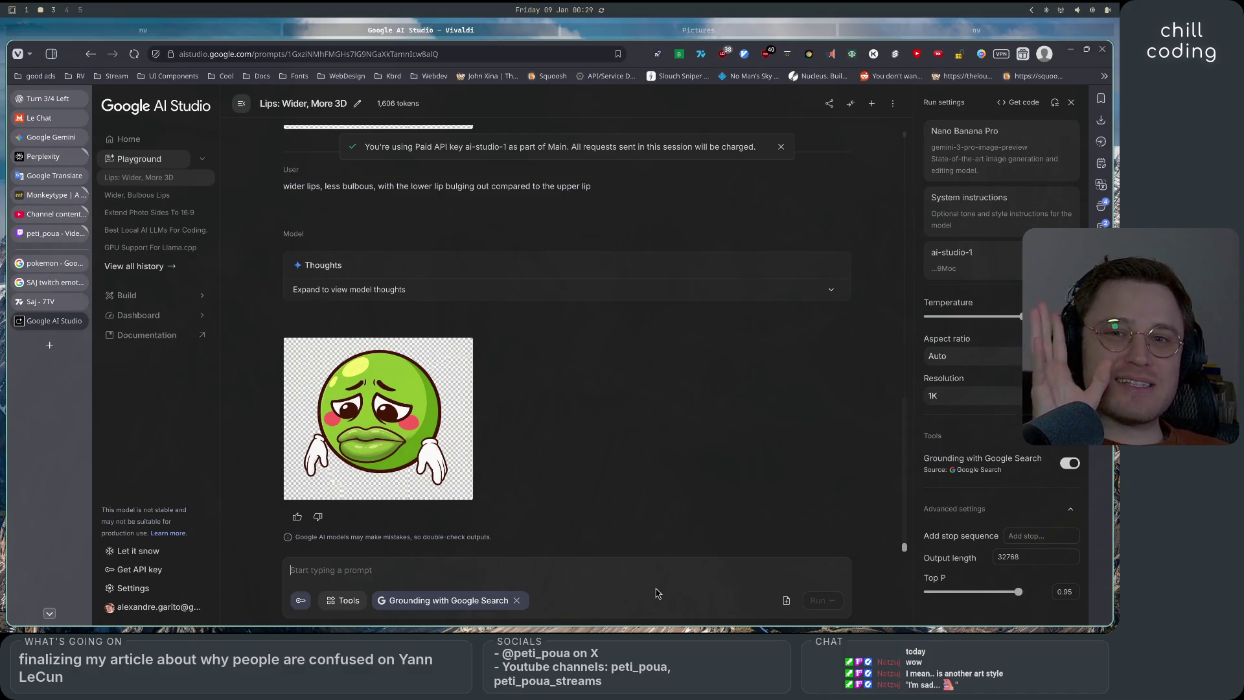
Scroll the chat to inspect the new emote with its lower lip jutting past the upper lip
{"action": "scroll", "coordinate": [557, 469], "scroll_direction": "up", "scroll_amount": 1}
{"action": "scroll", "coordinate": [559, 470], "scroll_direction": "down", "scroll_amount": 1}
{"action": "scroll", "coordinate": [560, 492], "scroll_direction": "up", "scroll_amount": 6}
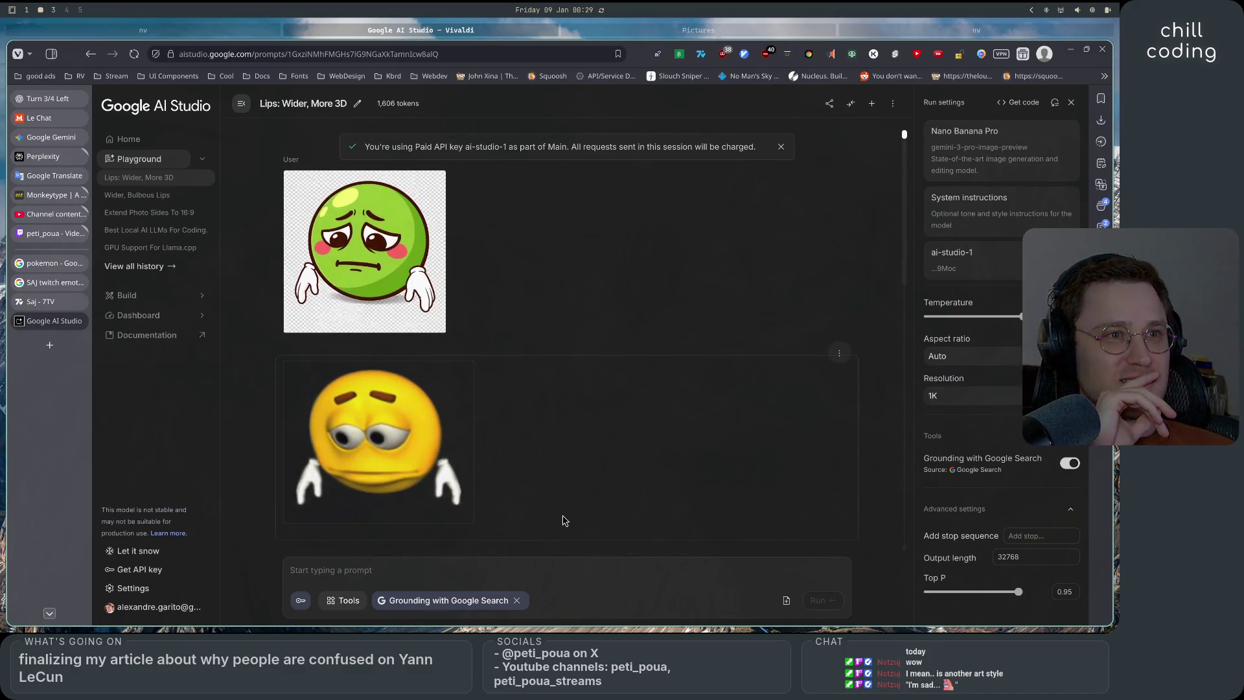
Request lips spanning the full width of the ball body, as if stretched without proper scale
{"action": "scroll", "coordinate": [564, 519], "scroll_direction": "down", "scroll_amount": 6}
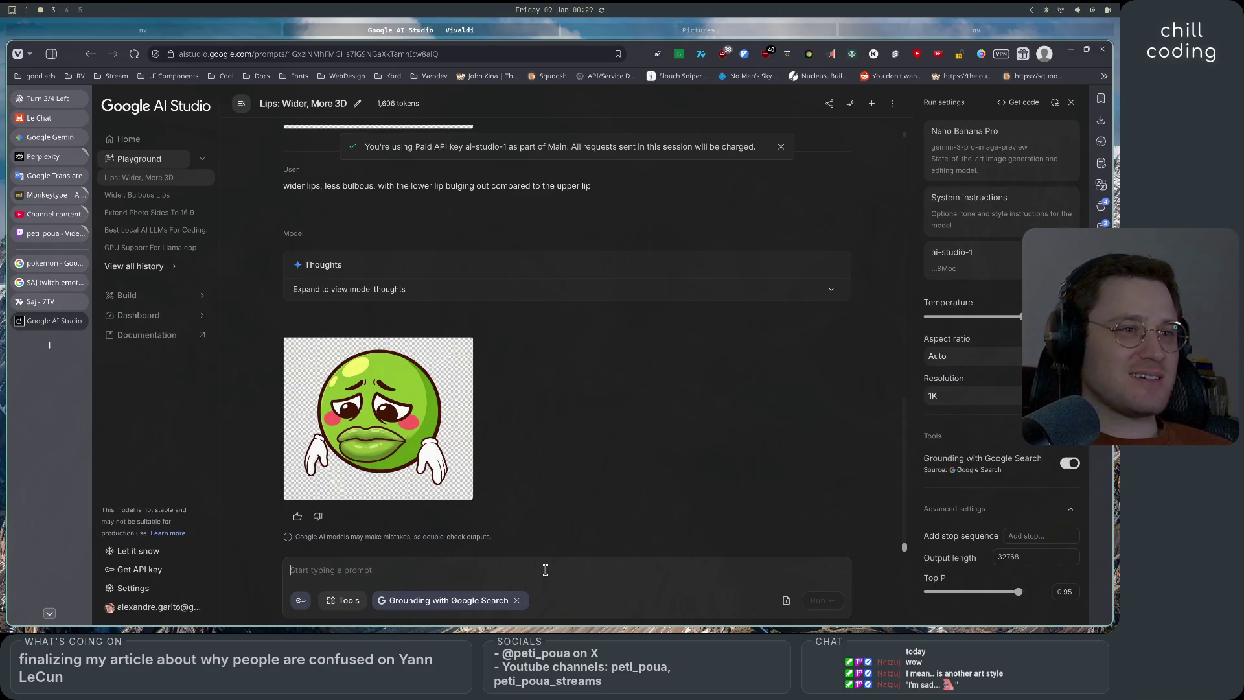
{"action": "type", "text": "l"}
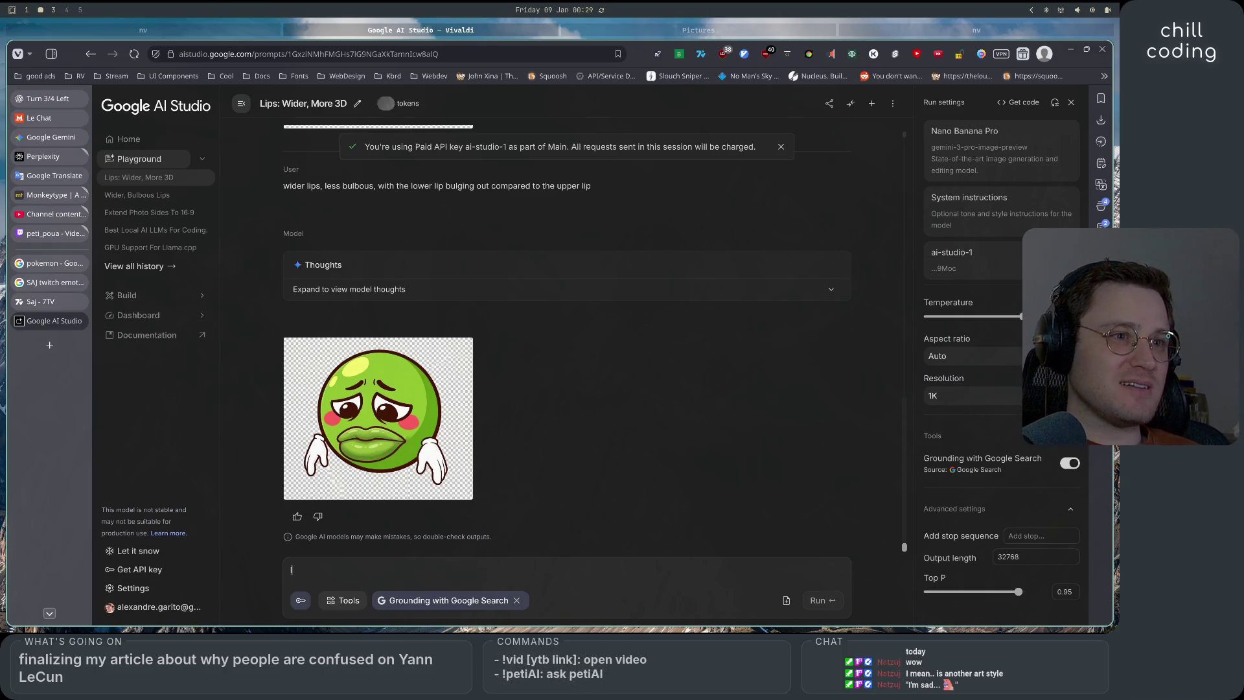
{"action": "type", "text": "ips need to be exten"}
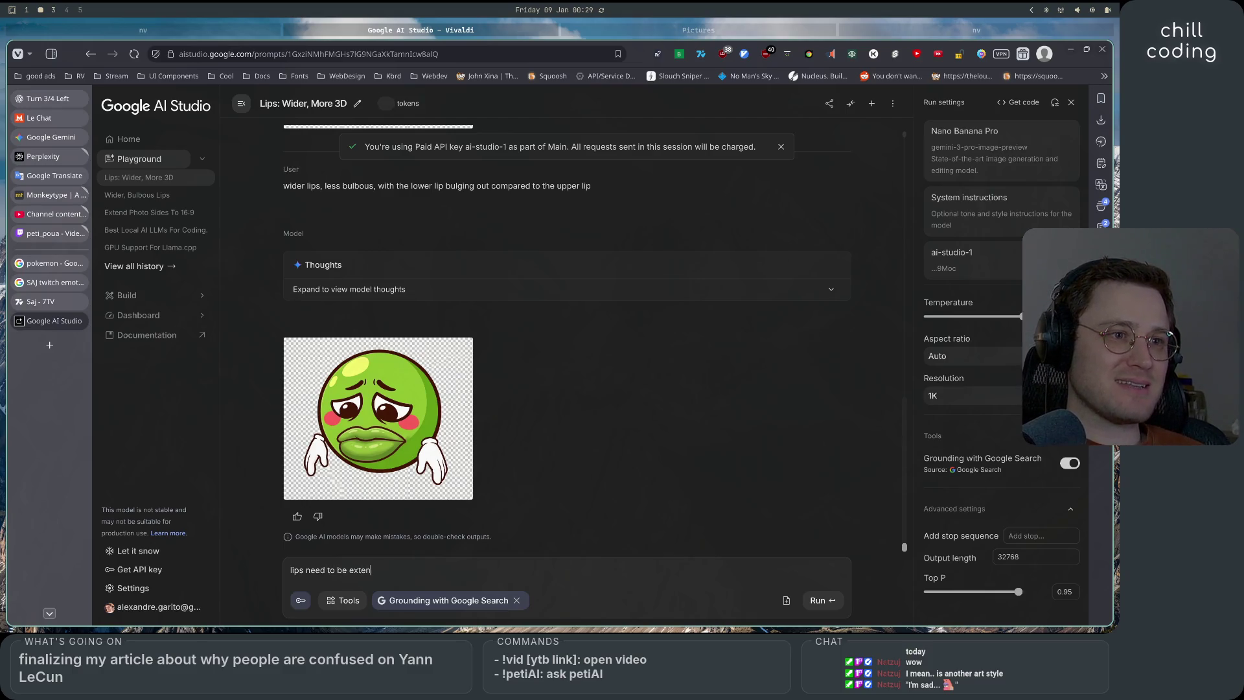
{"action": "key", "text": "BackSpace"}
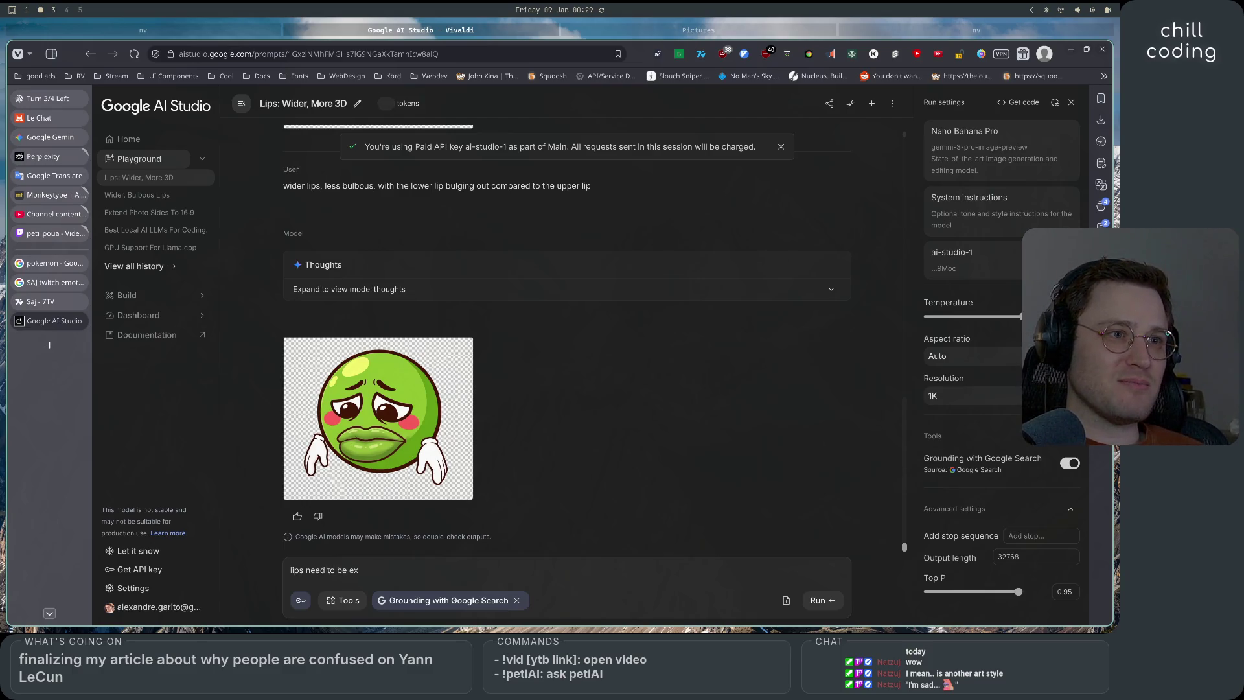
{"action": "key", "text": "BackSpace"}
{"action": "key", "text": "BackSpace"}
{"action": "key", "text": "BackSpace"}
{"action": "type", "text": "e extened"}
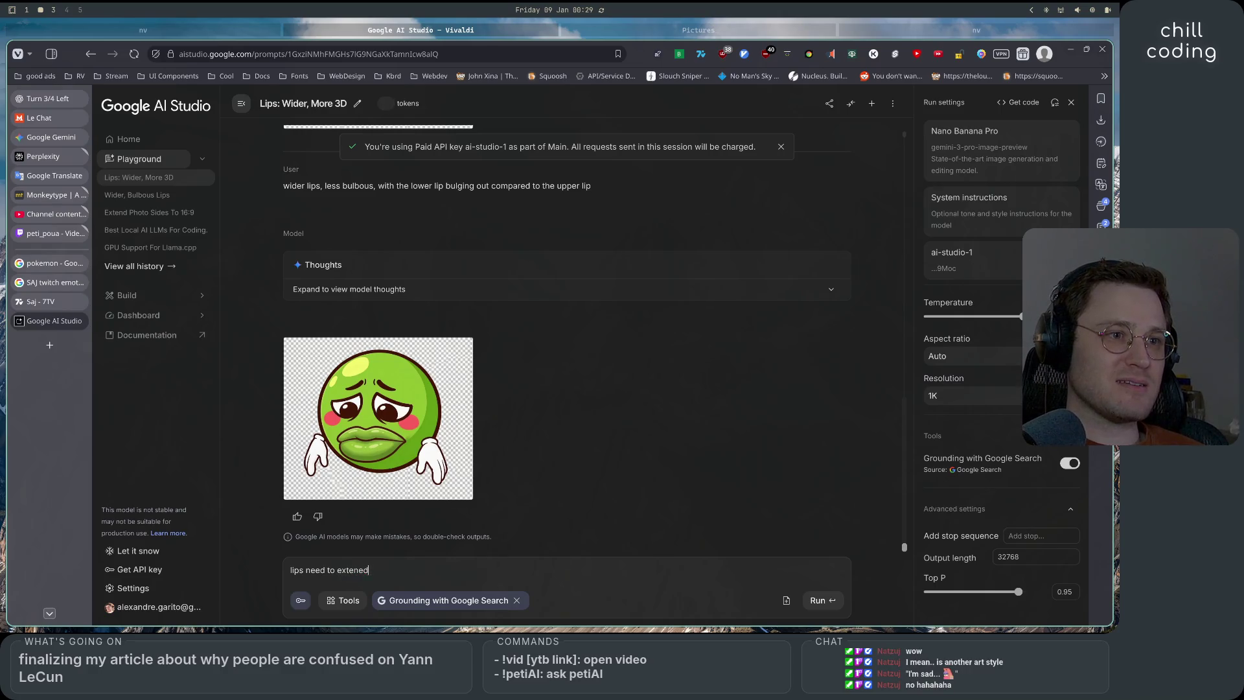
{"action": "key", "text": "BackSpace"}
{"action": "type", "text": "d to the fu"}
{"action": "type", "text": "ll width of the "}
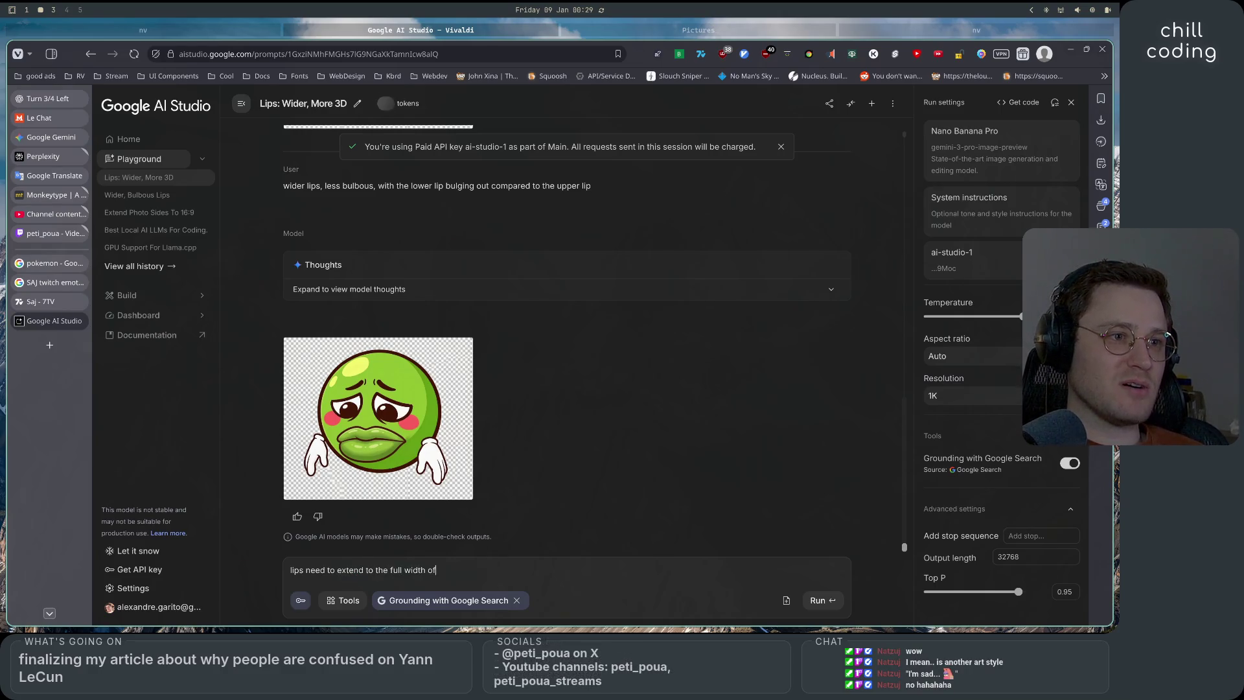
{"action": "type", "text": "ball body, "}
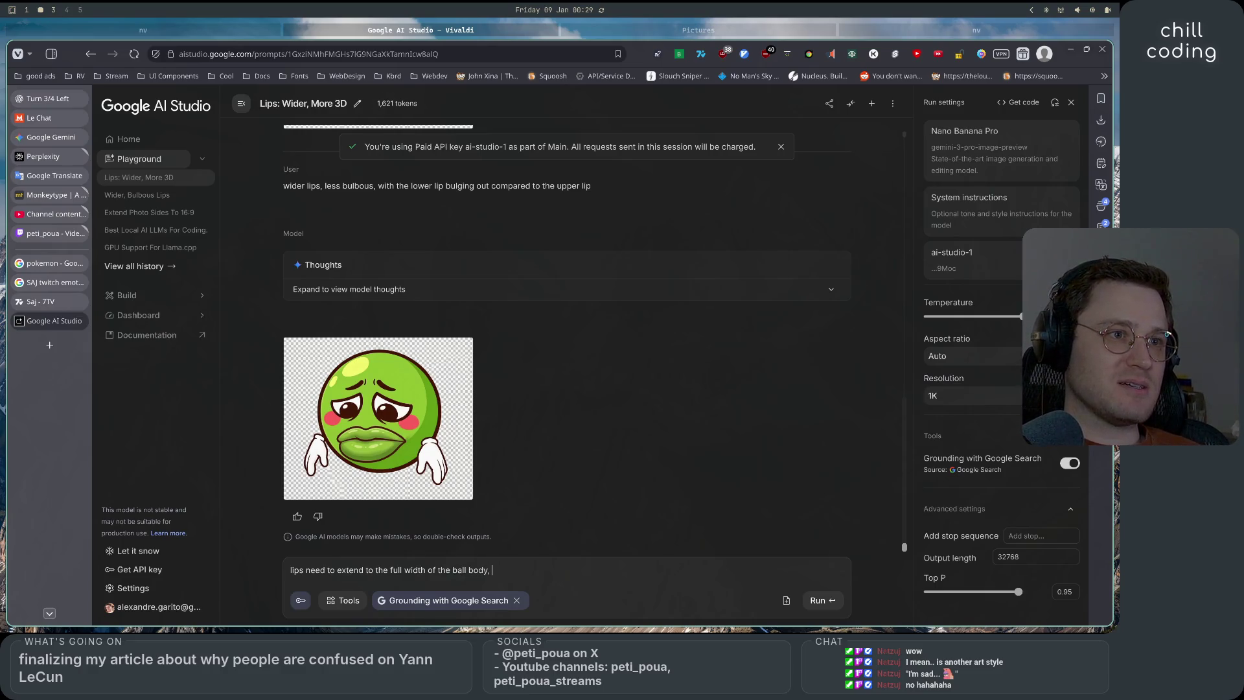
{"action": "type", "text": "same"}
{"action": "key", "text": "BackSpace"}
{"action": "key", "text": "BackSpace"}
{"action": "key", "text": "BackSpace"}
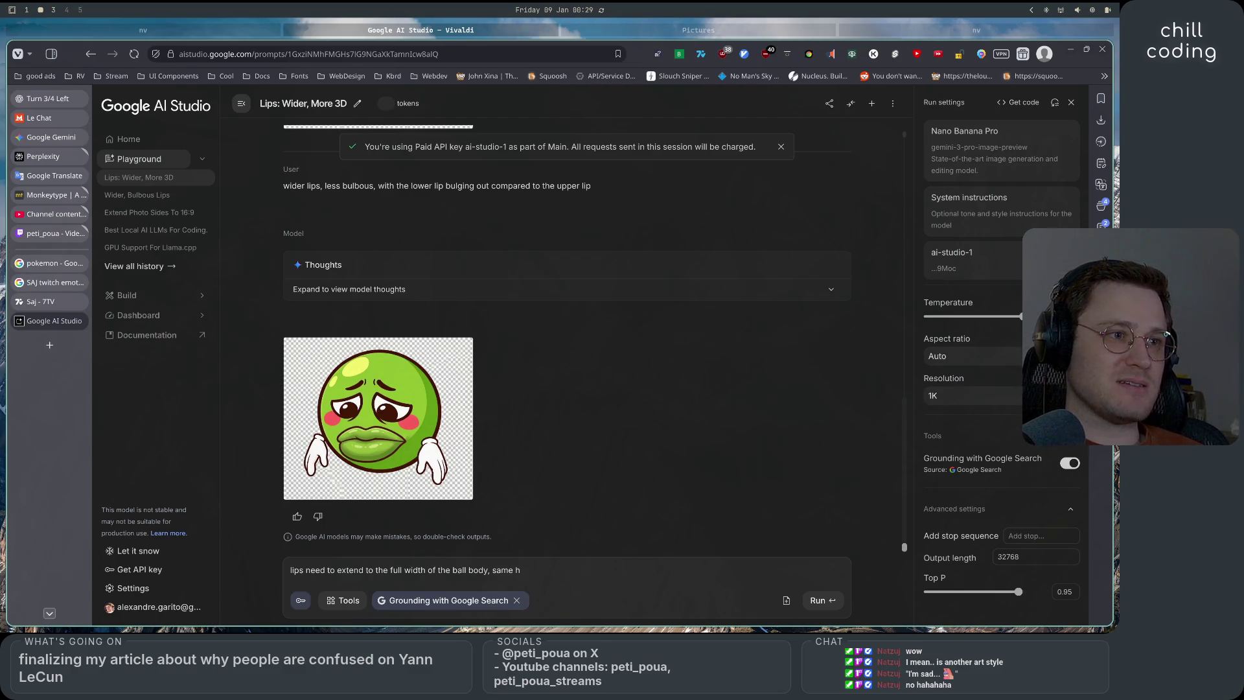
{"action": "key", "text": "BackSpace"}
{"action": "key", "text": "BackSpace"}
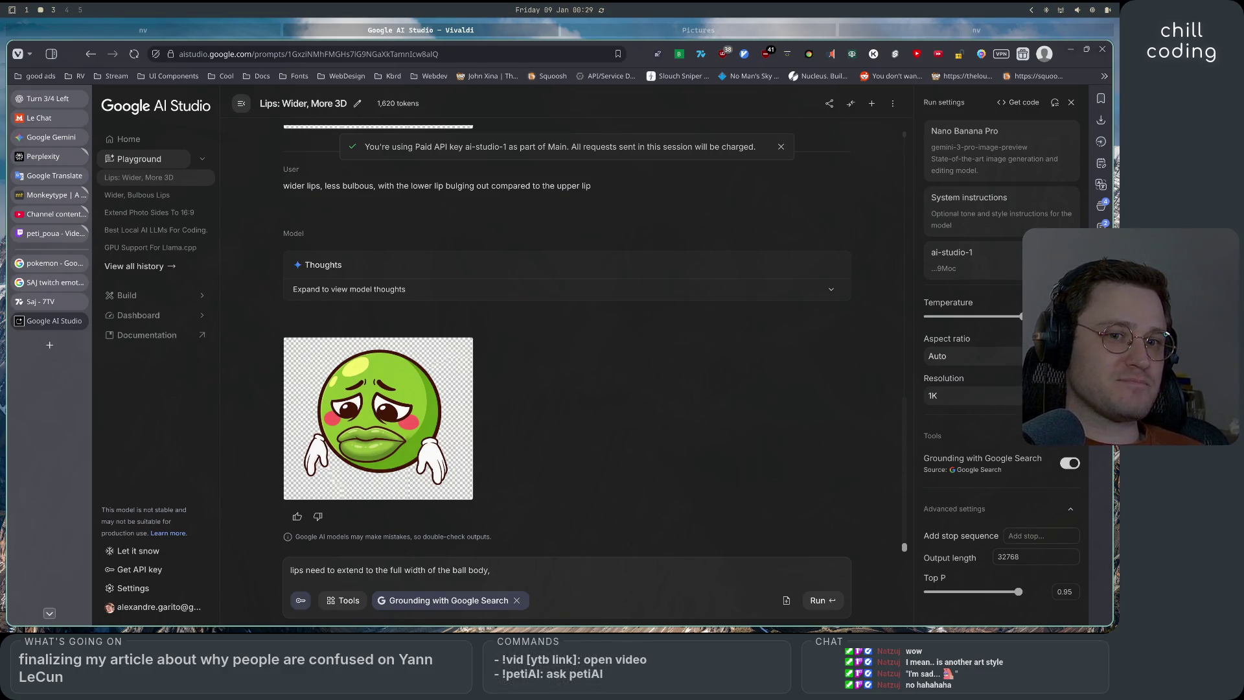
{"action": "type", "text": "as "}
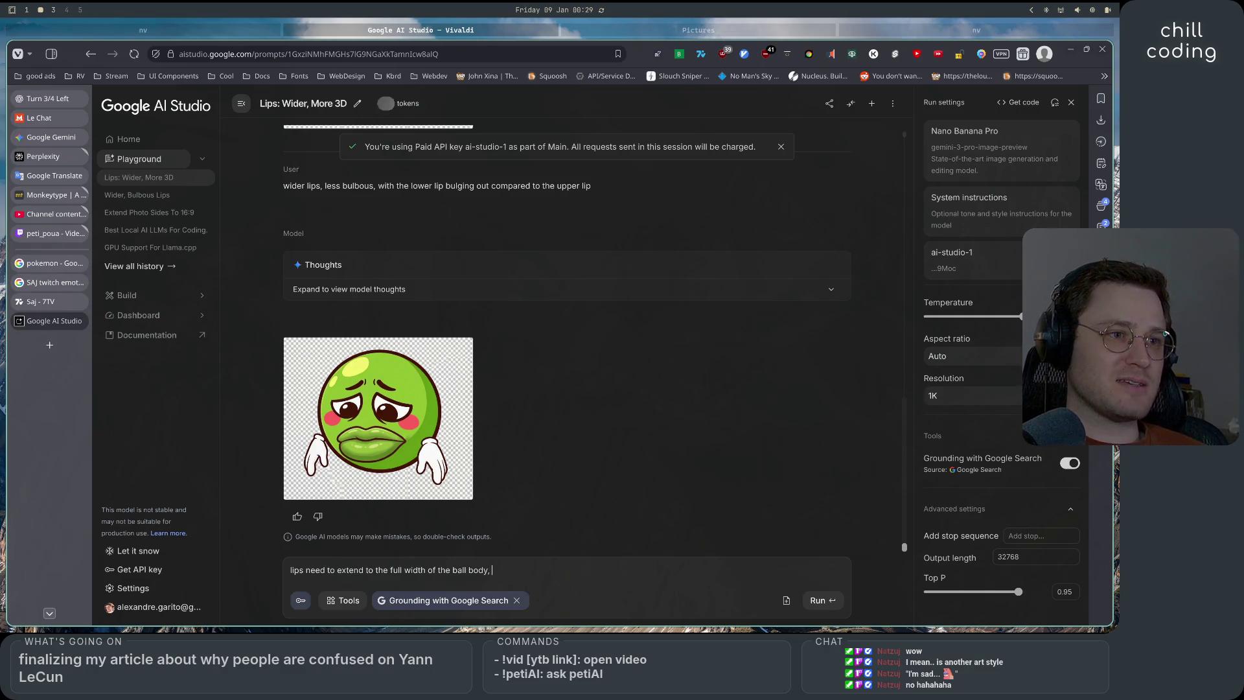
{"action": "type", "text": "if "}
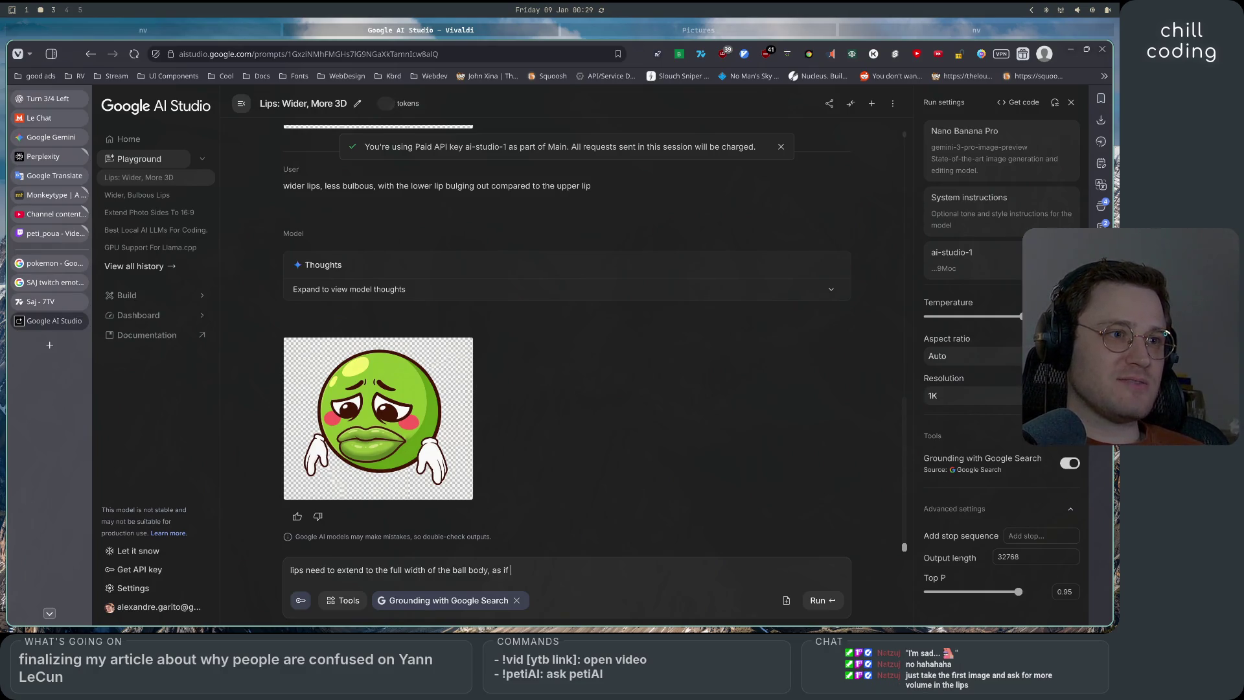
{"action": "type", "text": "they've been"}
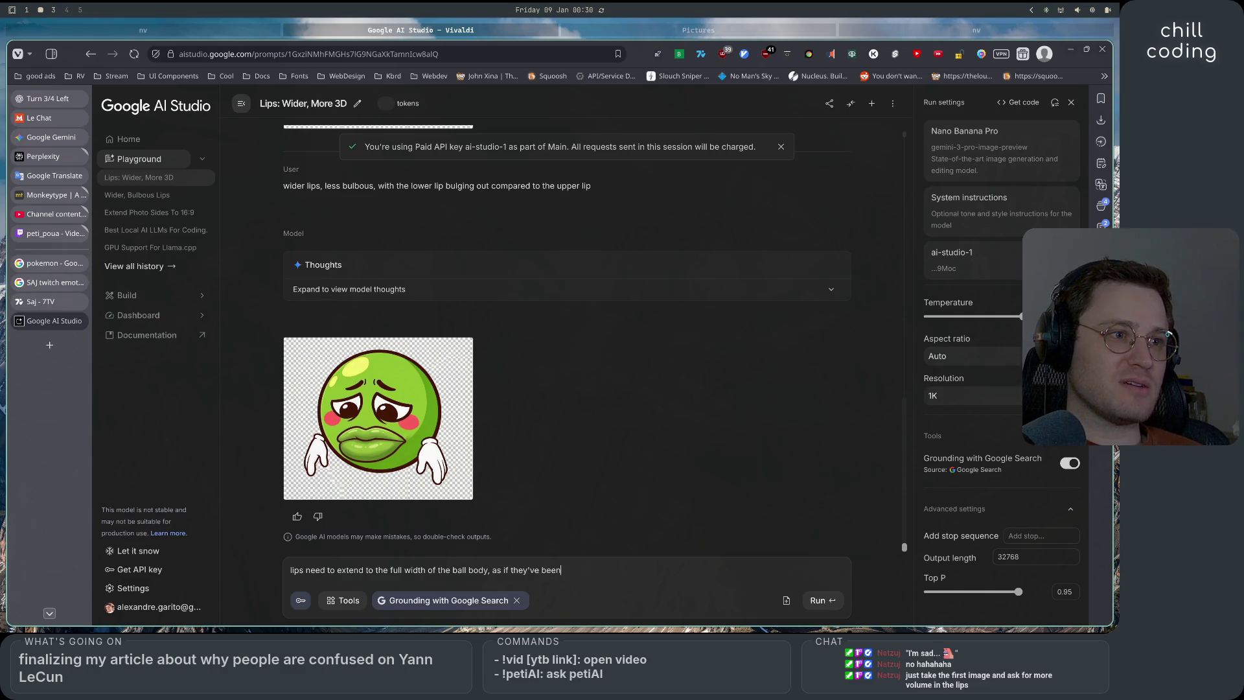
{"action": "type", "text": " compressed and"}
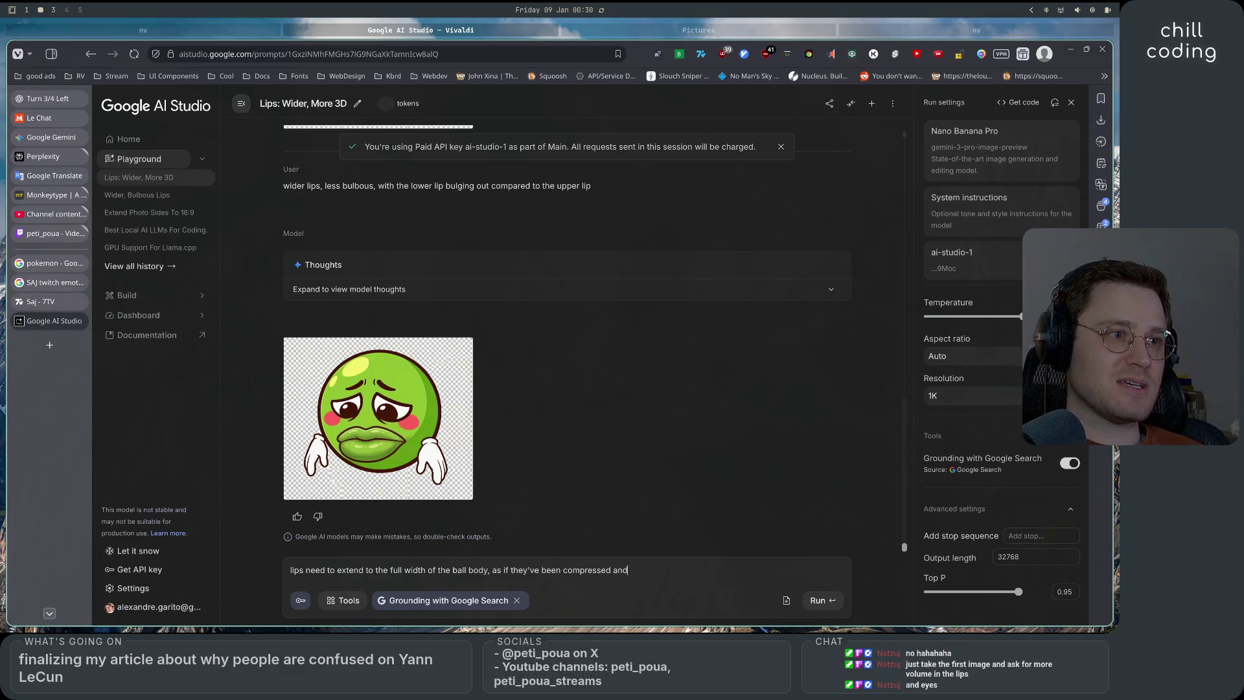
{"action": "type", "text": " extended "}
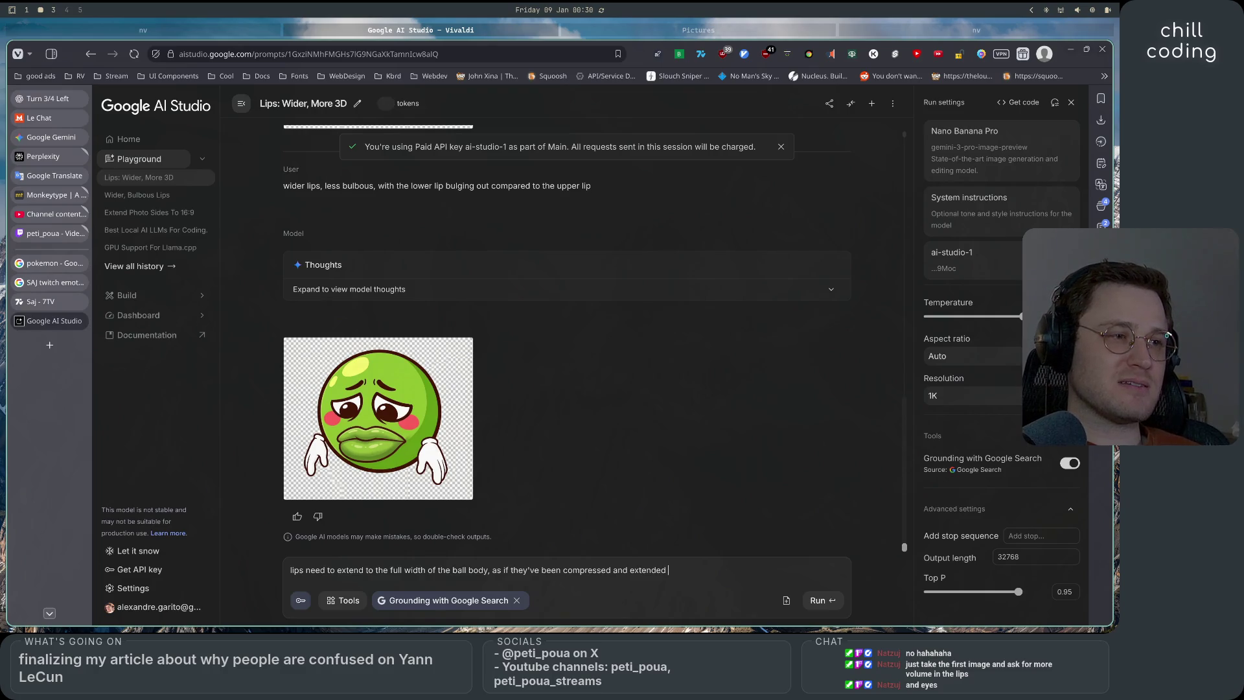
{"action": "type", "text": "without the pop"}
{"action": "key", "text": "BackSpace"}
{"action": "key", "text": "BackSpace"}
{"action": "type", "text": "roper scale"}
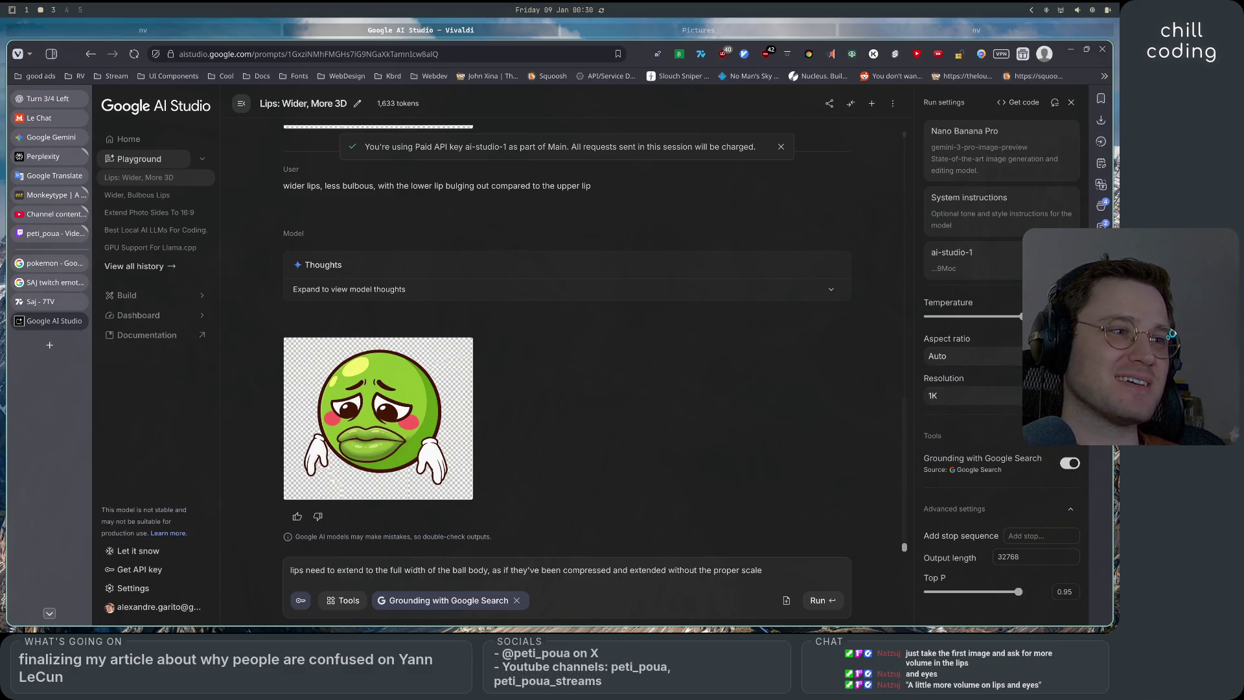
{"action": "key", "text": "ctrl+Return"}
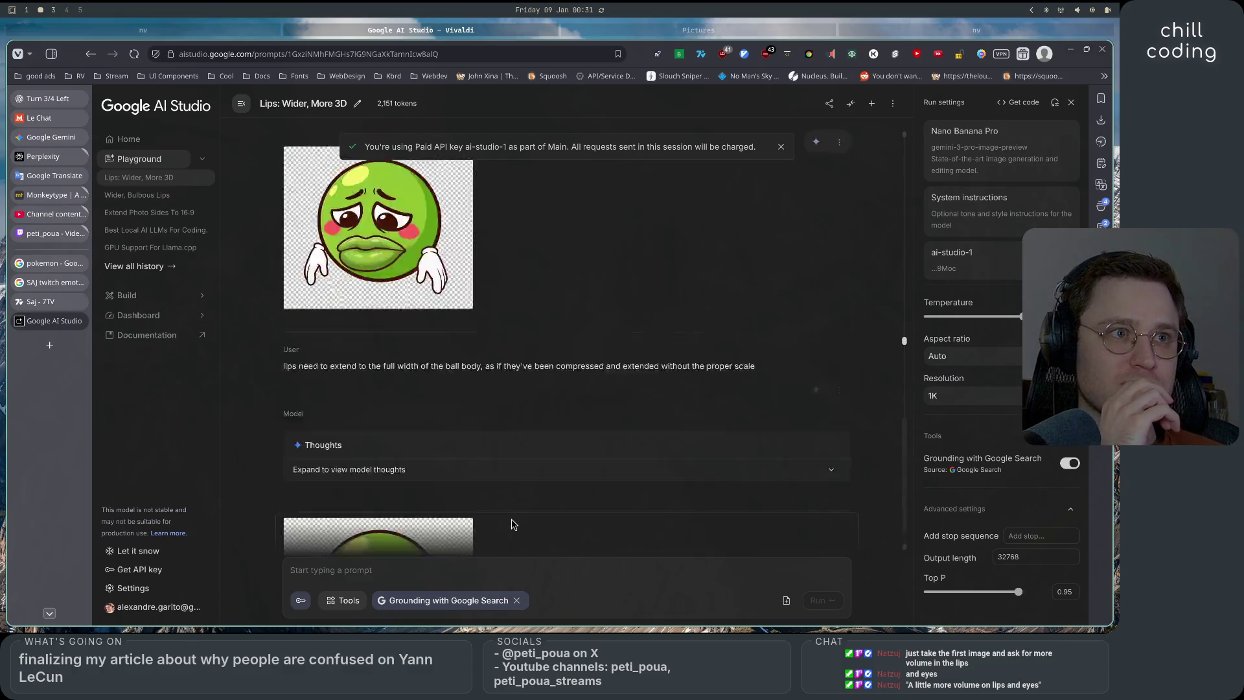
Begin a follow-up prompt starting 'ok nice, but'
{"action": "type", "text": "ok "}
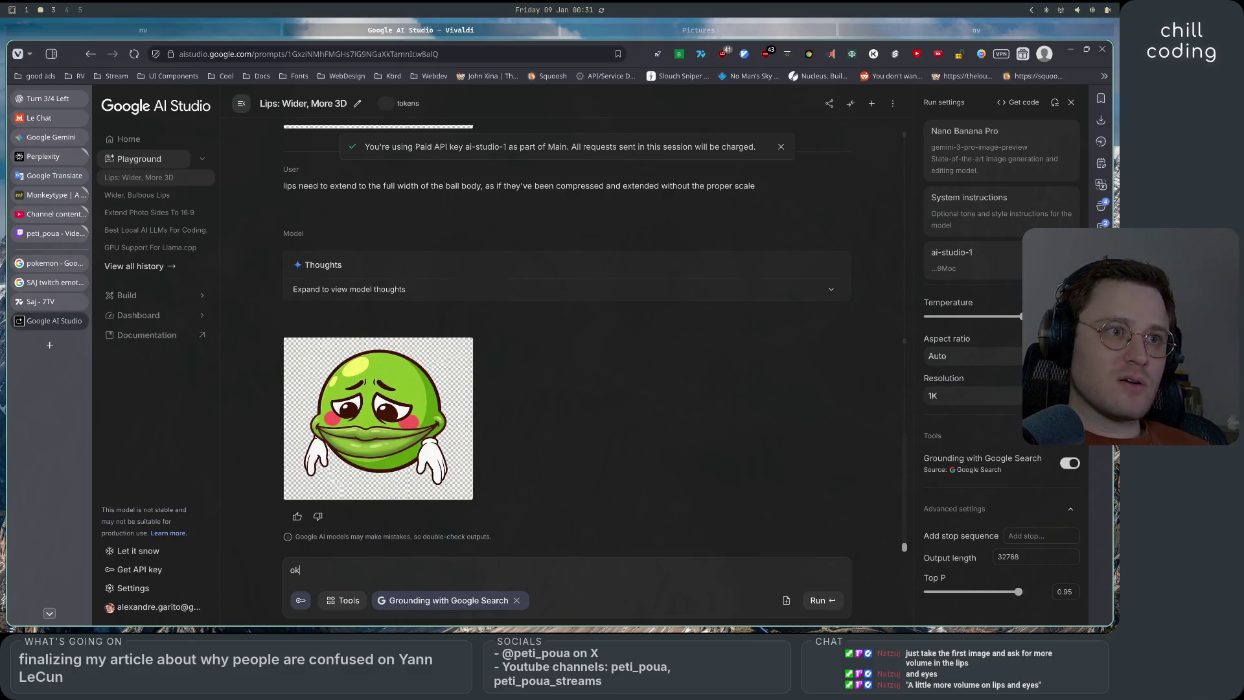
{"action": "type", "text": "nice, but ni"}
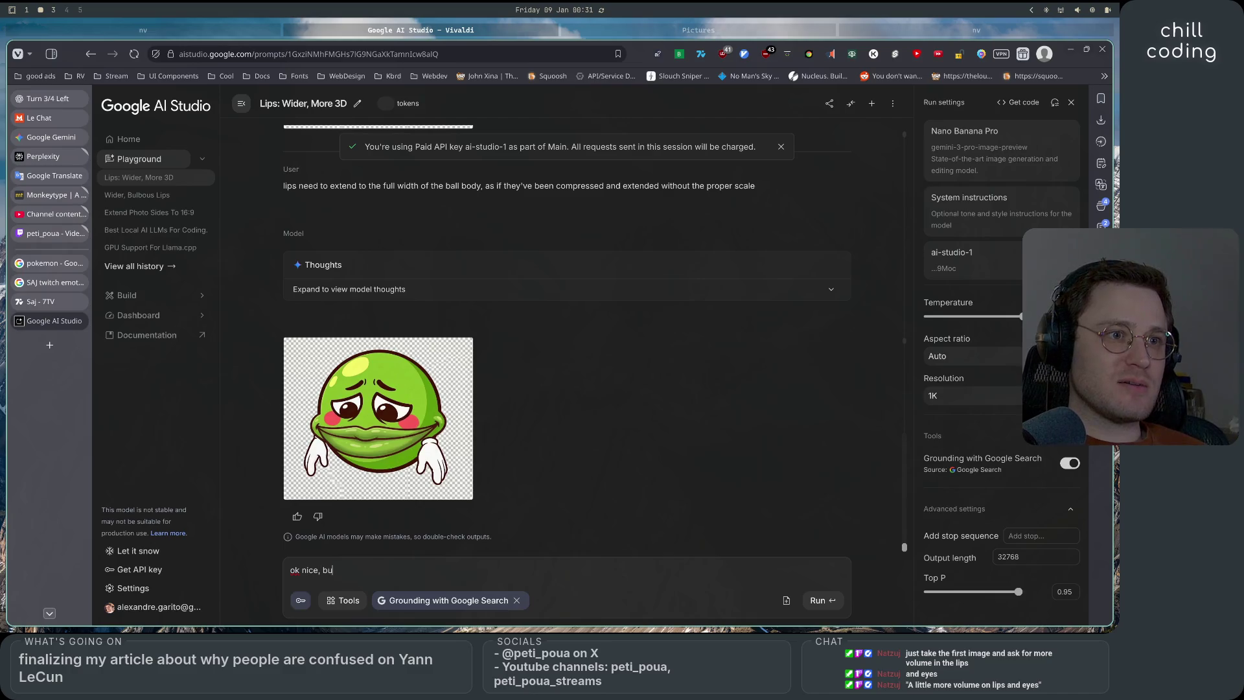
Ask for the emote without the smile, with sad lips that keep the wideness, and send it
{"action": "key", "text": "BackSpace"}
{"action": "type", "text": "ow without t"}
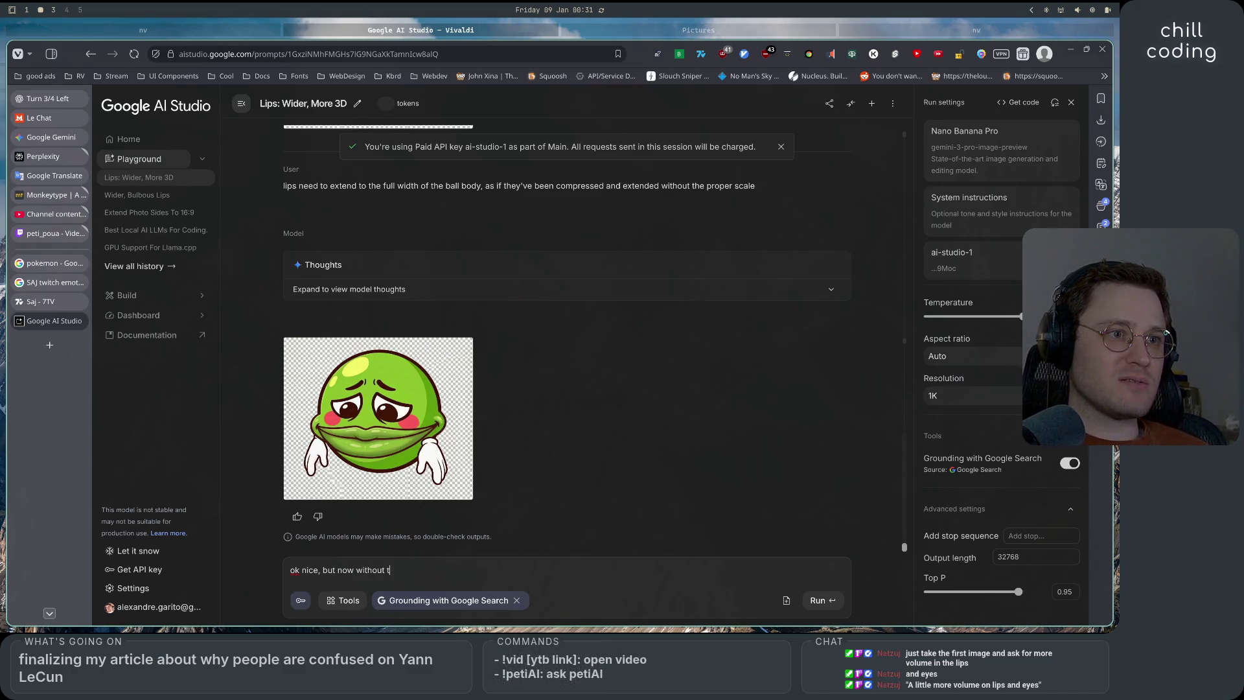
{"action": "type", "text": "he smile,"}
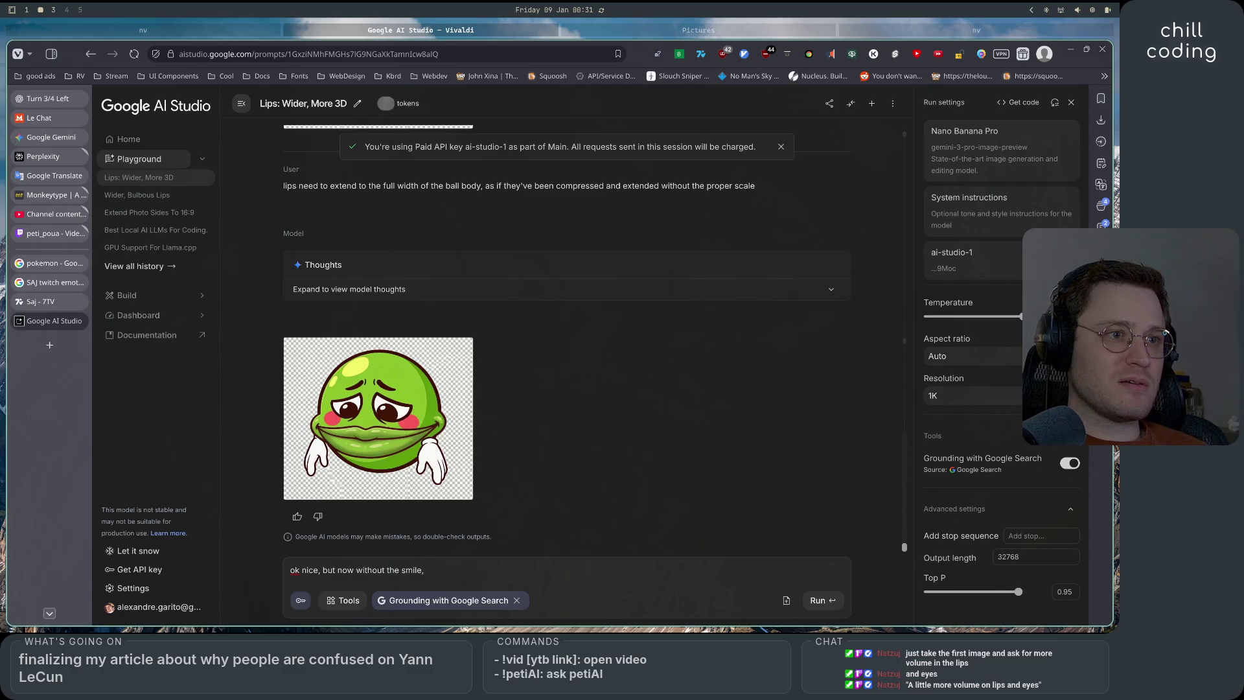
{"action": "type", "text": " lips need to "}
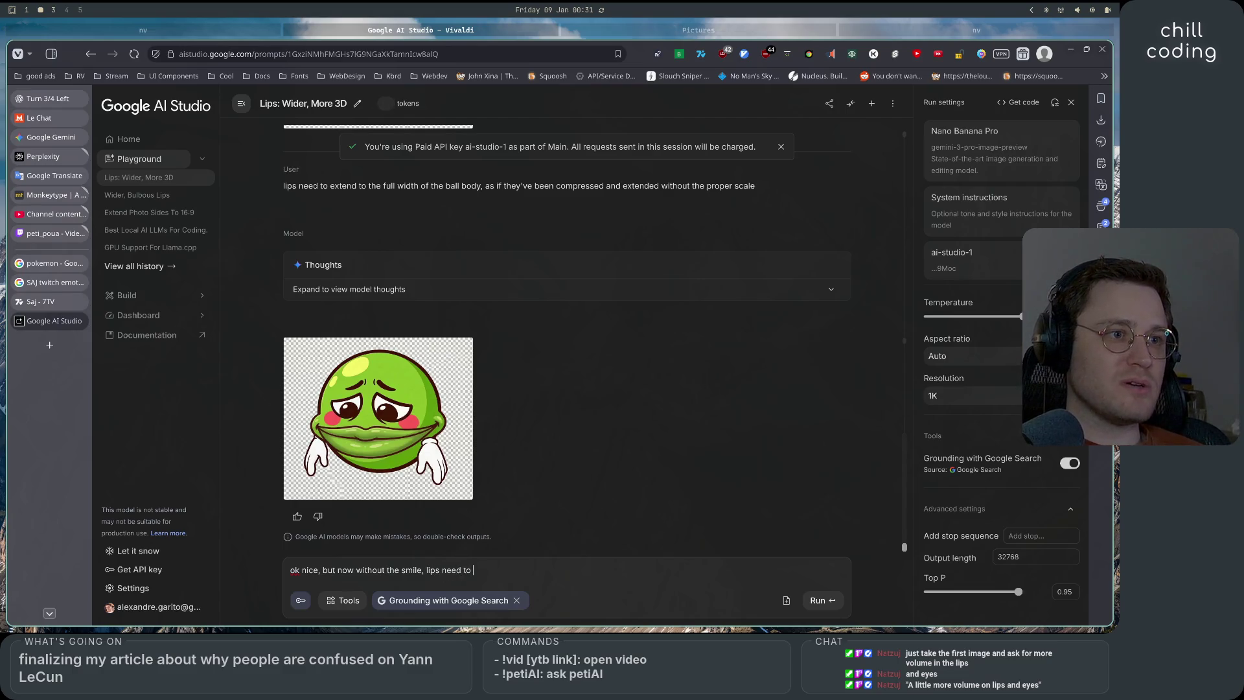
{"action": "type", "text": "be sad, be"}
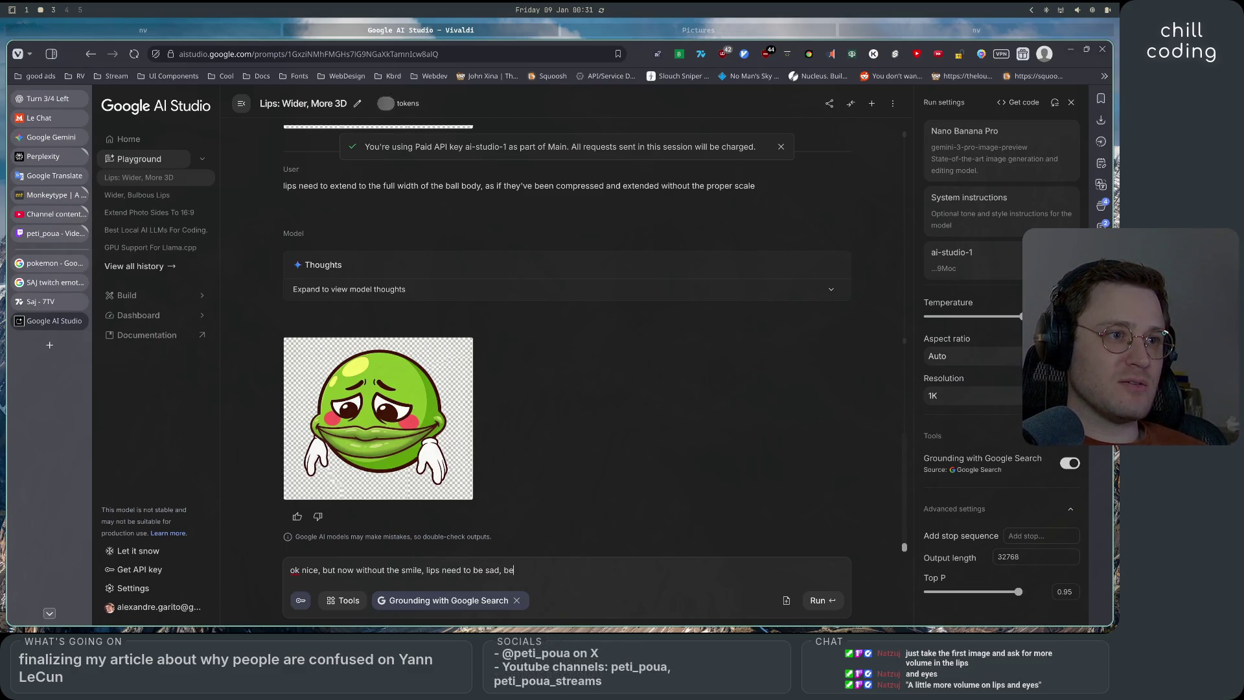
{"action": "key", "text": "BackSpace"}
{"action": "type", "text": "ut keep the "}
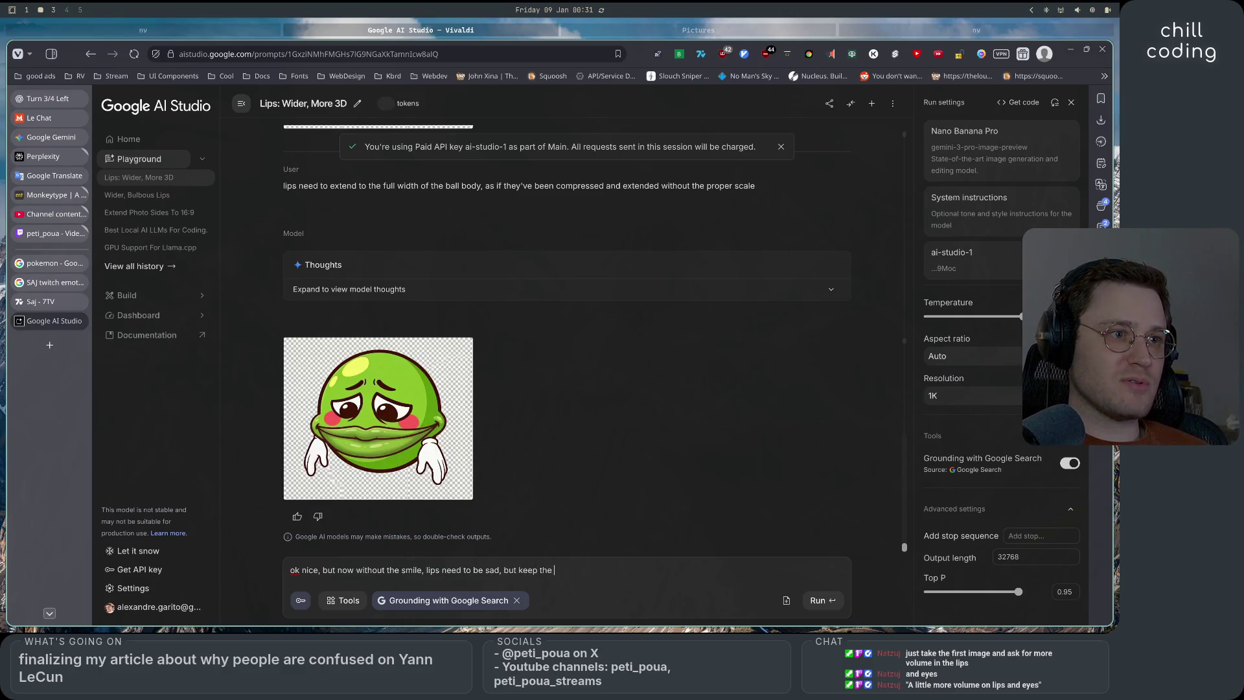
{"action": "type", "text": "wideness, "}
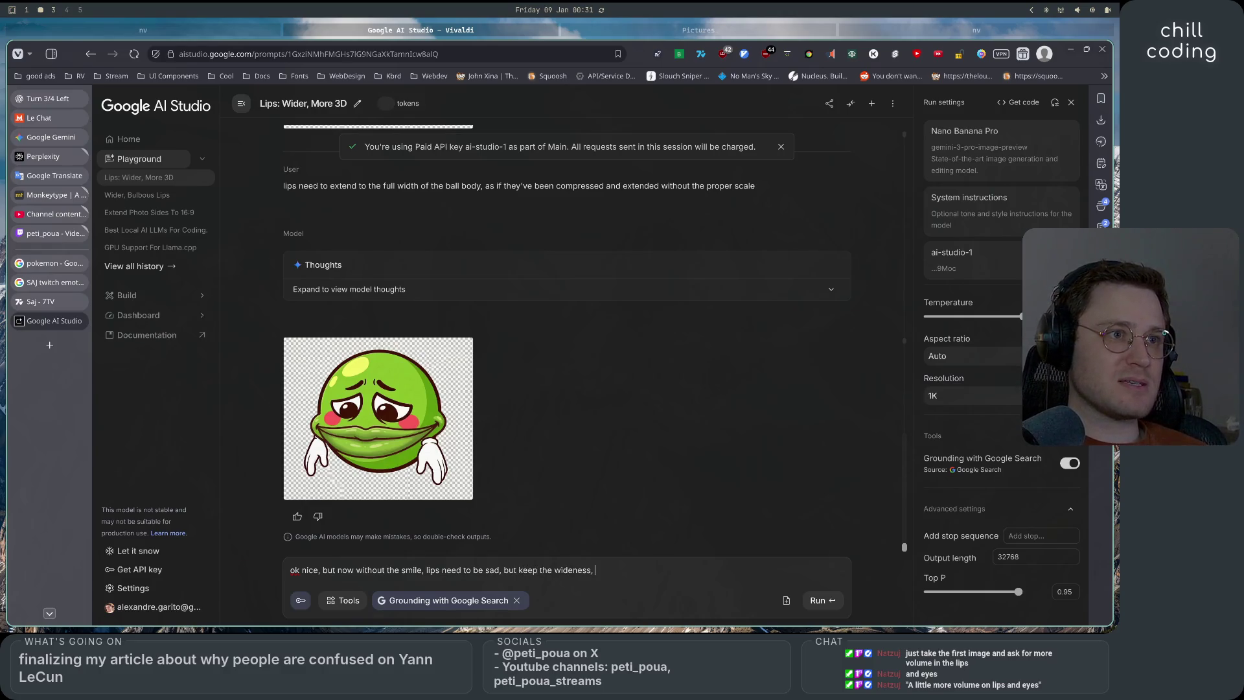
{"action": "type", "text": "and keep t"}
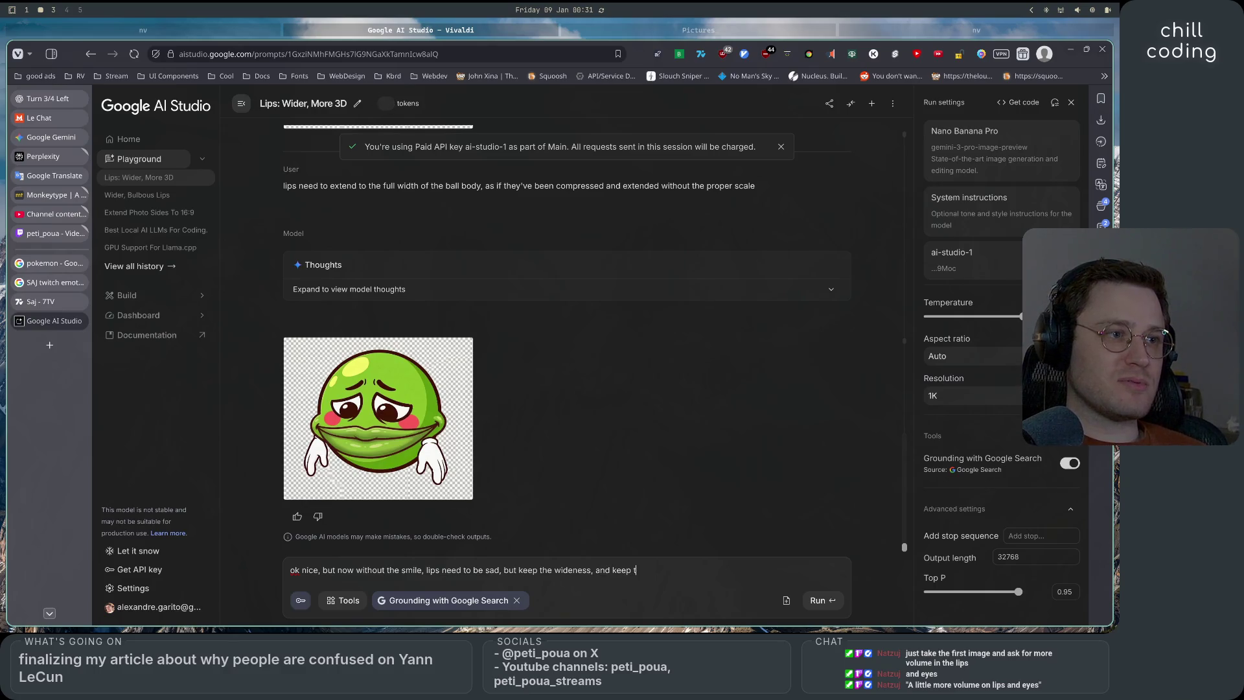
{"action": "type", "text": "he "}
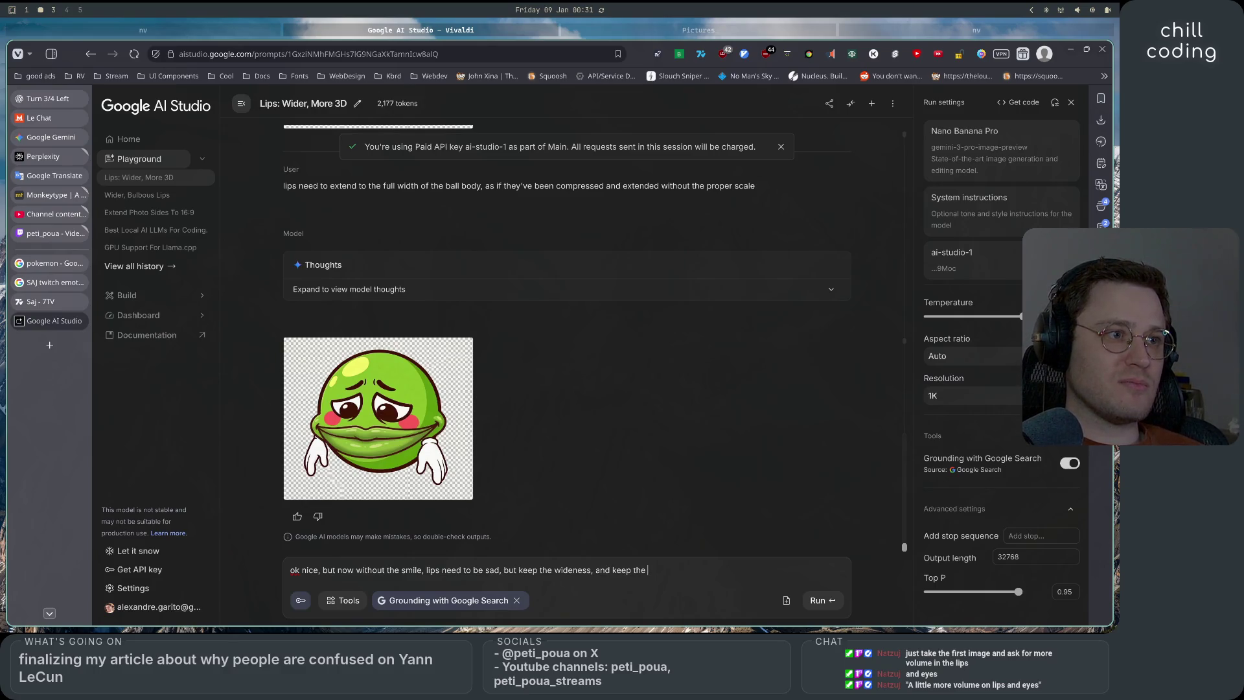
{"action": "type", "text": "ball round"}
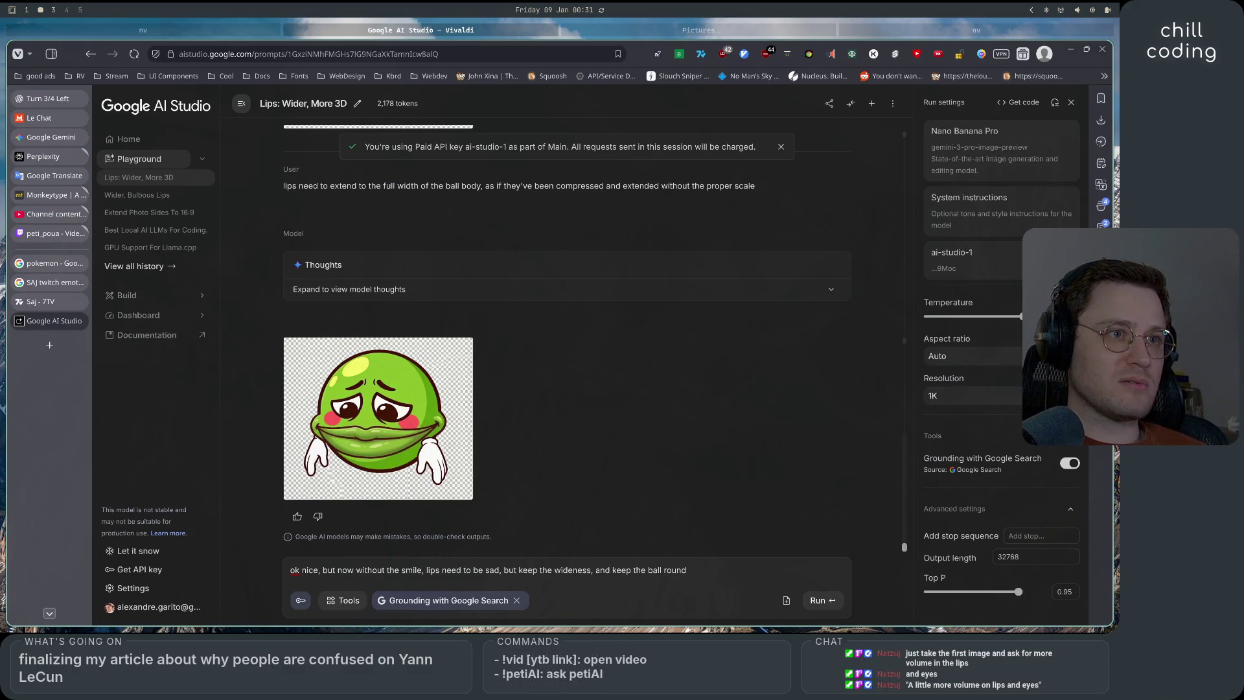
{"action": "key", "text": "BackSpace"}
{"action": "key", "text": "BackSpace"}
{"action": "key", "text": "BackSpace"}
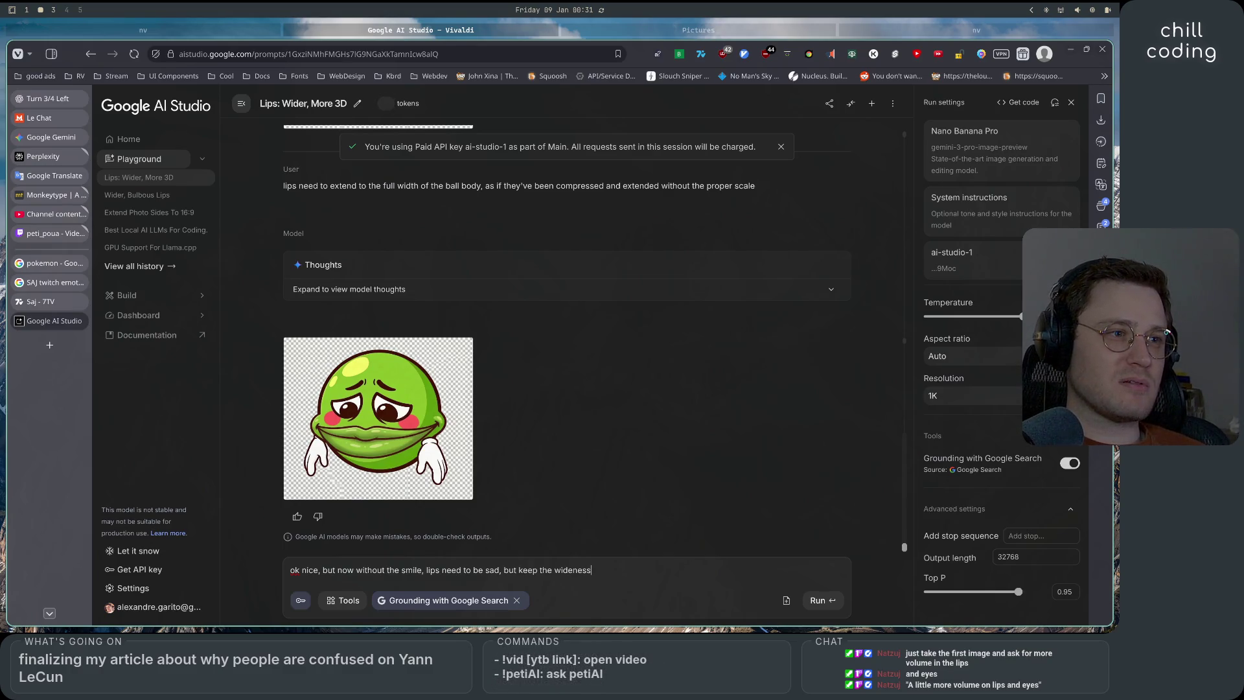
{"action": "key", "text": "ctrl+Return"}
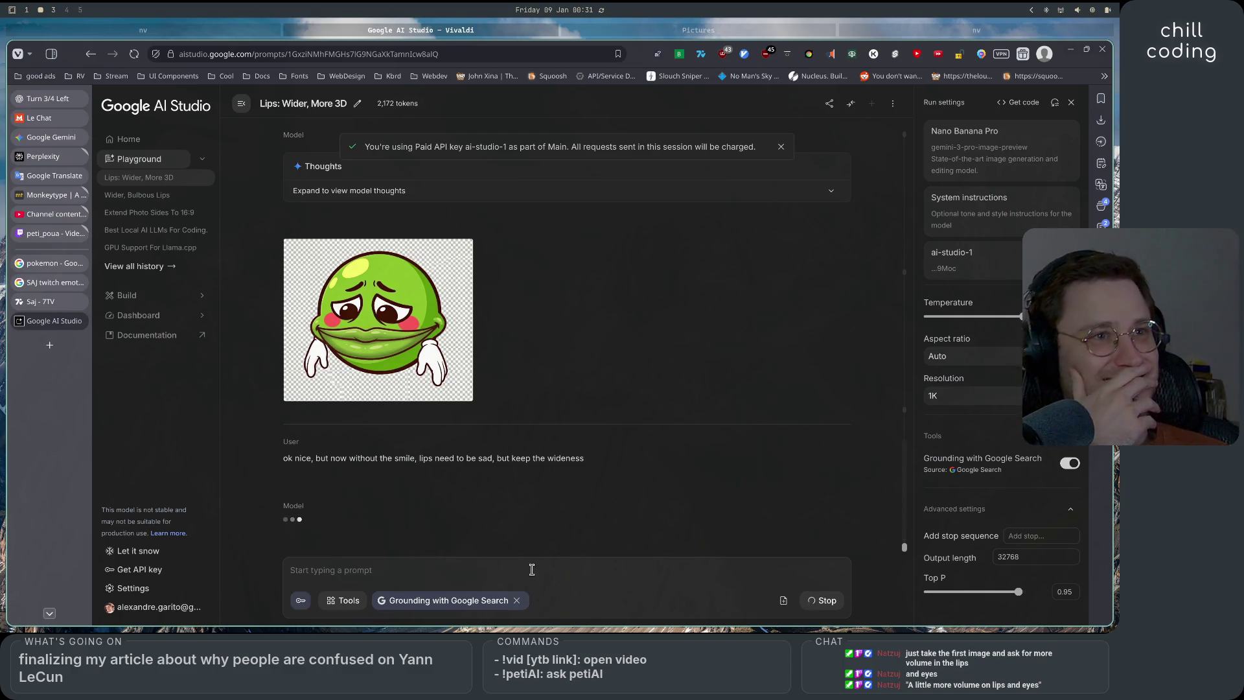
Scroll through the chat to review the new pea emote with wide, downturned sad lips
{"action": "scroll", "coordinate": [668, 475], "scroll_direction": "up", "scroll_amount": 5}
{"action": "scroll", "coordinate": [668, 475], "scroll_direction": "down", "scroll_amount": 5}
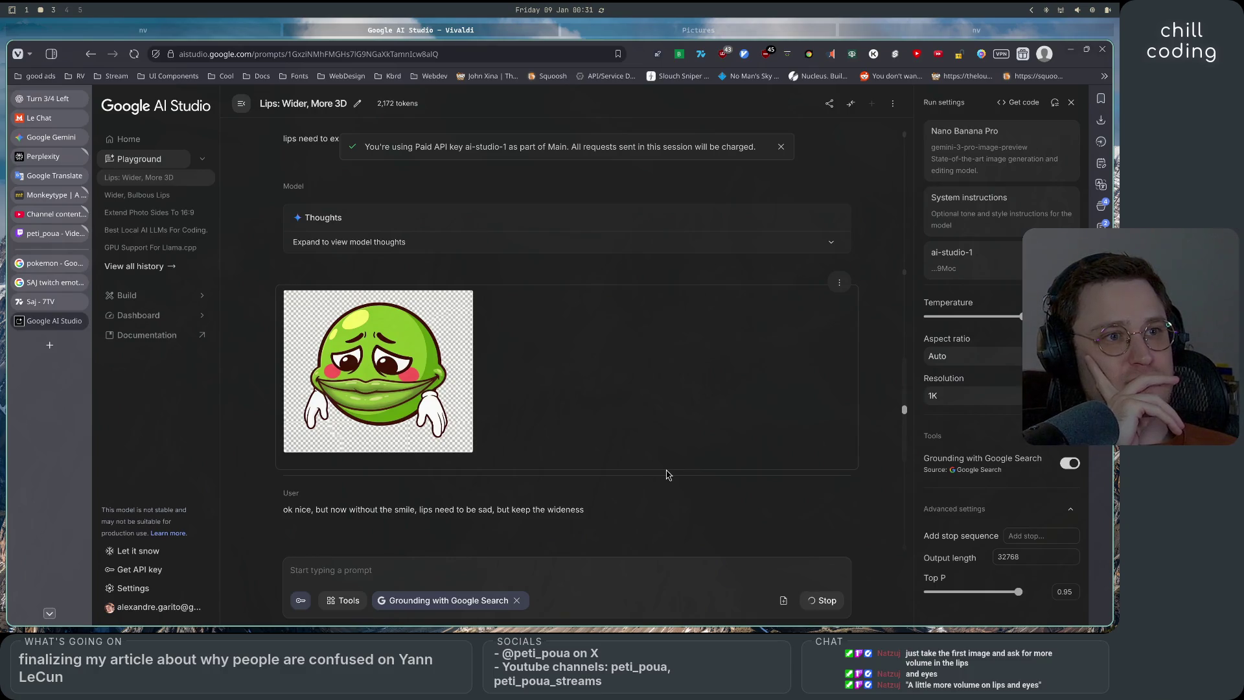
{"action": "scroll", "coordinate": [668, 475], "scroll_direction": "down", "scroll_amount": 2}
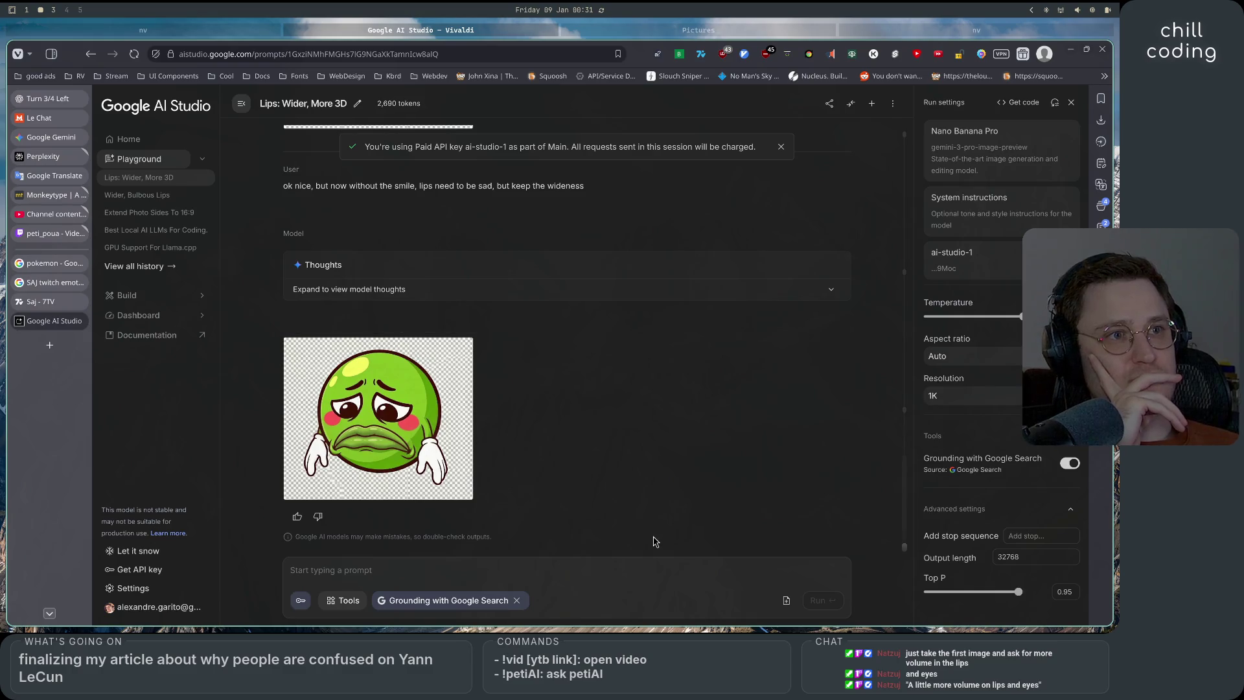
{"action": "scroll", "coordinate": [653, 541], "scroll_direction": "up", "scroll_amount": 10}
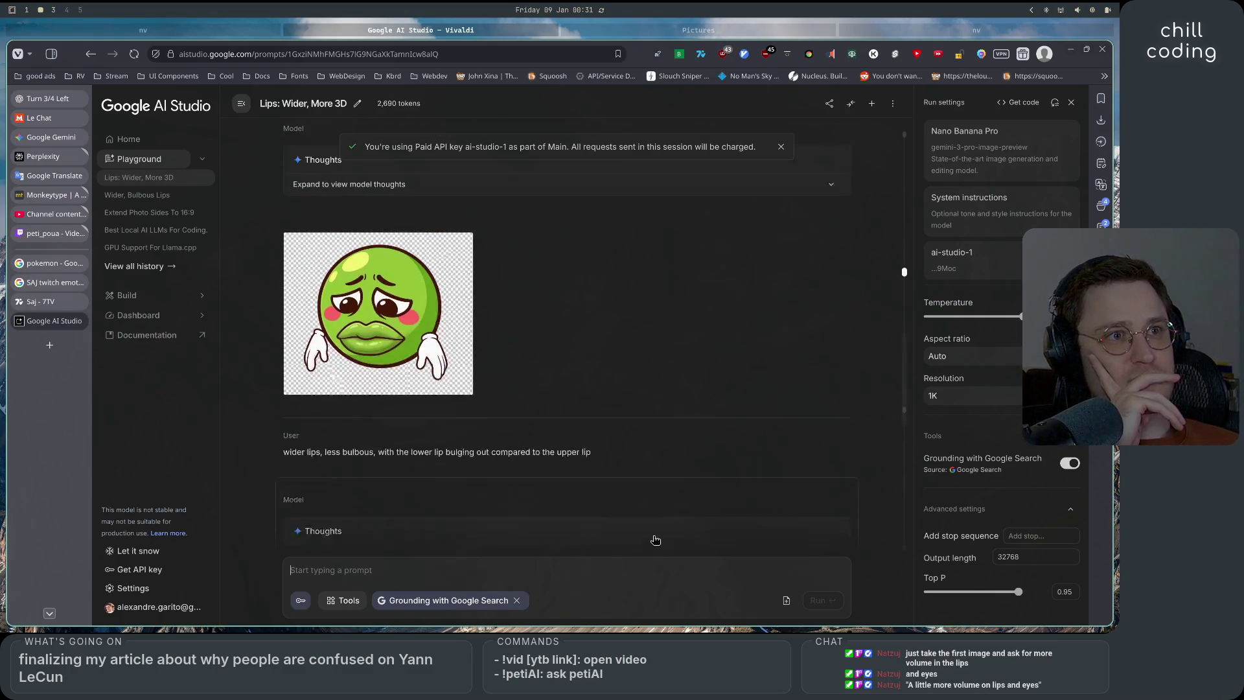
{"action": "scroll", "coordinate": [654, 540], "scroll_direction": "down", "scroll_amount": 10}
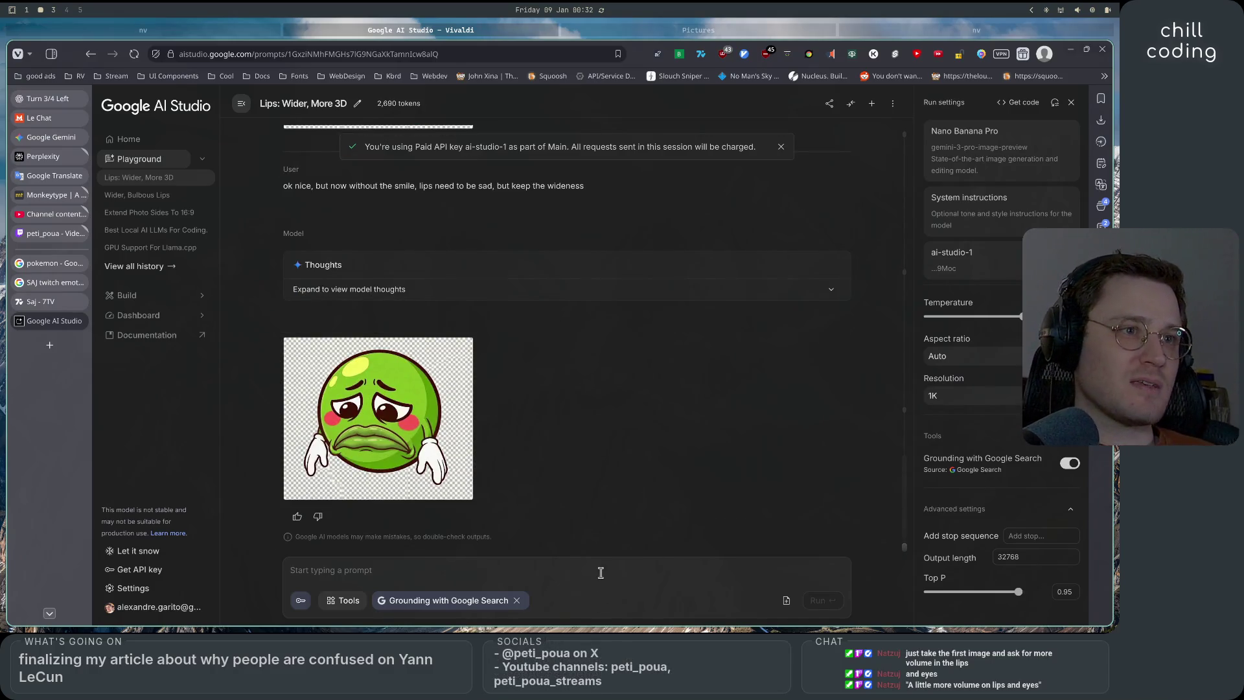
Ask for a less sad, more neutral face with the lower lip bulging out past the upper lip
{"action": "left_click", "coordinate": [601, 573]}
{"action": "type", "text": "less sad, b"}
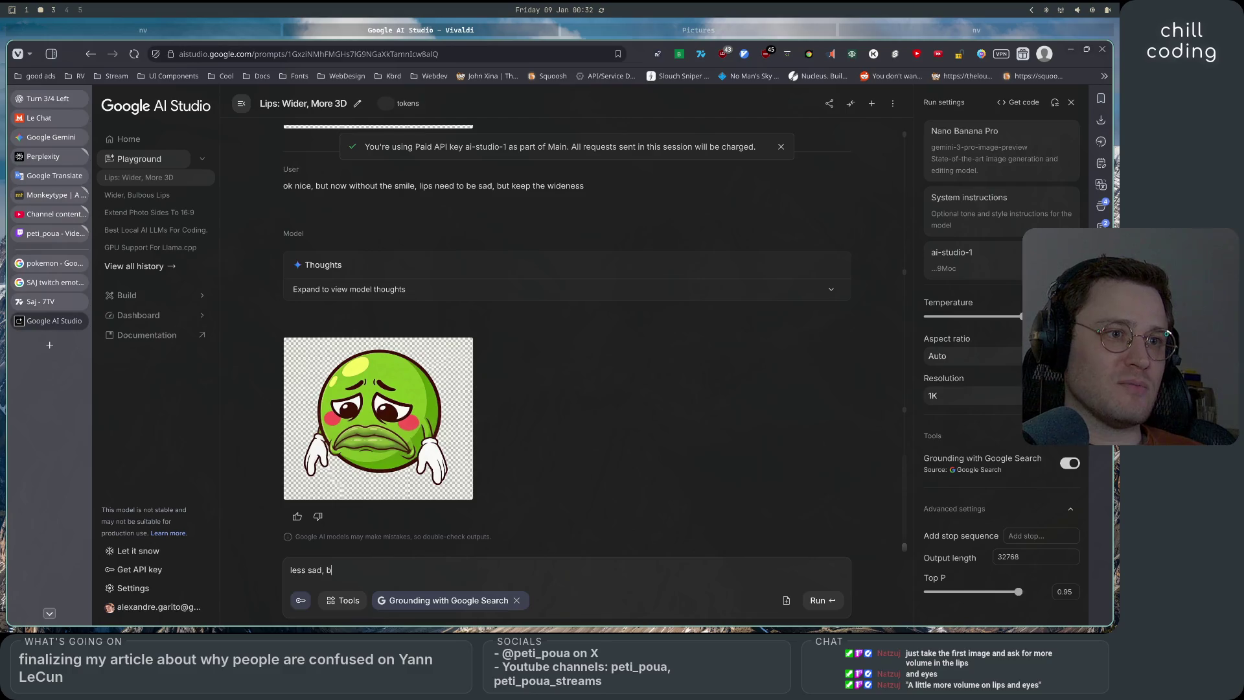
{"action": "type", "text": "ut"}
{"action": "key", "text": "BackSpace"}
{"action": "key", "text": "BackSpace"}
{"action": "key", "text": "BackSpace"}
{"action": "key", "text": "BackSpace"}
{"action": "key", "text": "BackSpace"}
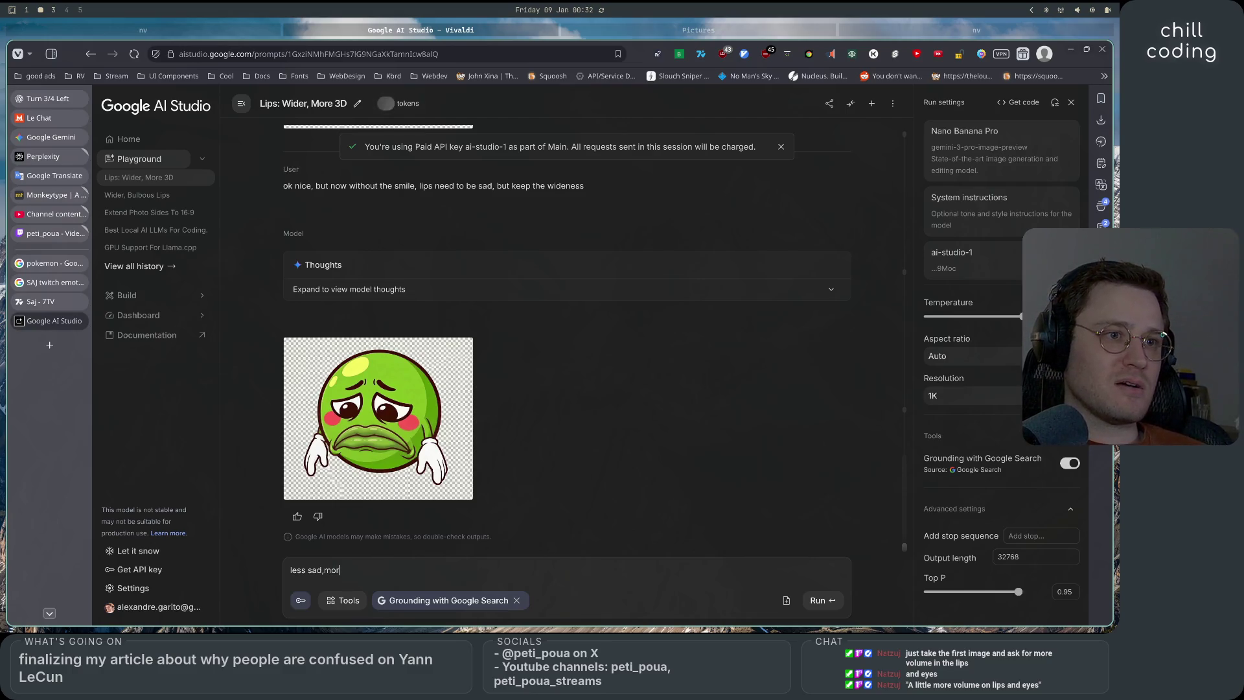
{"action": "type", "text": ", mo"}
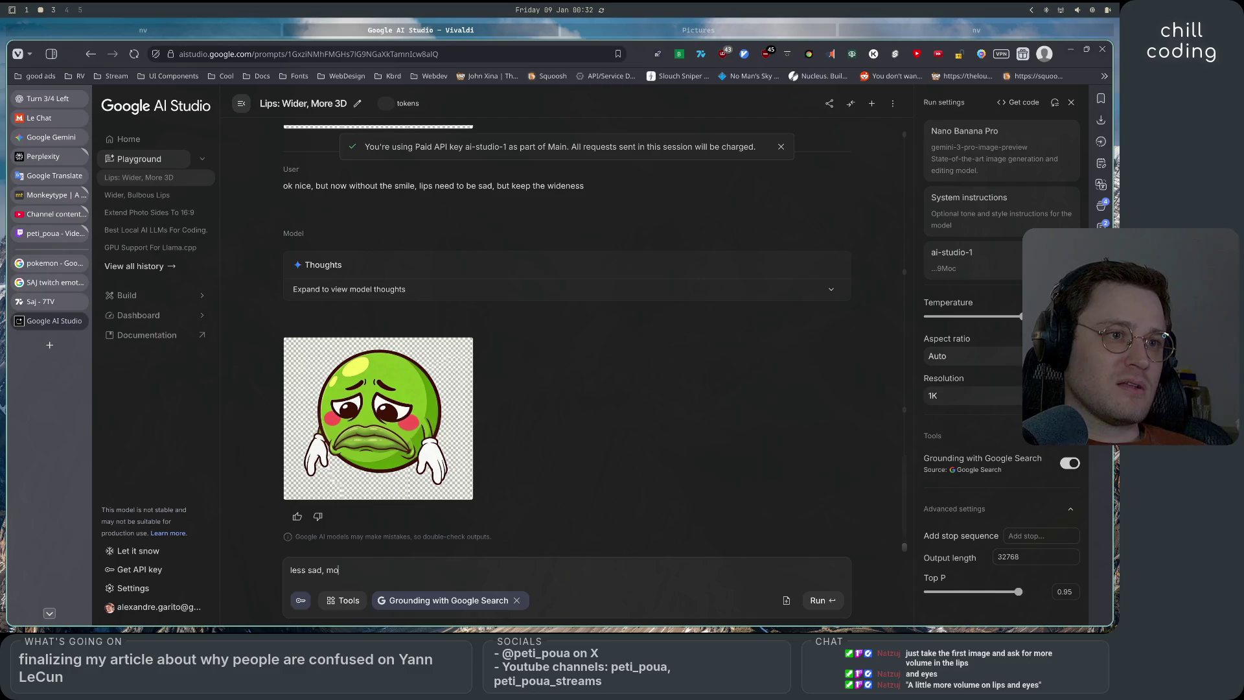
{"action": "type", "text": "re like neutral, "}
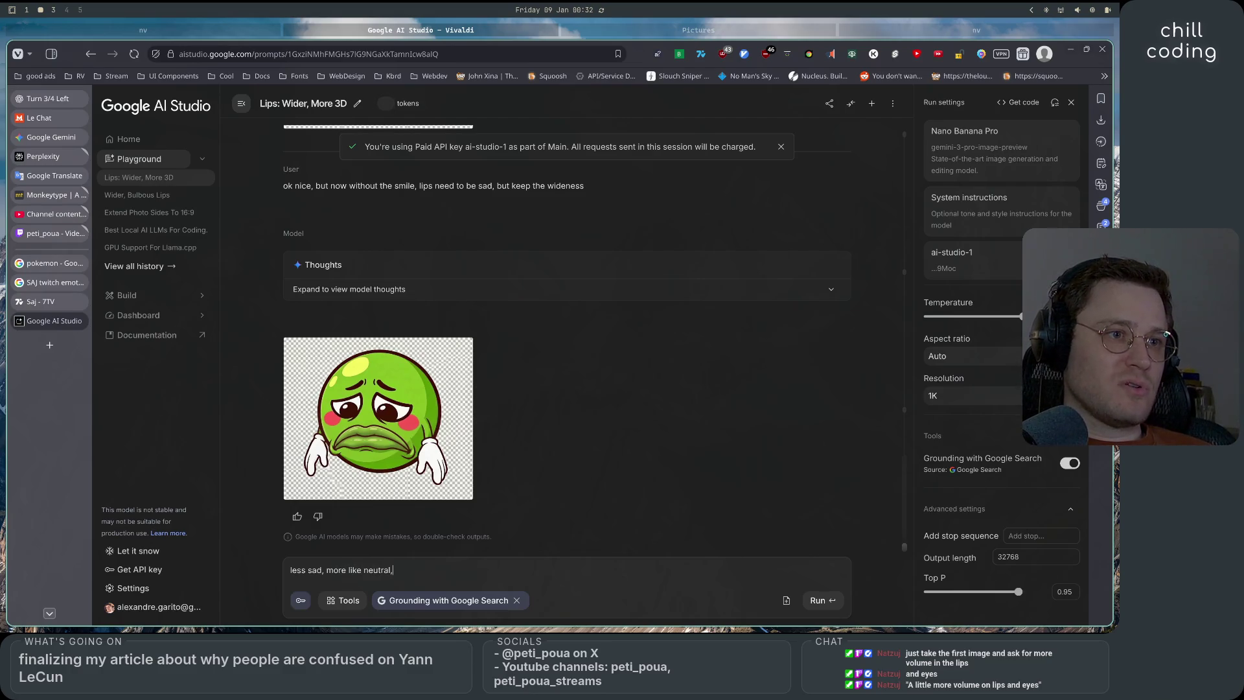
{"action": "type", "text": "but withth"}
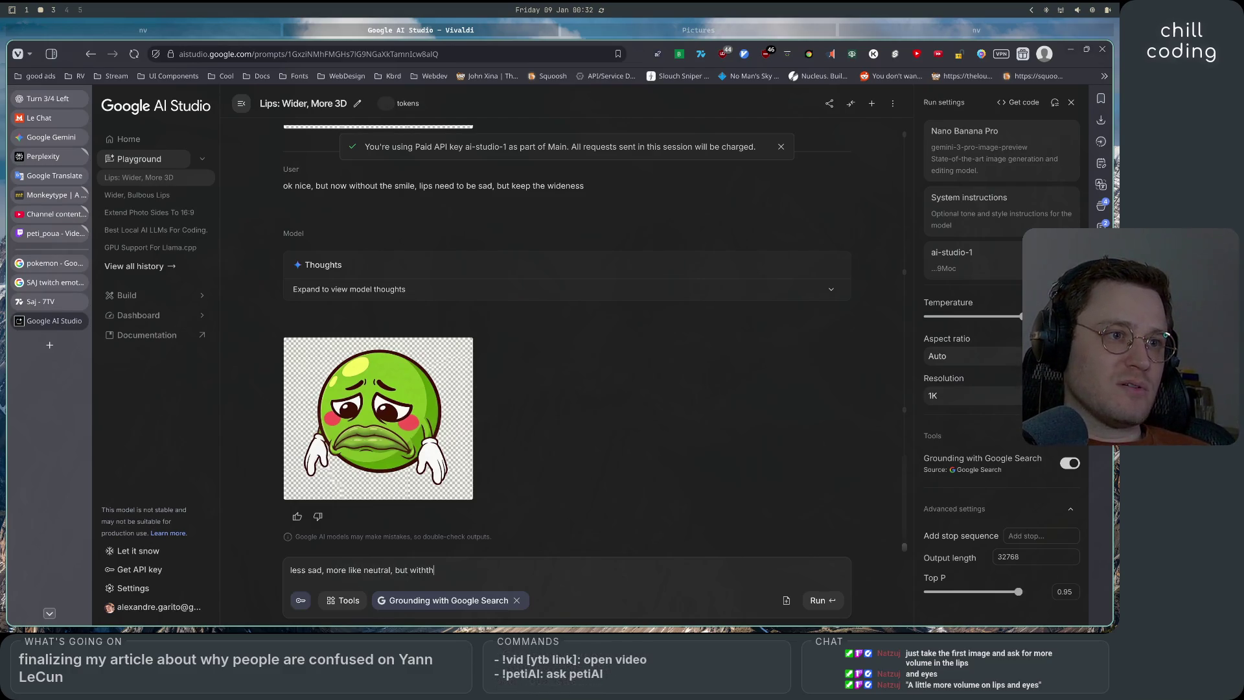
{"action": "key", "text": "BackSpace"}
{"action": "key", "text": "BackSpace"}
{"action": "type", "text": " the lower lip"}
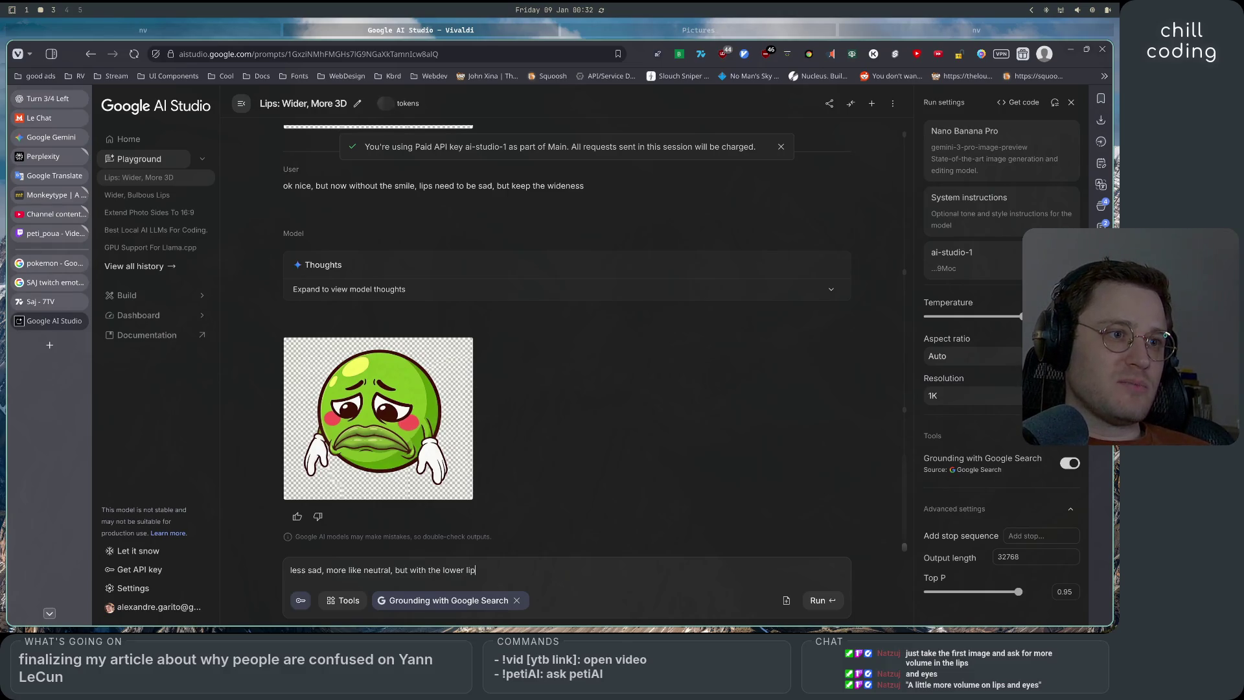
{"action": "type", "text": " bulging"}
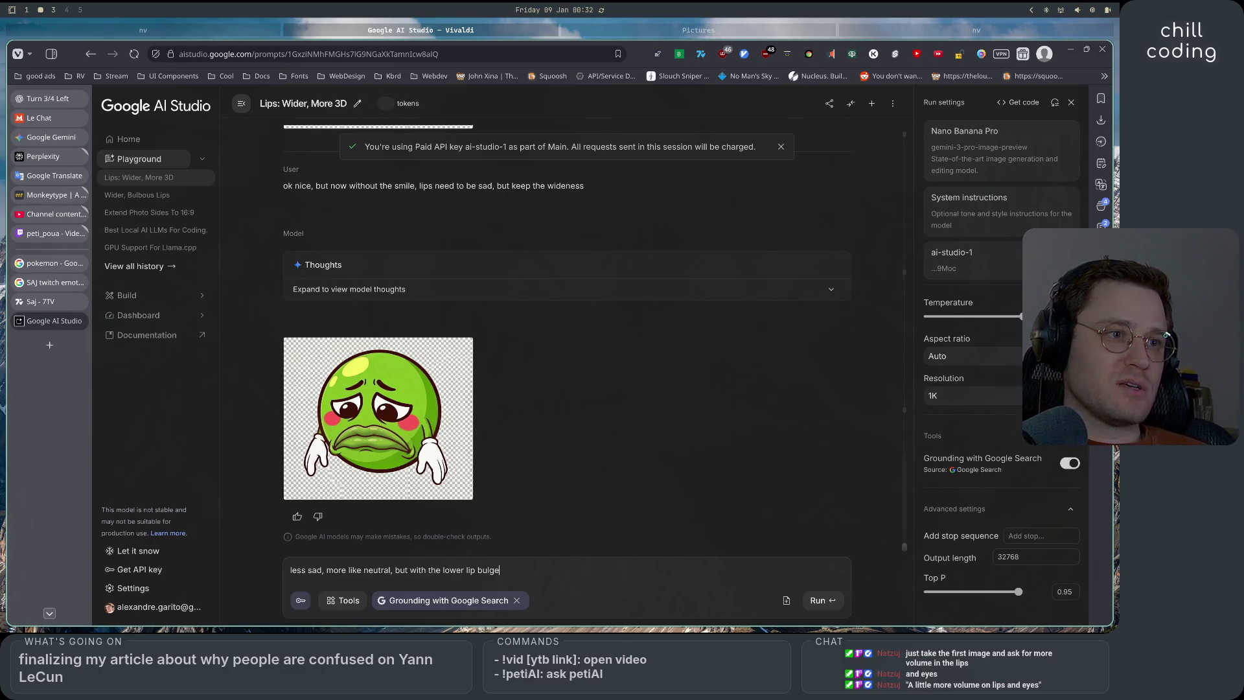
{"action": "type", "text": " out compared to t"}
{"action": "type", "text": "he upper lip"}
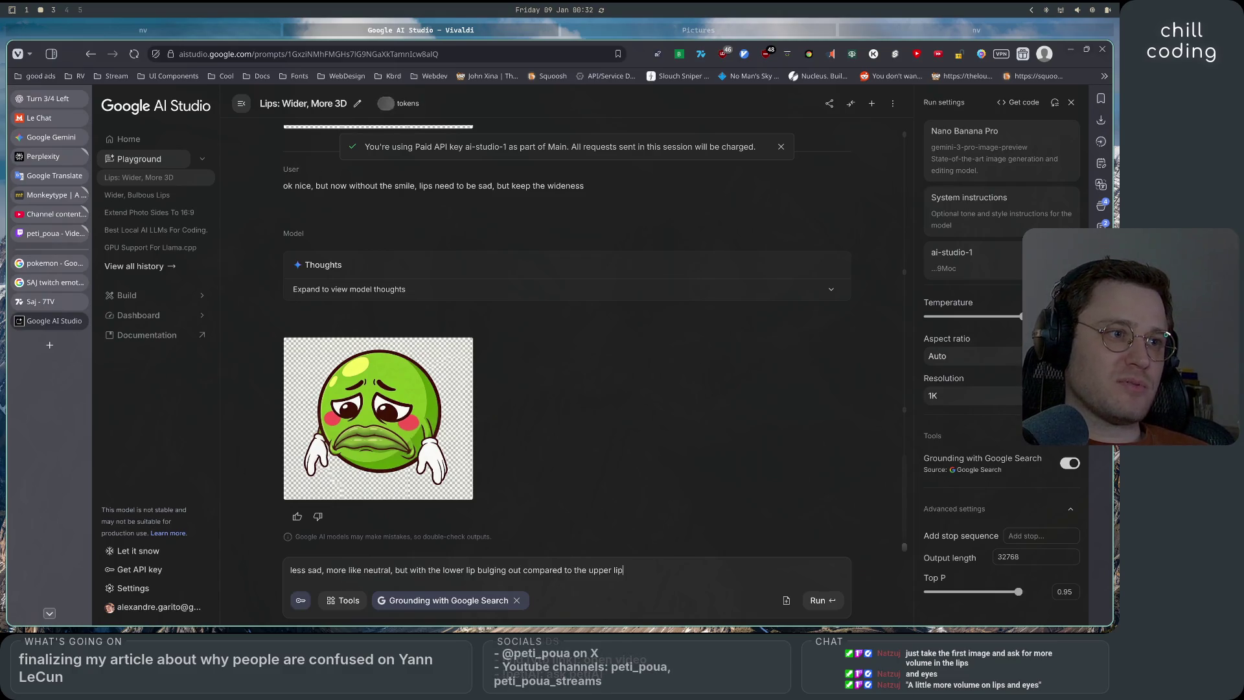
{"action": "key", "text": "ctrl+Return"}
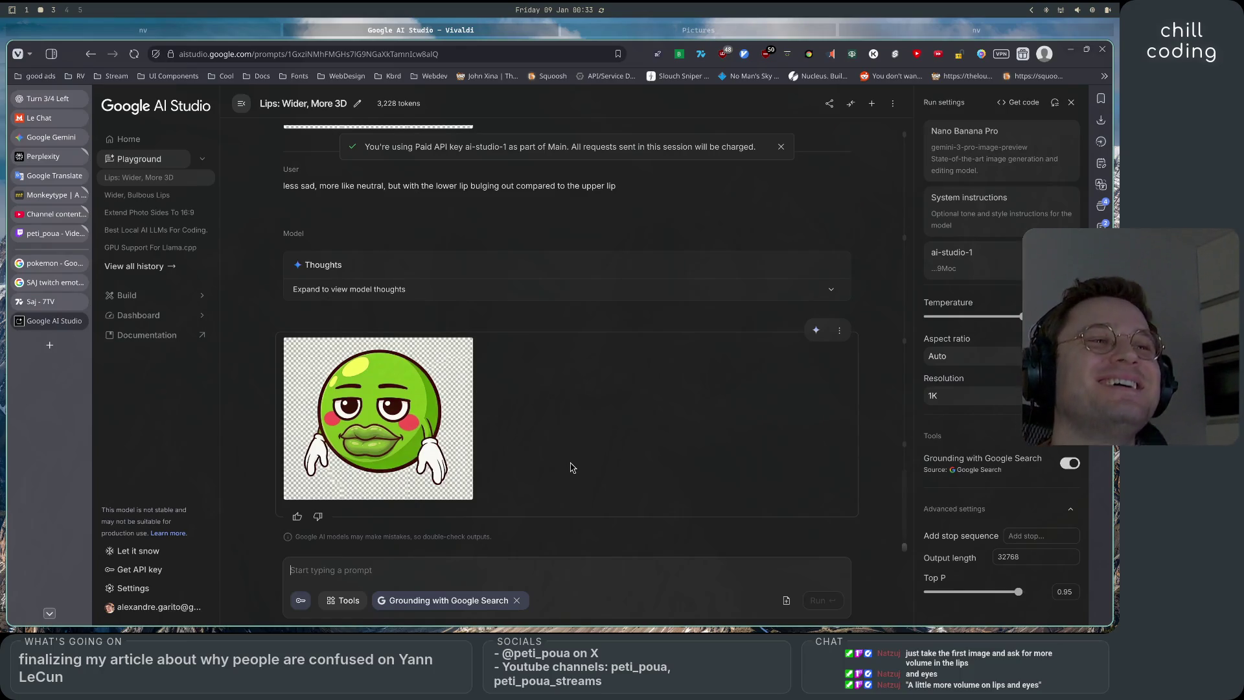
Compare the neutral, half-lidded pea with jutting lower lip against the earlier emote images
{"action": "scroll", "coordinate": [627, 481], "scroll_direction": "up", "scroll_amount": 5}
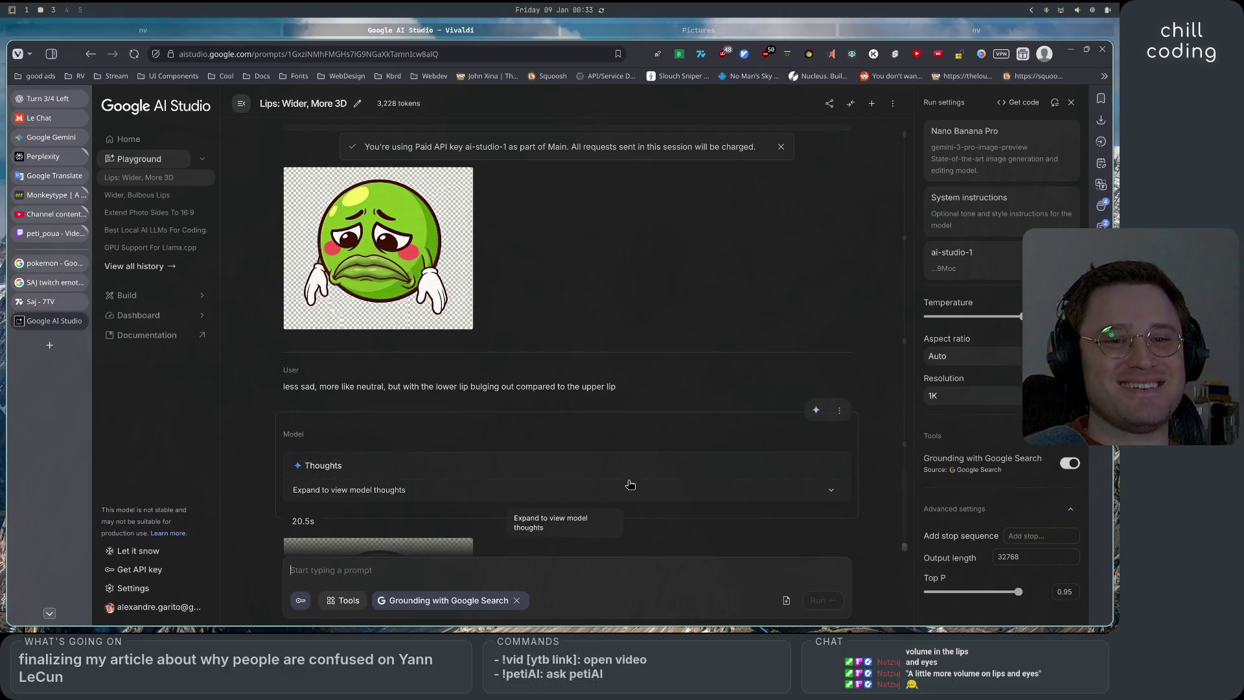
{"action": "scroll", "coordinate": [629, 485], "scroll_direction": "down", "scroll_amount": 5}
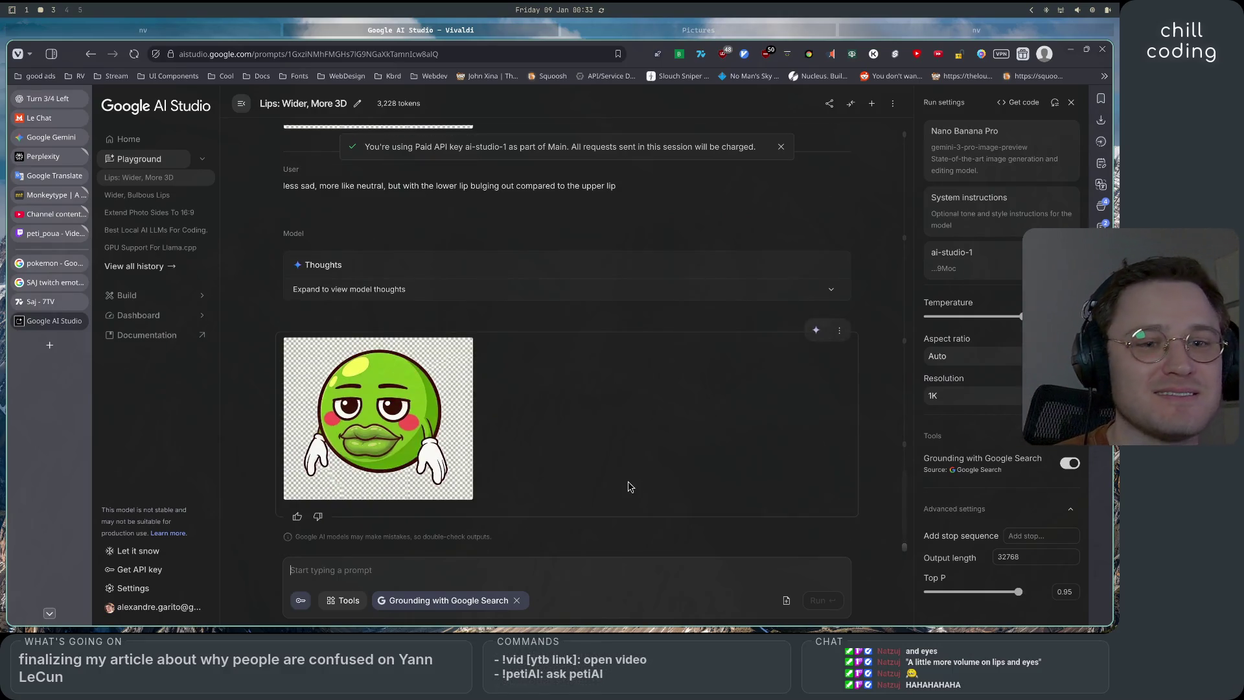
{"action": "scroll", "coordinate": [629, 486], "scroll_direction": "up", "scroll_amount": 10}
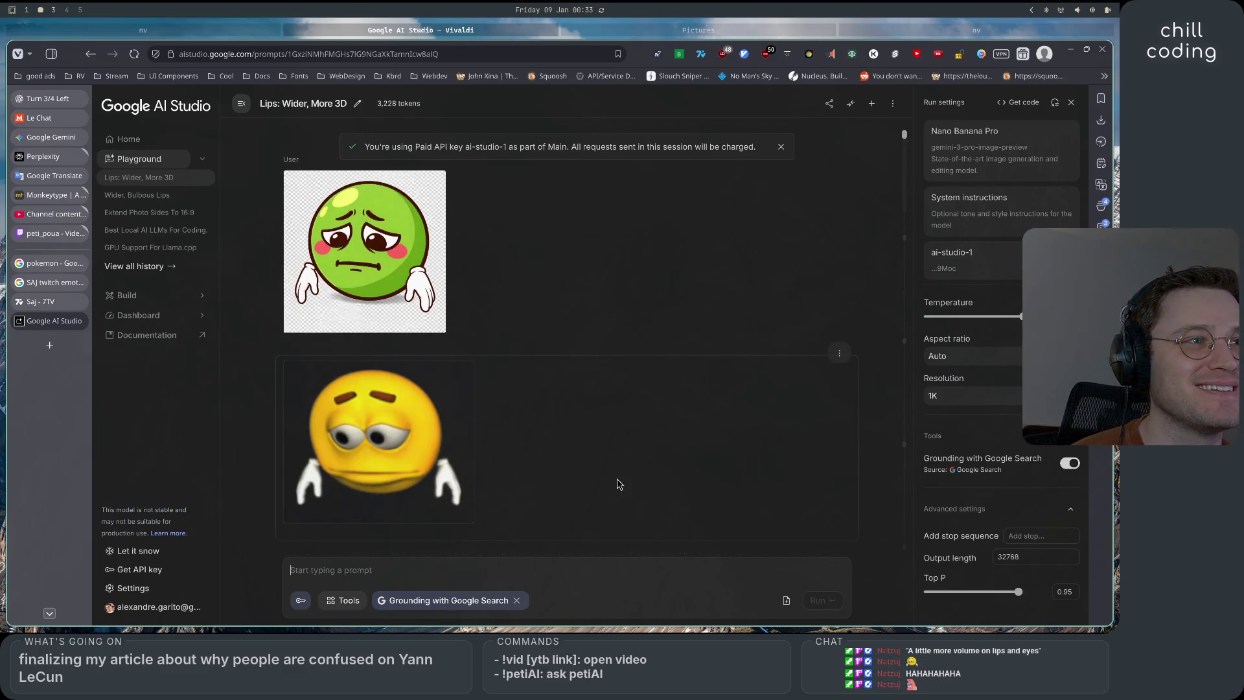
{"action": "scroll", "coordinate": [548, 475], "scroll_direction": "down", "scroll_amount": 10}
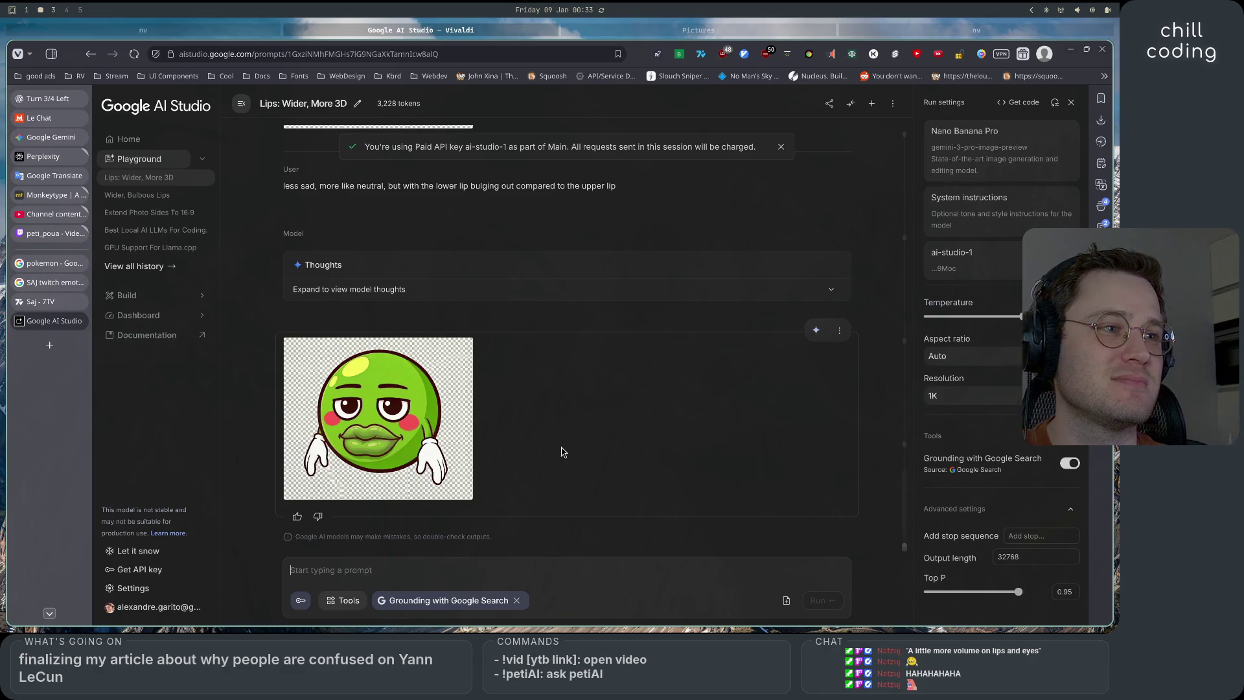
{"action": "scroll", "coordinate": [543, 518], "scroll_direction": "up", "scroll_amount": 10}
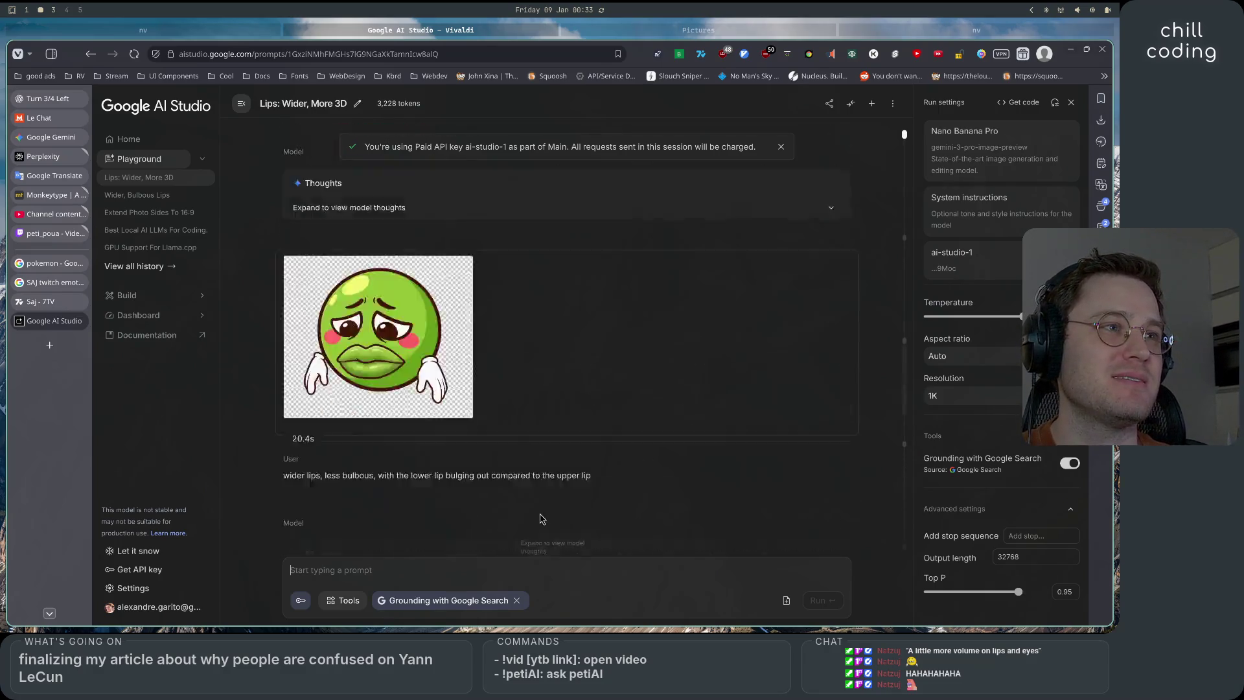
{"action": "scroll", "coordinate": [543, 518], "scroll_direction": "up", "scroll_amount": 5}
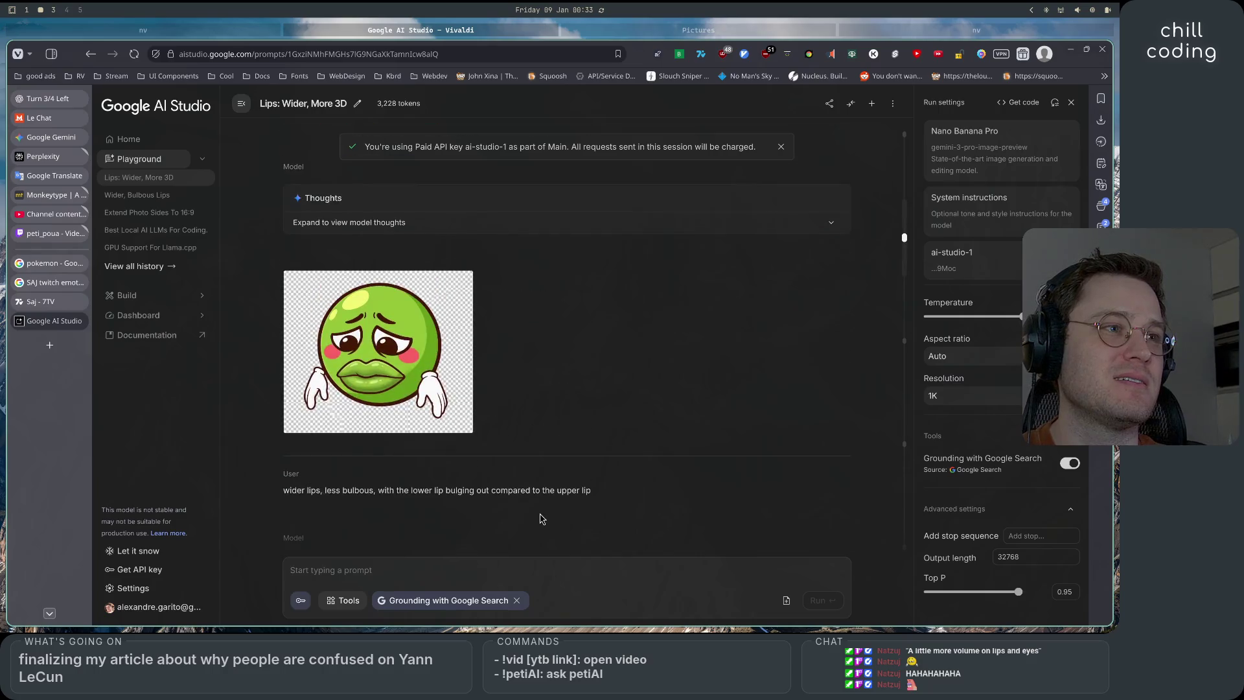
{"action": "scroll", "coordinate": [543, 519], "scroll_direction": "up", "scroll_amount": 10}
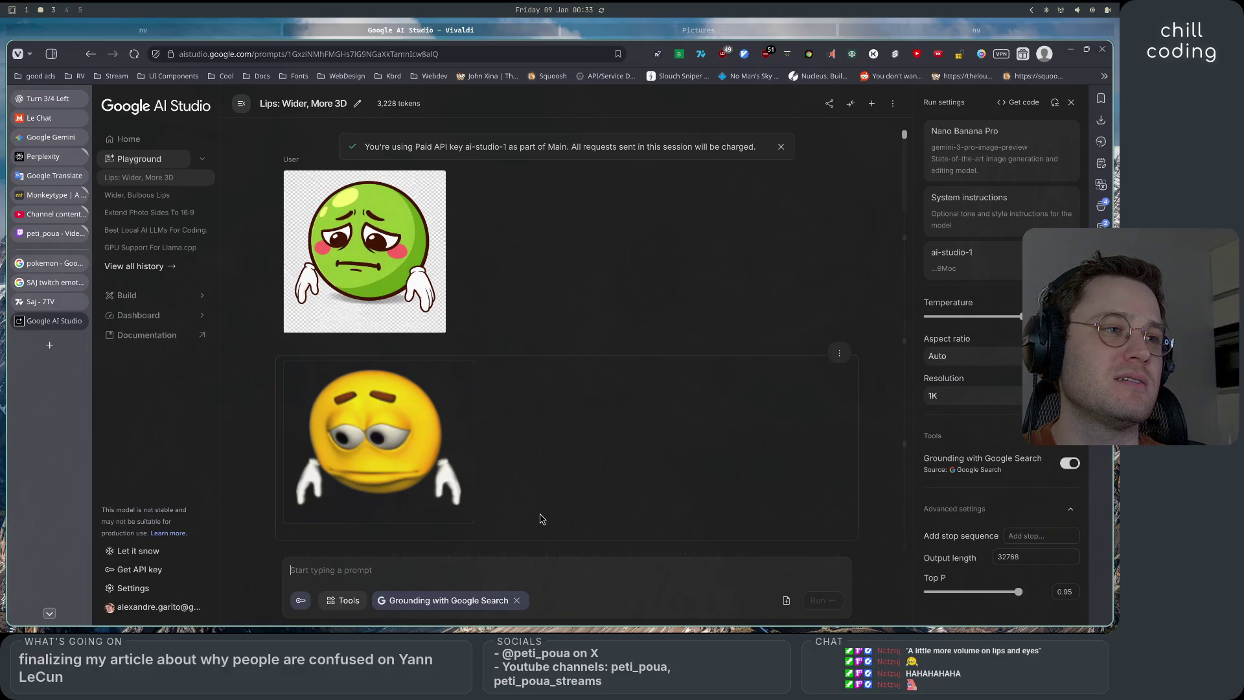
{"action": "scroll", "coordinate": [543, 519], "scroll_direction": "down", "scroll_amount": 3}
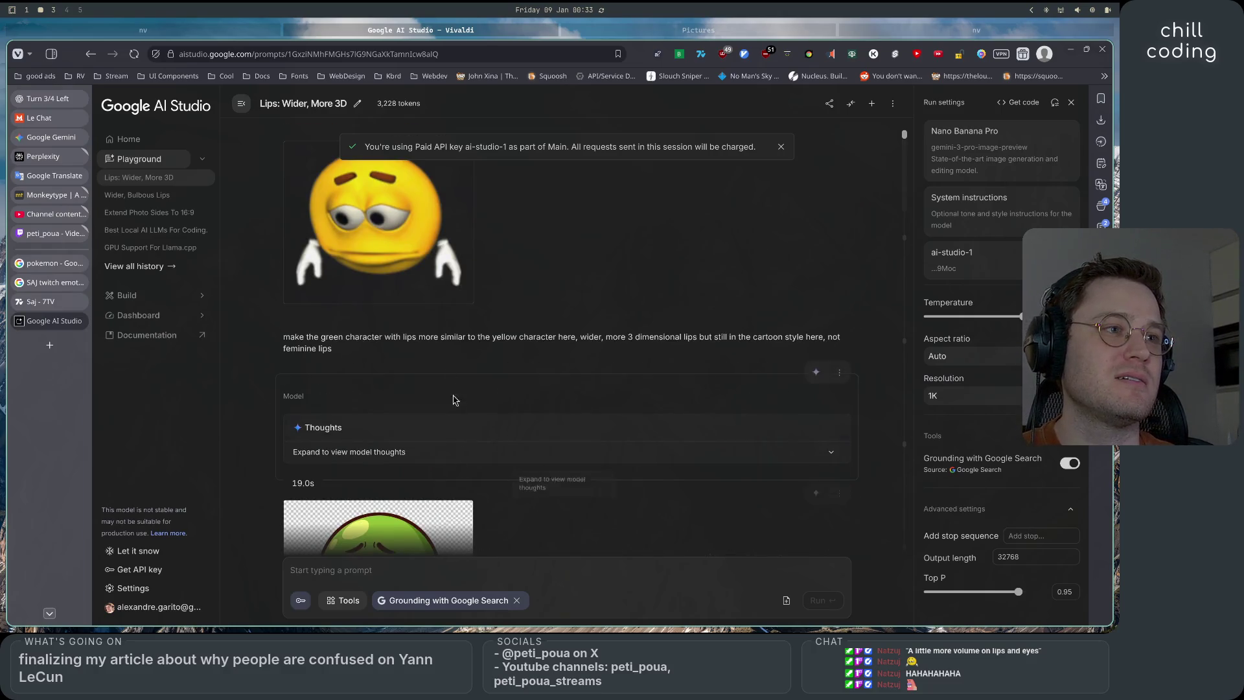
Rewrite the first prompt to give the green character the yellow character's volume, lips and eyes, then regenerate
{"action": "left_click", "coordinate": [452, 354]}
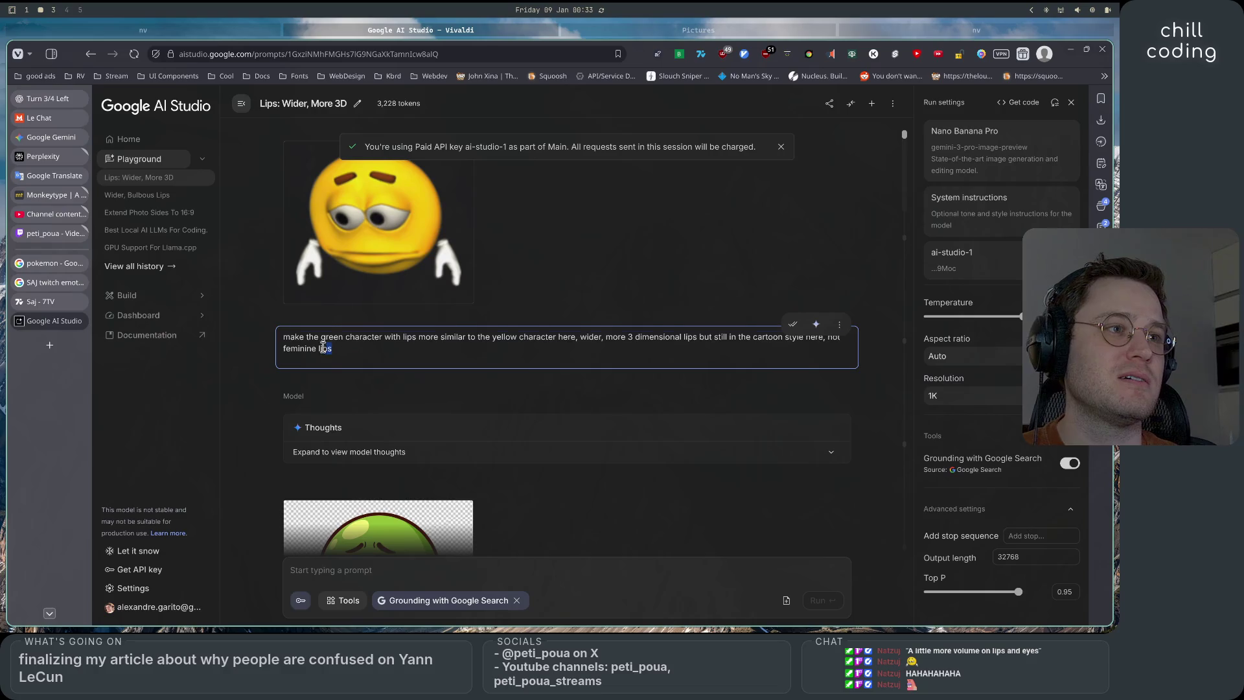
{"action": "key", "text": "ctrl+a"}
{"action": "type", "text": "make the g"}
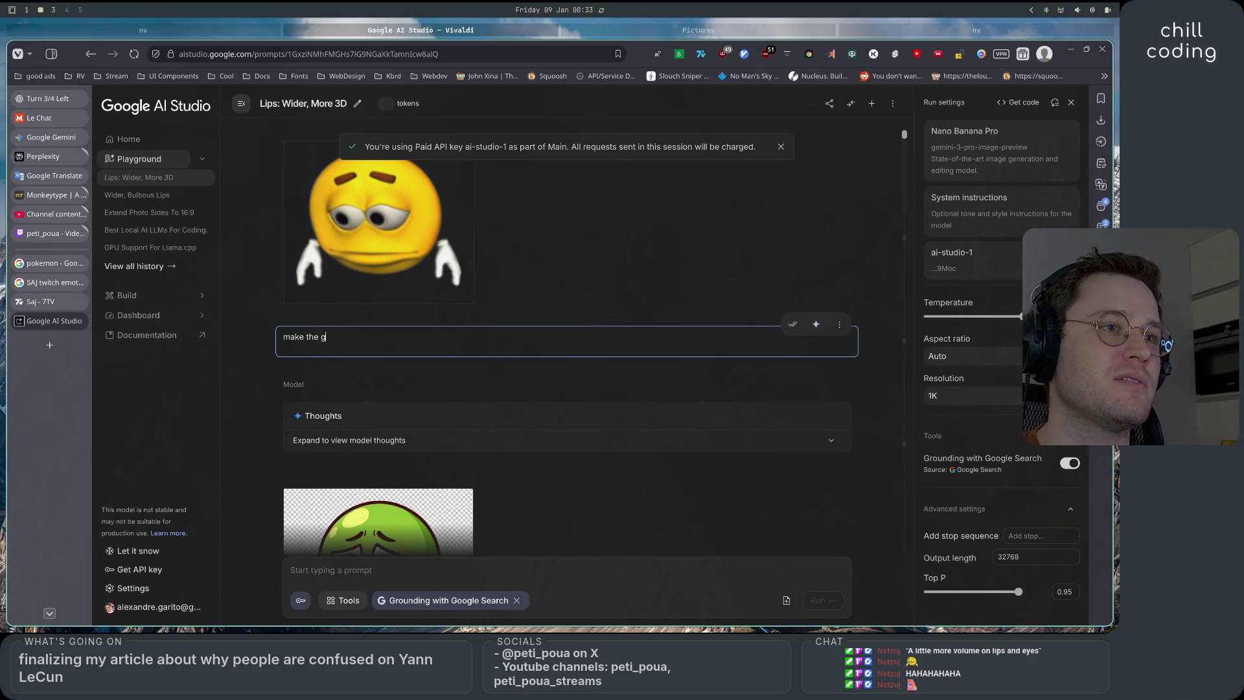
{"action": "type", "text": "reen characcter"}
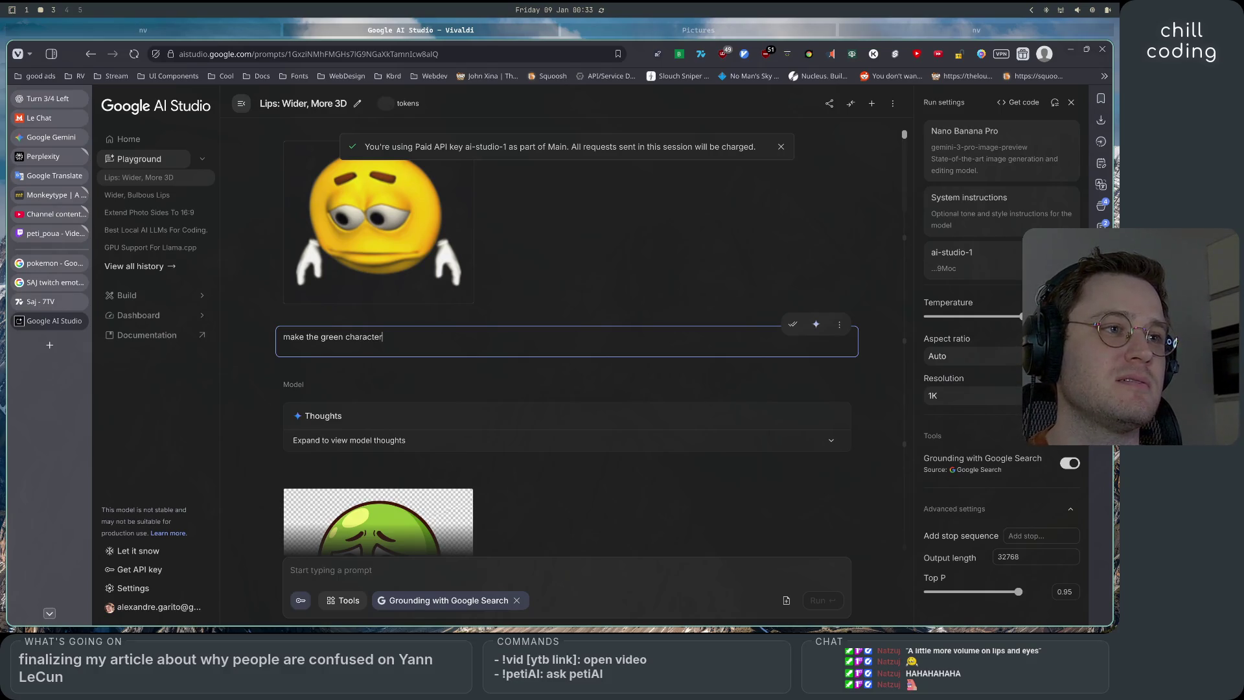
{"action": "type", "text": " volume"}
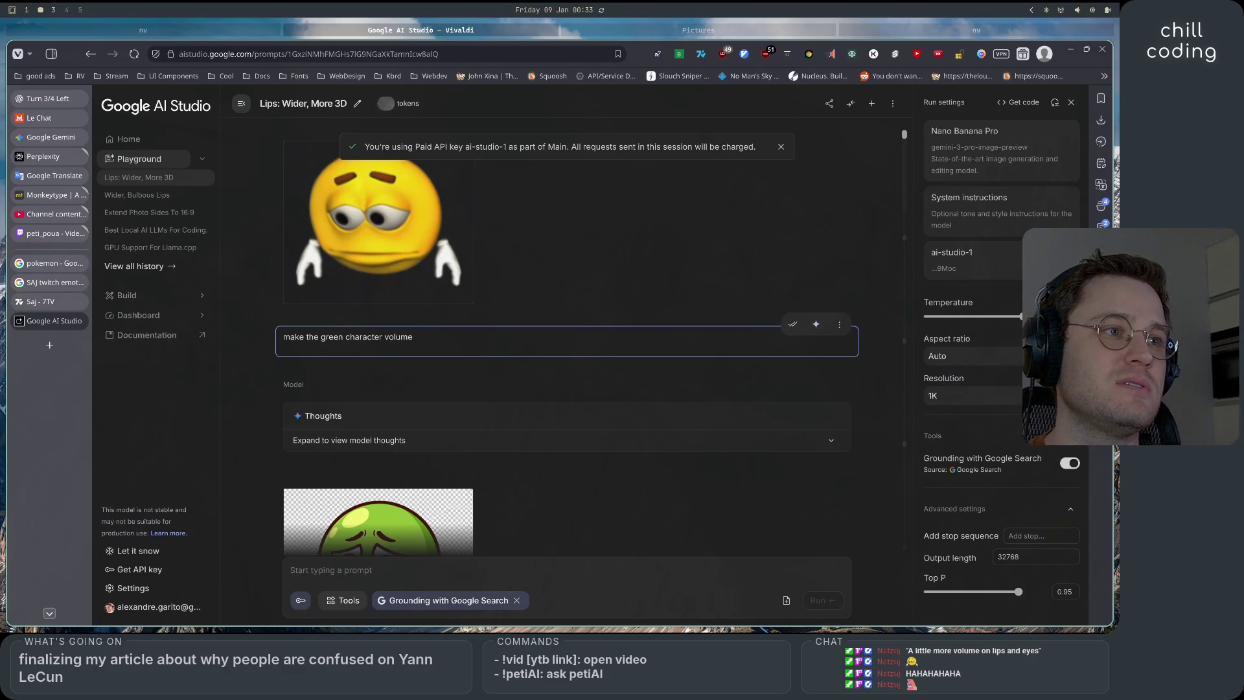
{"action": "type", "text": "in the face closer to the"}
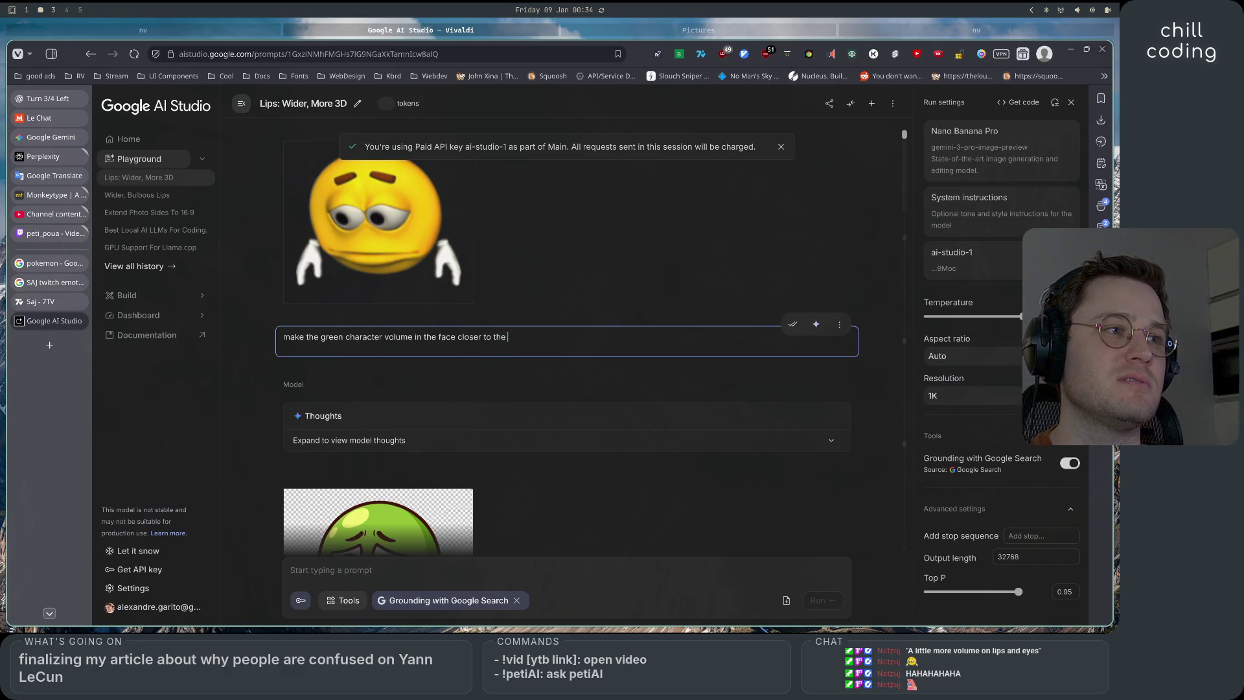
{"action": "type", "text": "yellow char"}
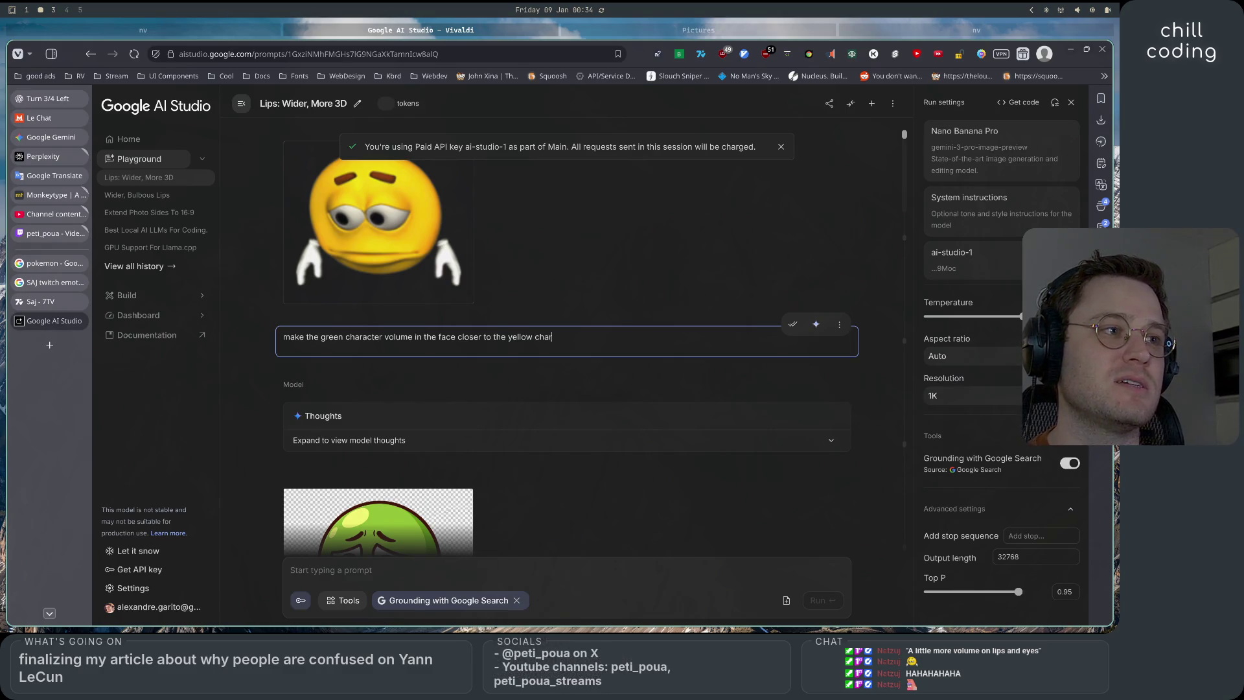
{"action": "type", "text": "acter, add"}
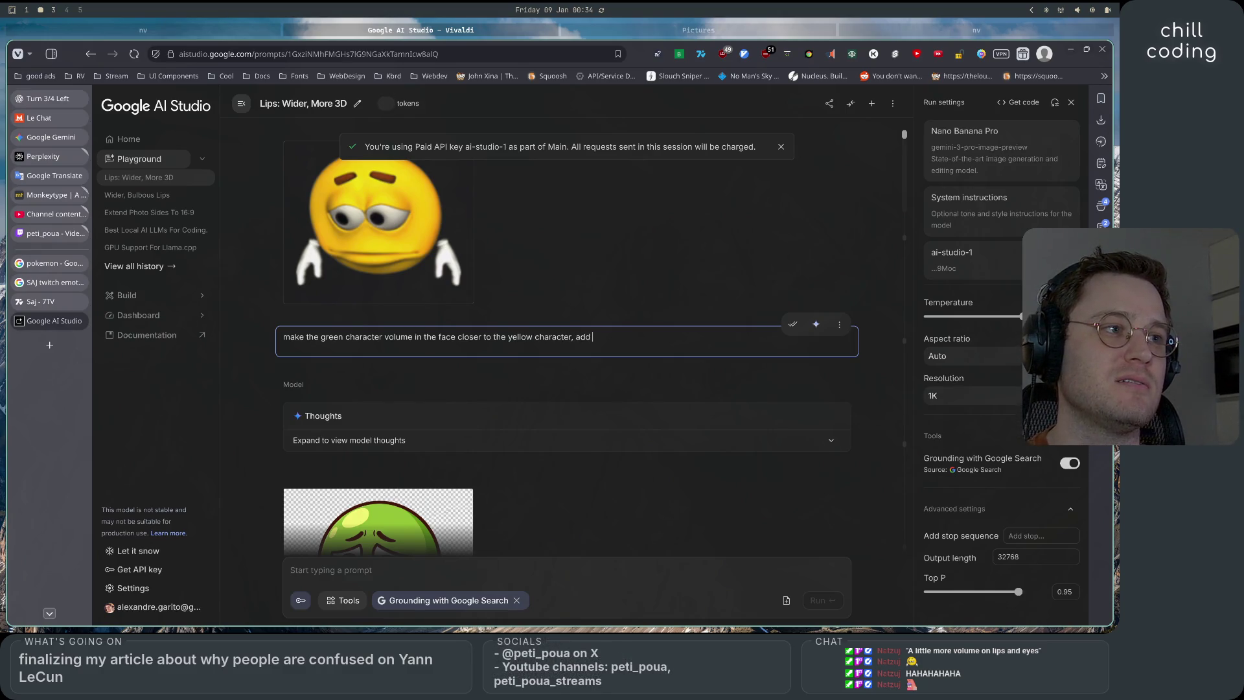
{"action": "type", "text": " volume to"}
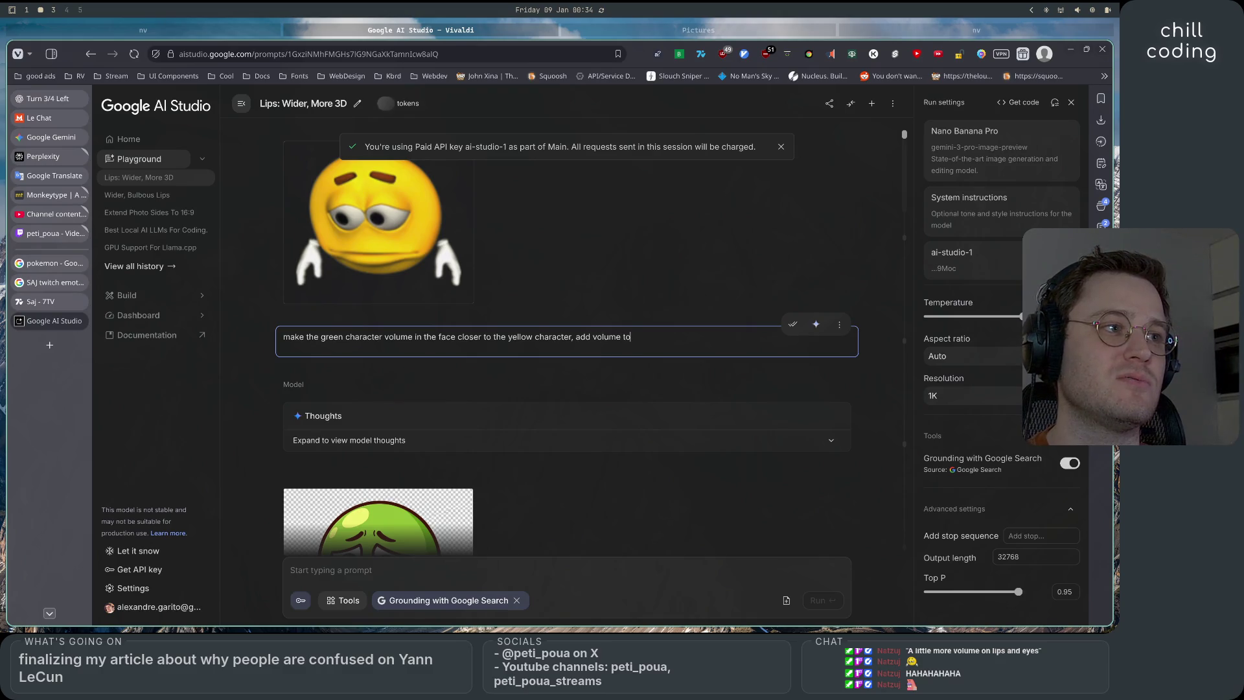
{"action": "type", "text": " lips and ey"}
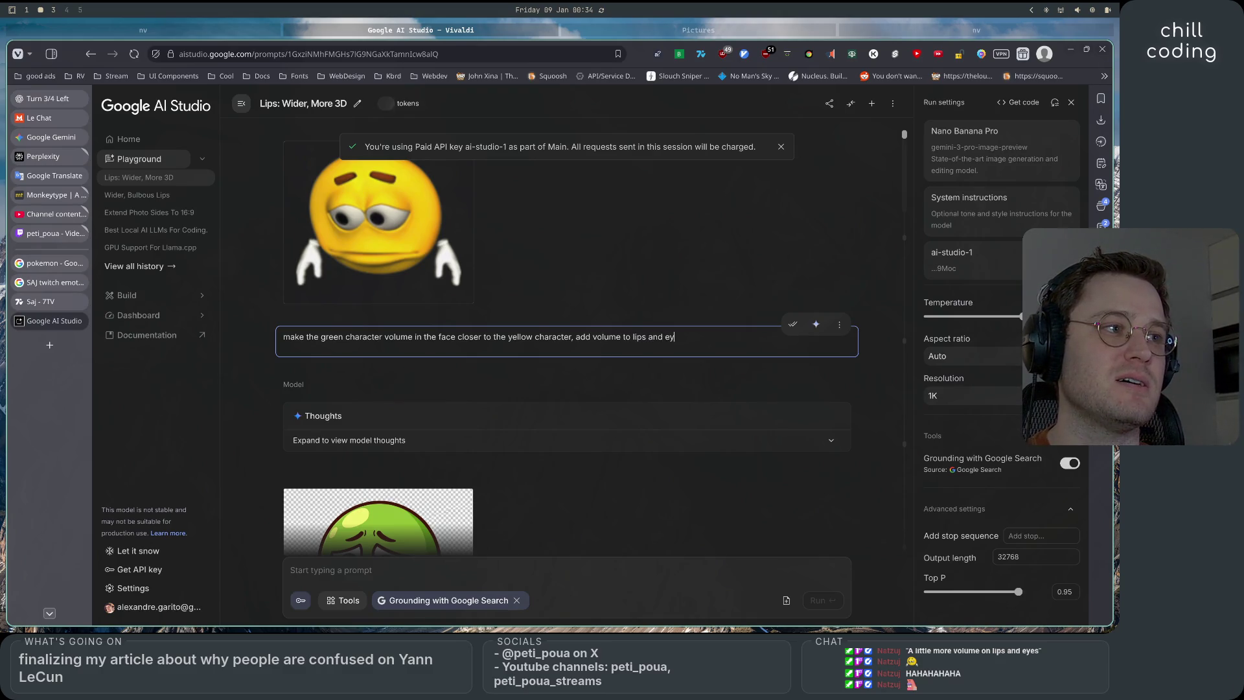
{"action": "type", "text": "es, in t"}
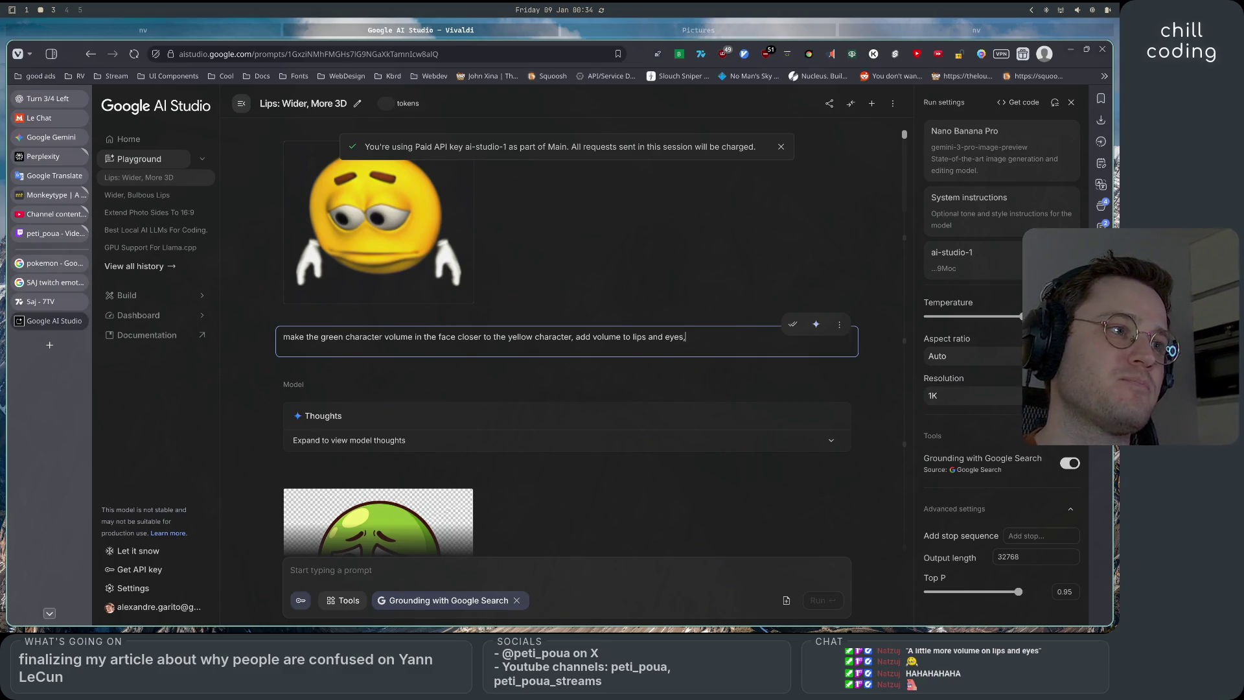
{"action": "key", "text": "BackSpace"}
{"action": "type", "text": "a s"}
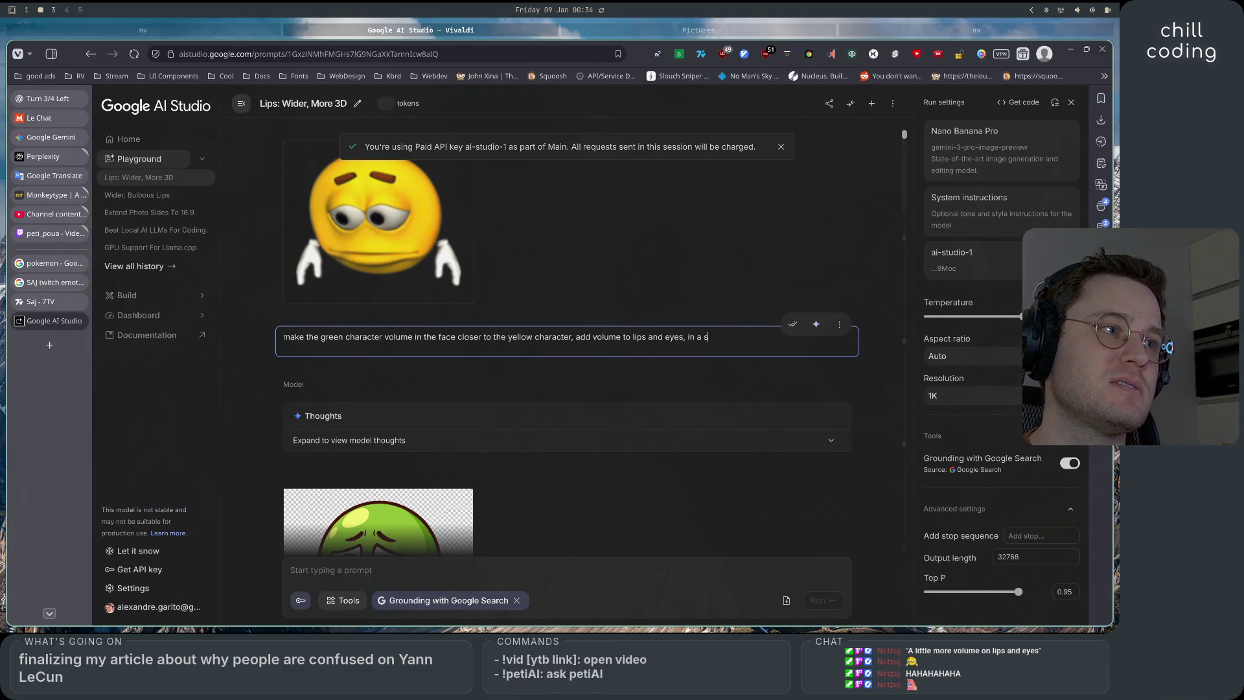
{"action": "type", "text": "imilar style"}
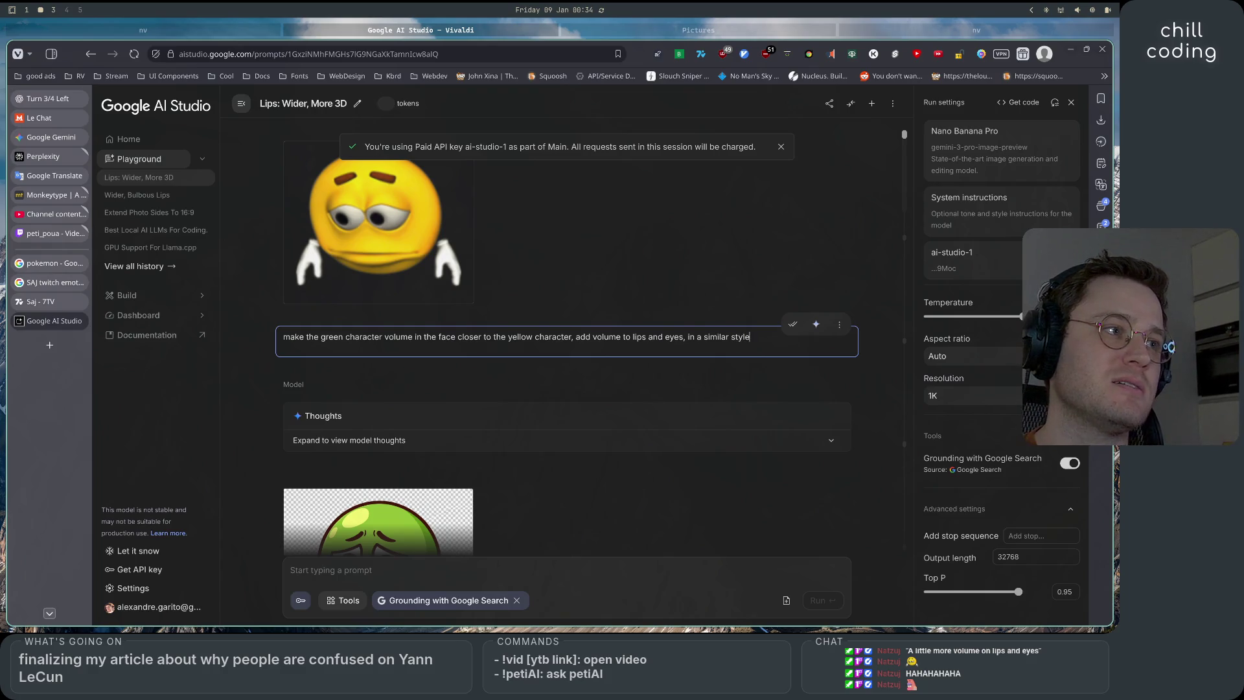
{"action": "left_click", "coordinate": [793, 324]}
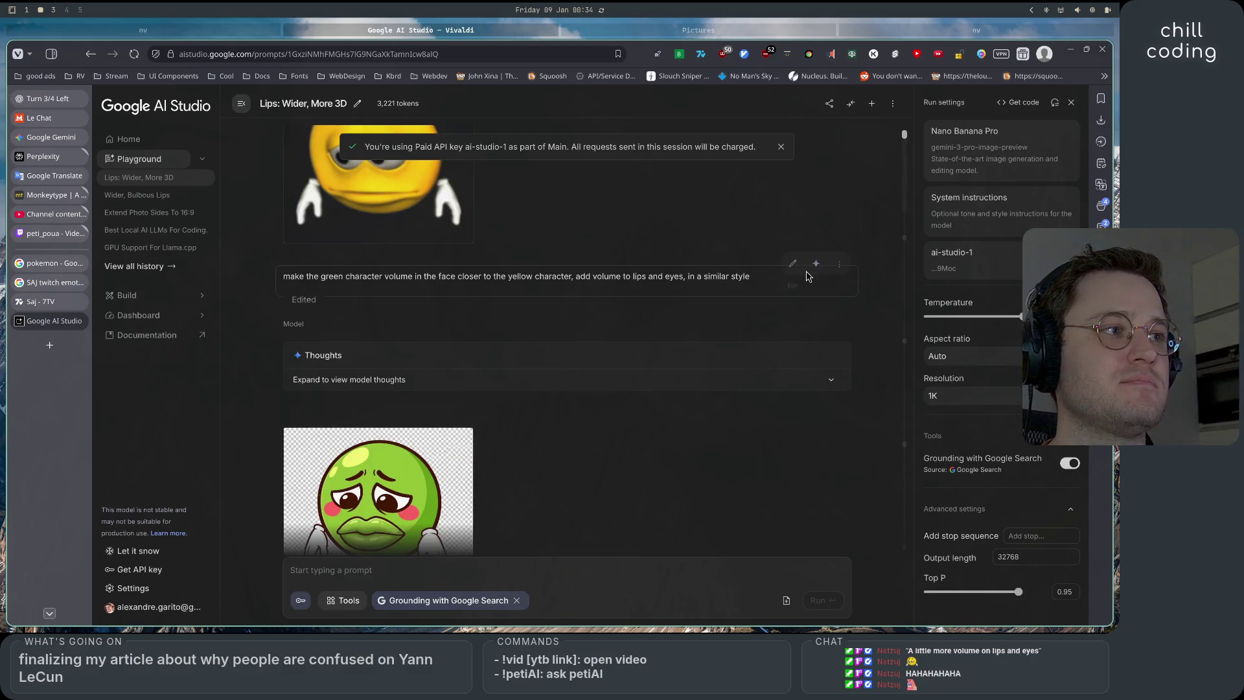
{"action": "left_click", "coordinate": [817, 265]}
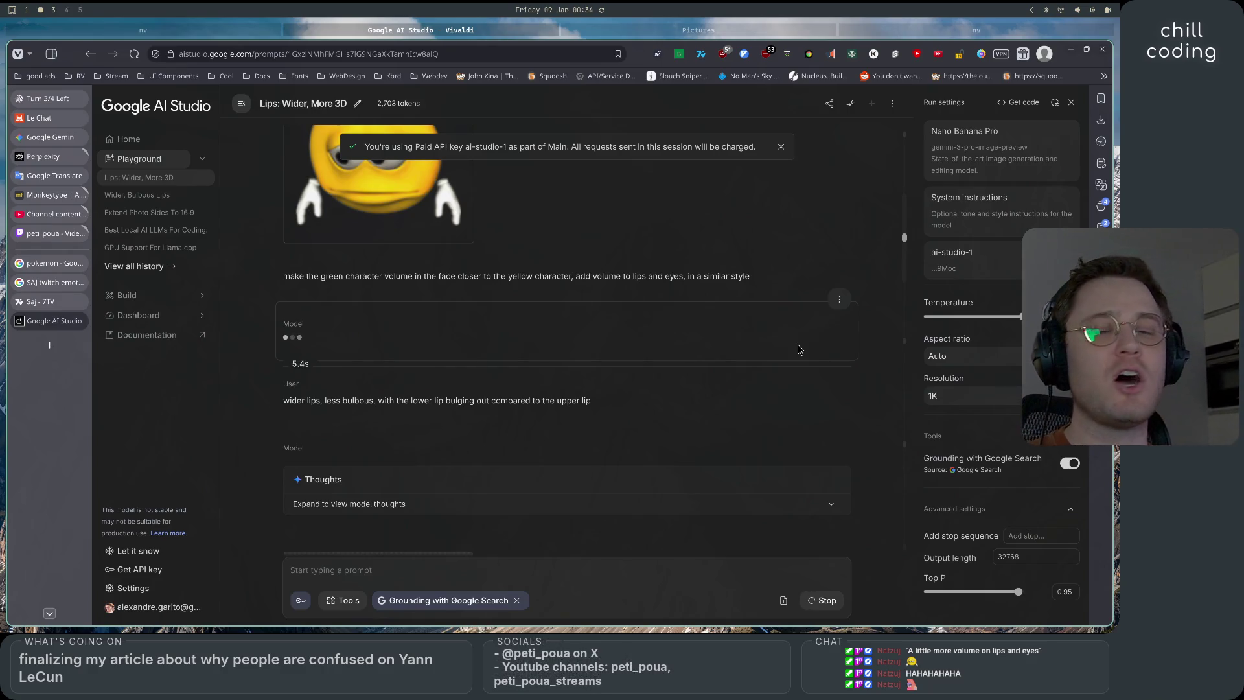
Review the regenerated voluminous 3D green pea with puffy lips, heavy-lidded eyes and white gloves
{"action": "scroll", "coordinate": [798, 350], "scroll_direction": "up", "scroll_amount": 3}
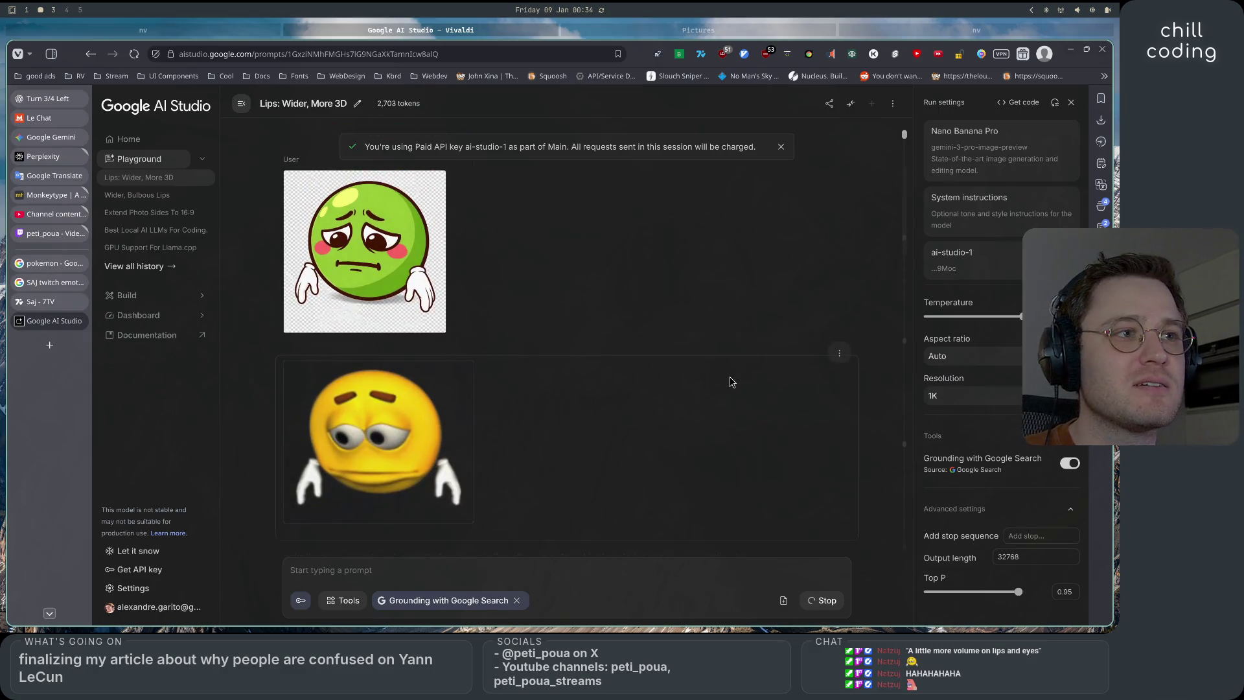
{"action": "mouse_move", "coordinate": [398, 217]}
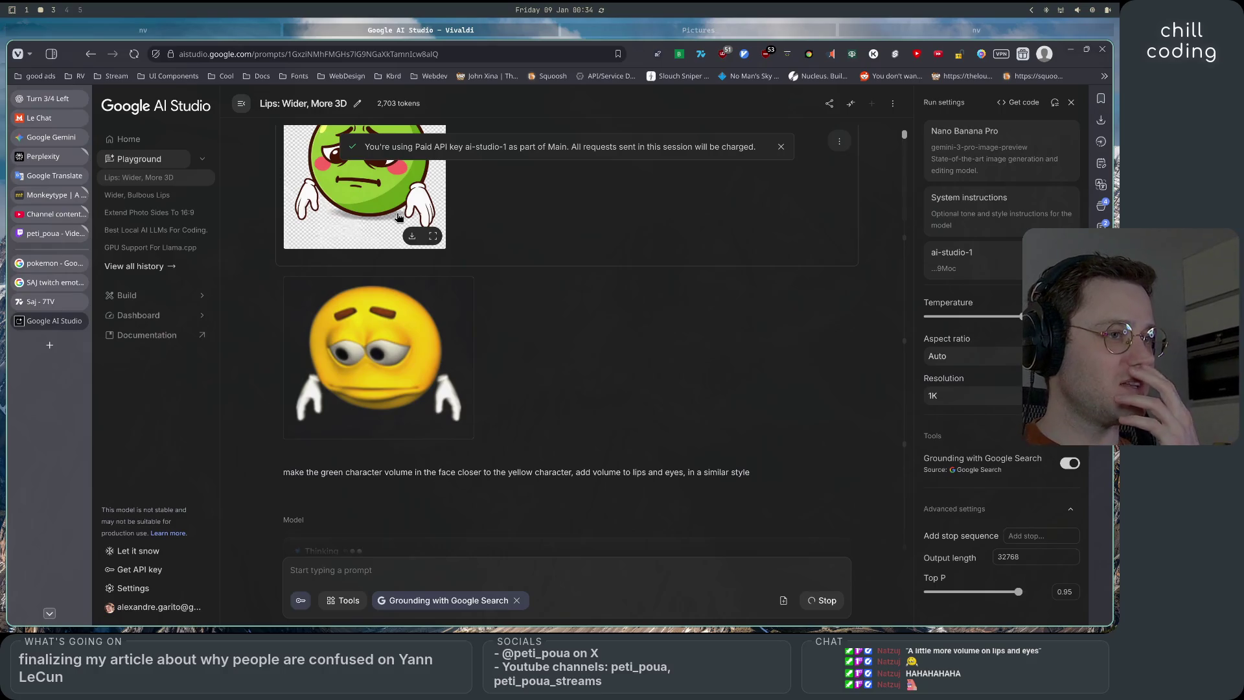
{"action": "mouse_move", "coordinate": [396, 363]}
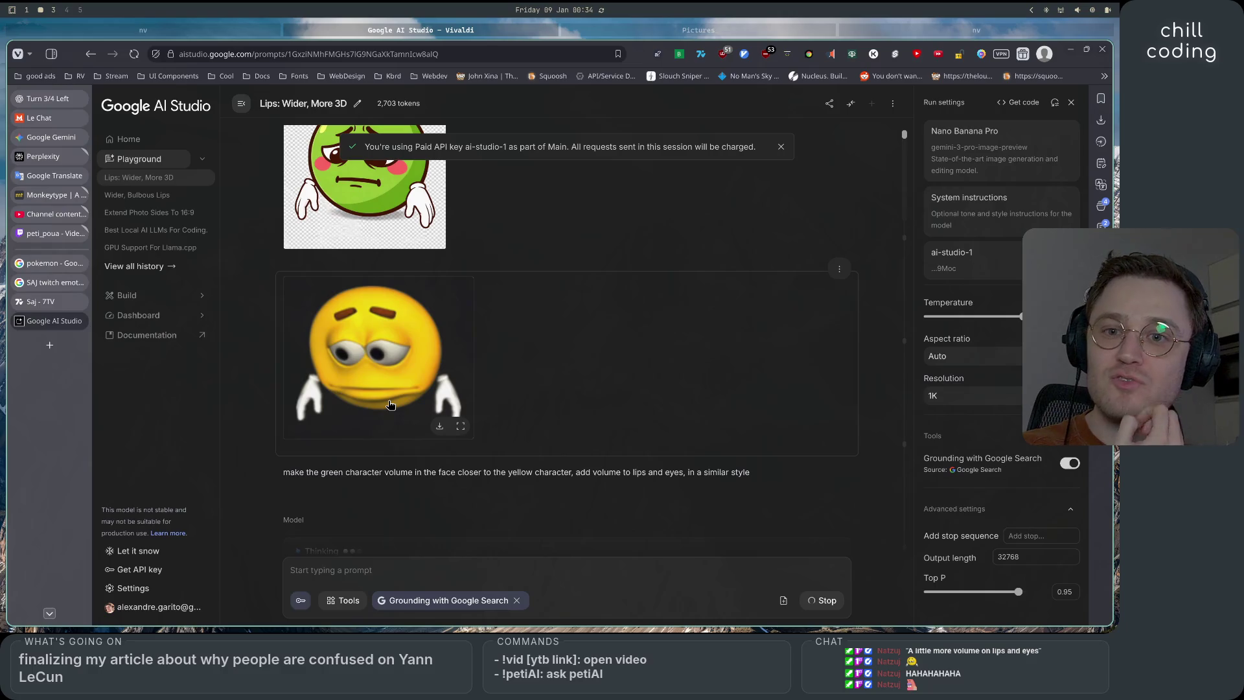
{"action": "scroll", "coordinate": [390, 405], "scroll_direction": "up", "scroll_amount": 2}
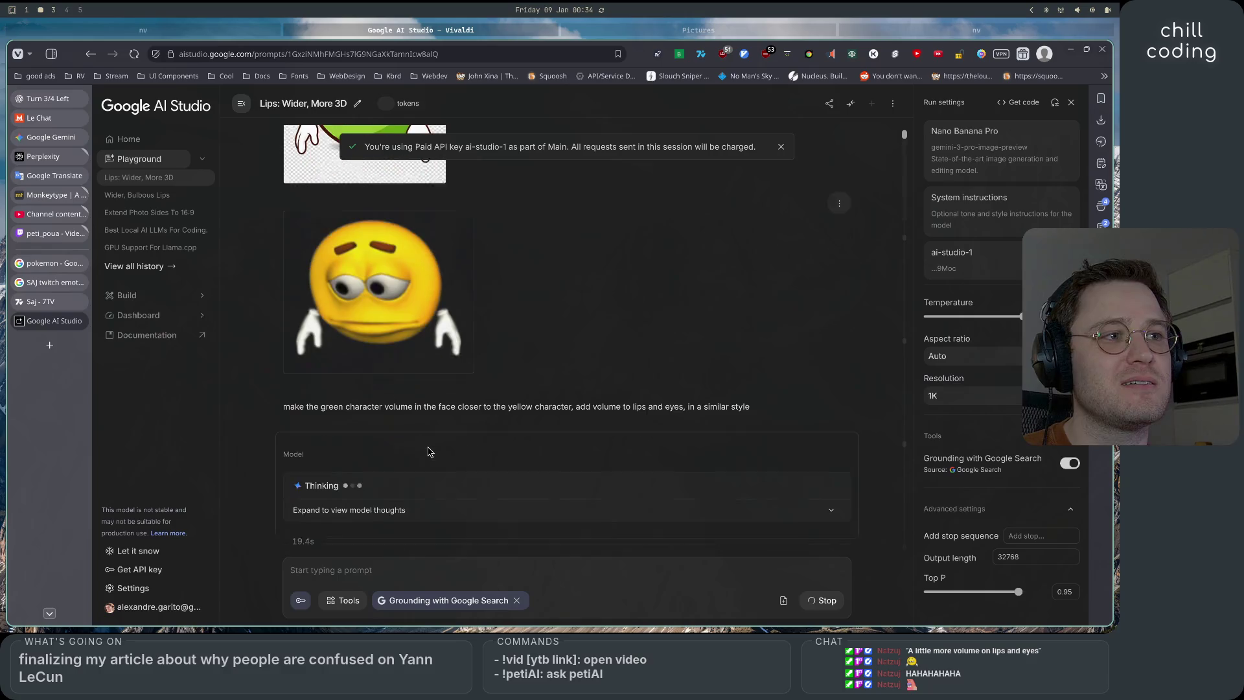
{"action": "scroll", "coordinate": [308, 387], "scroll_direction": "up", "scroll_amount": 3}
{"action": "scroll", "coordinate": [307, 388], "scroll_direction": "up", "scroll_amount": 1}
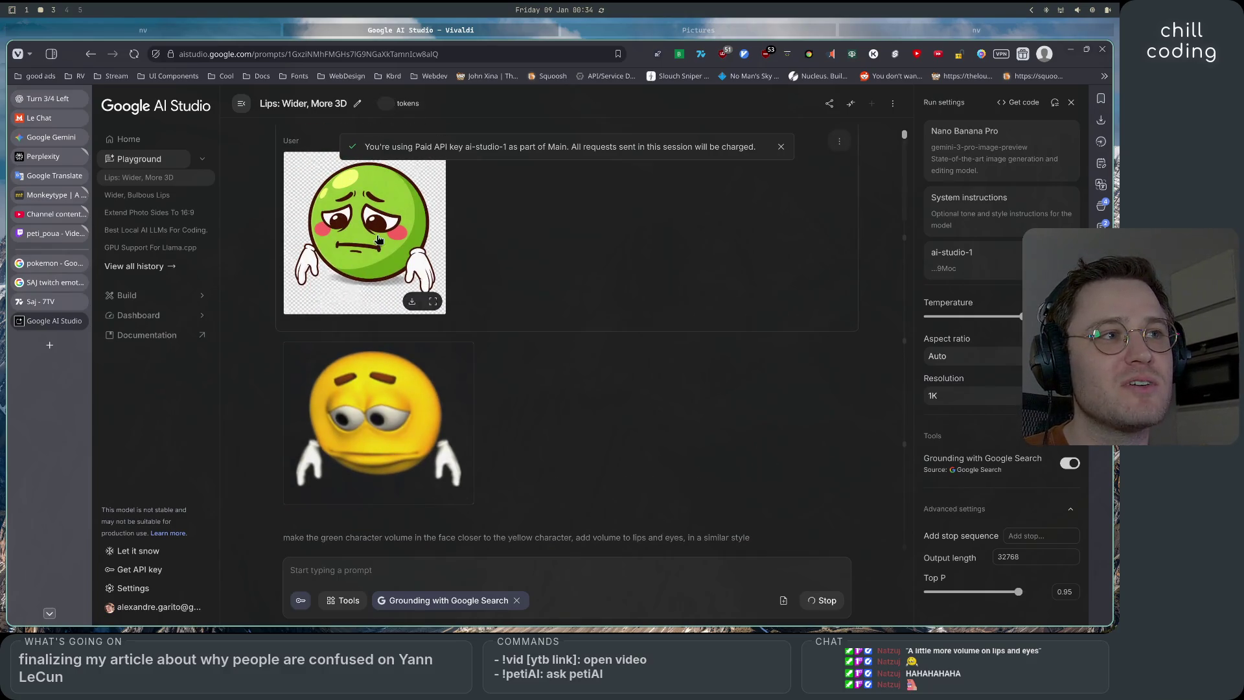
{"action": "scroll", "coordinate": [511, 480], "scroll_direction": "down", "scroll_amount": 10}
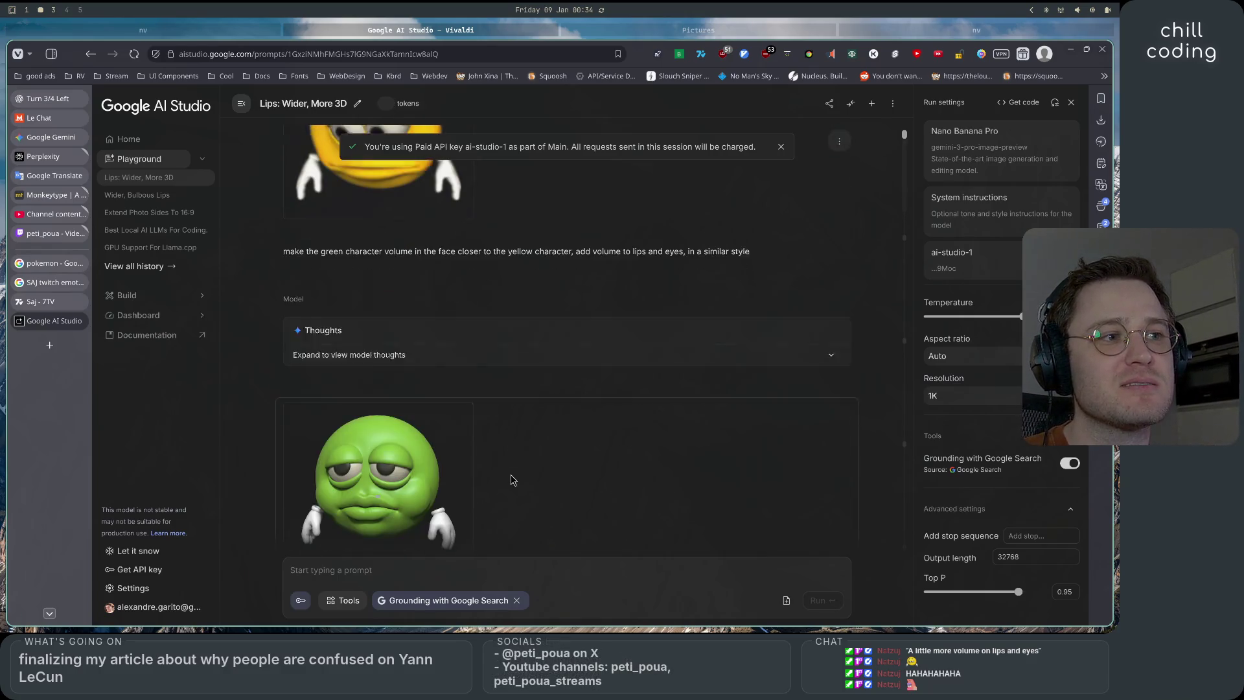
{"action": "scroll", "coordinate": [511, 479], "scroll_direction": "up", "scroll_amount": 2}
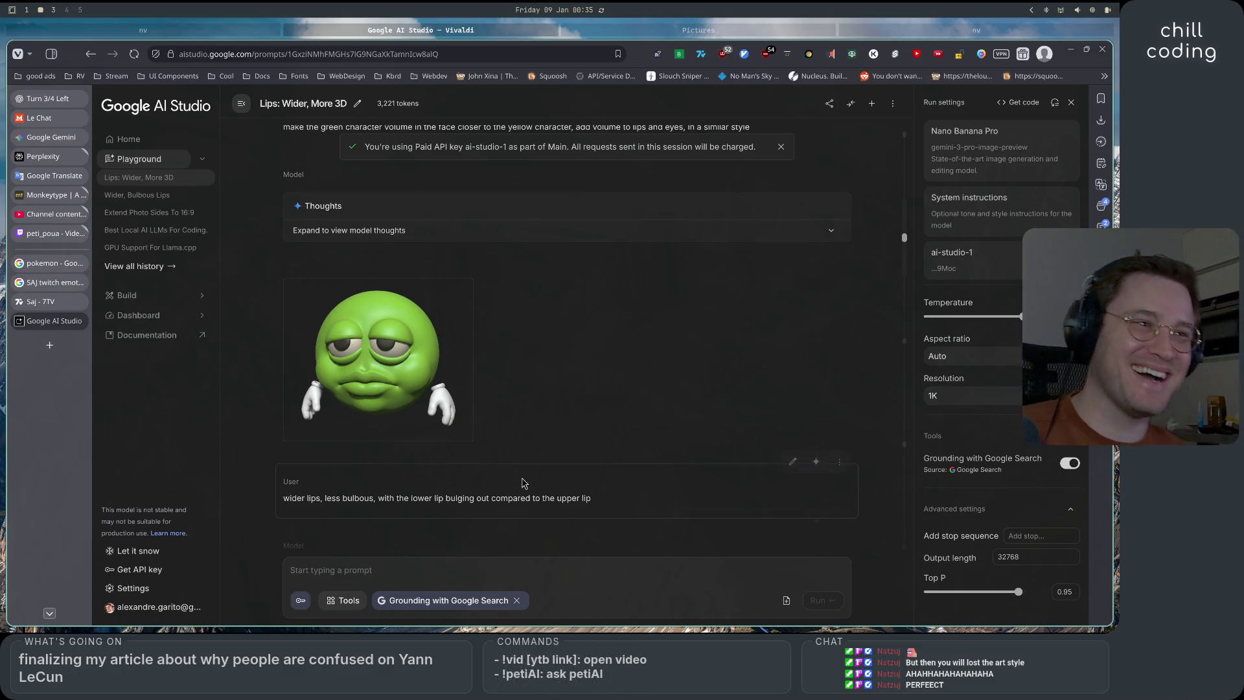
{"action": "scroll", "coordinate": [525, 502], "scroll_direction": "up", "scroll_amount": 4}
{"action": "scroll", "coordinate": [525, 503], "scroll_direction": "up", "scroll_amount": 5}
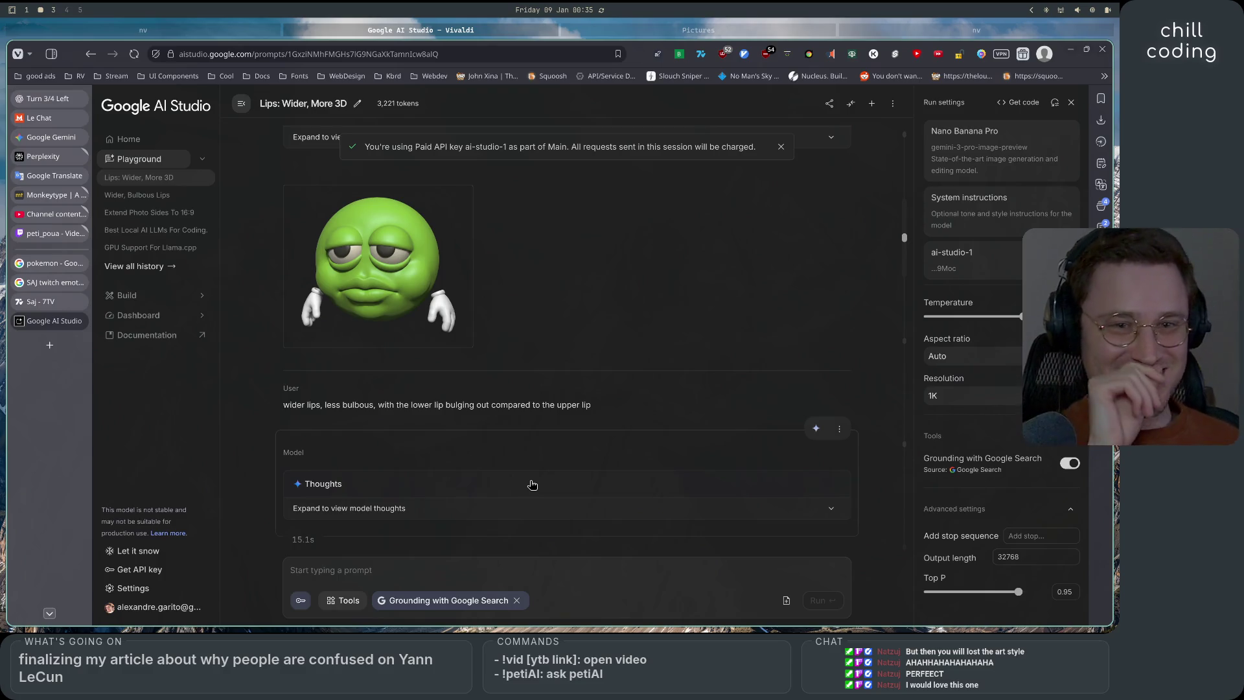
{"action": "scroll", "coordinate": [530, 479], "scroll_direction": "up", "scroll_amount": 5}
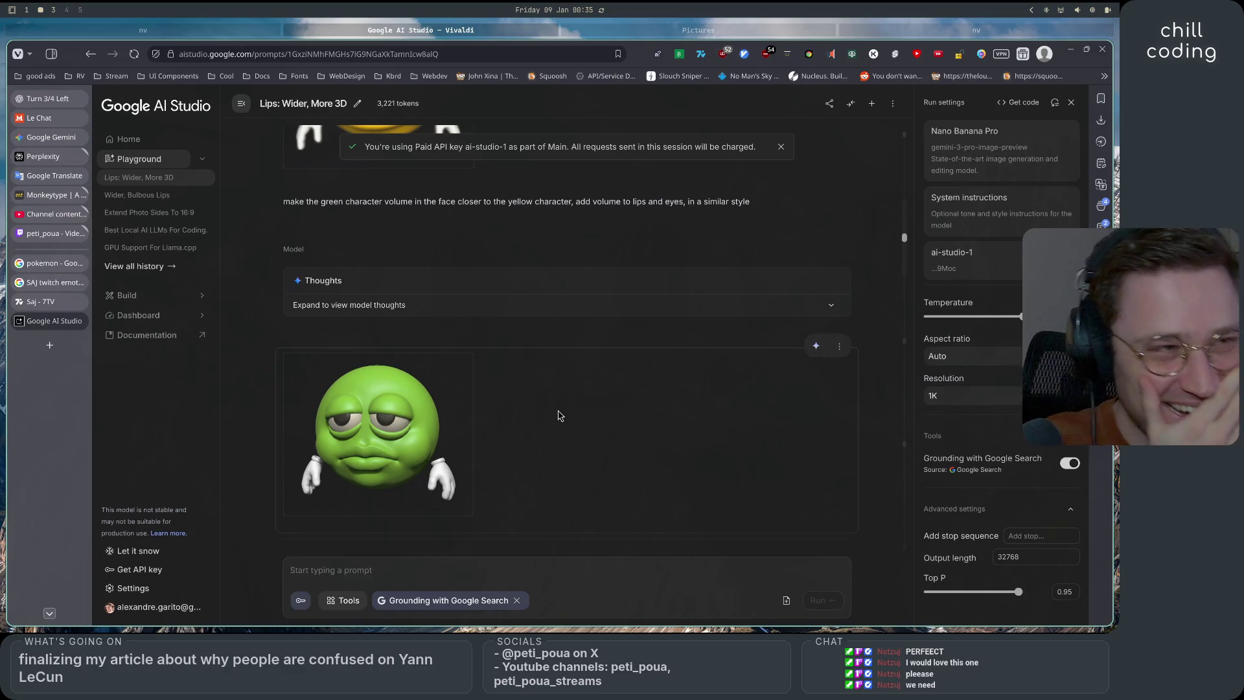
{"action": "scroll", "coordinate": [552, 428], "scroll_direction": "up", "scroll_amount": 4}
{"action": "scroll", "coordinate": [549, 469], "scroll_direction": "down", "scroll_amount": 6}
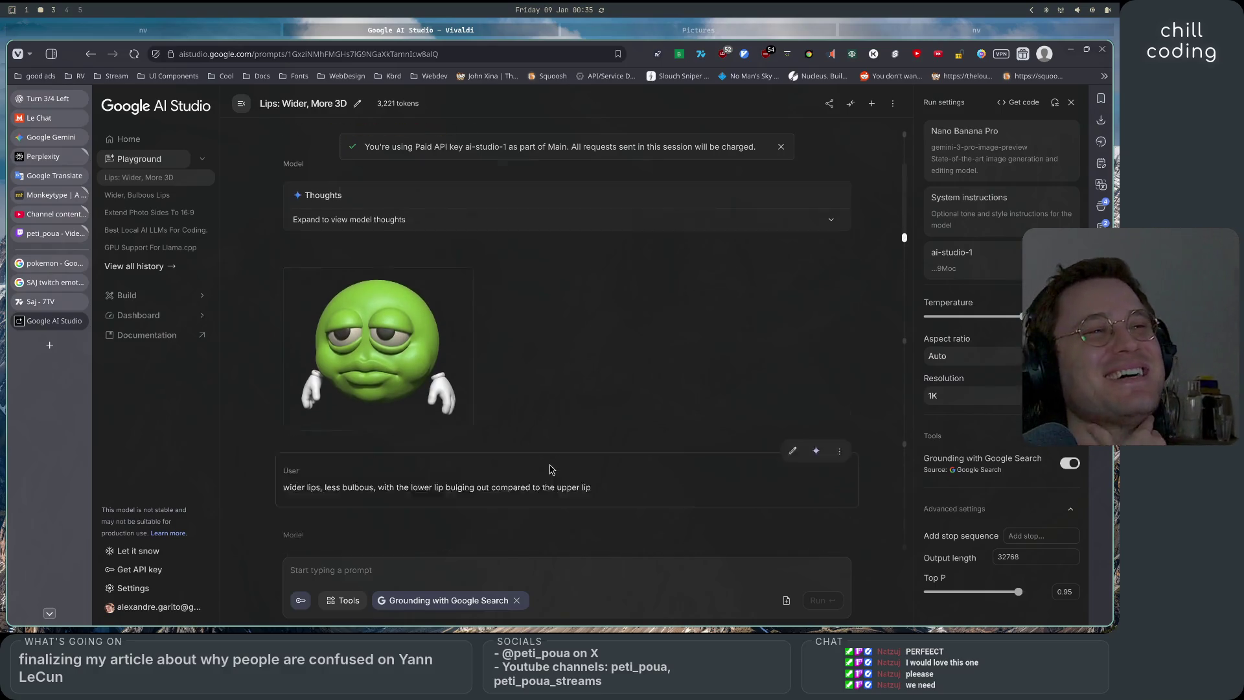
{"action": "scroll", "coordinate": [551, 468], "scroll_direction": "up", "scroll_amount": 2}
{"action": "scroll", "coordinate": [561, 465], "scroll_direction": "up", "scroll_amount": 5}
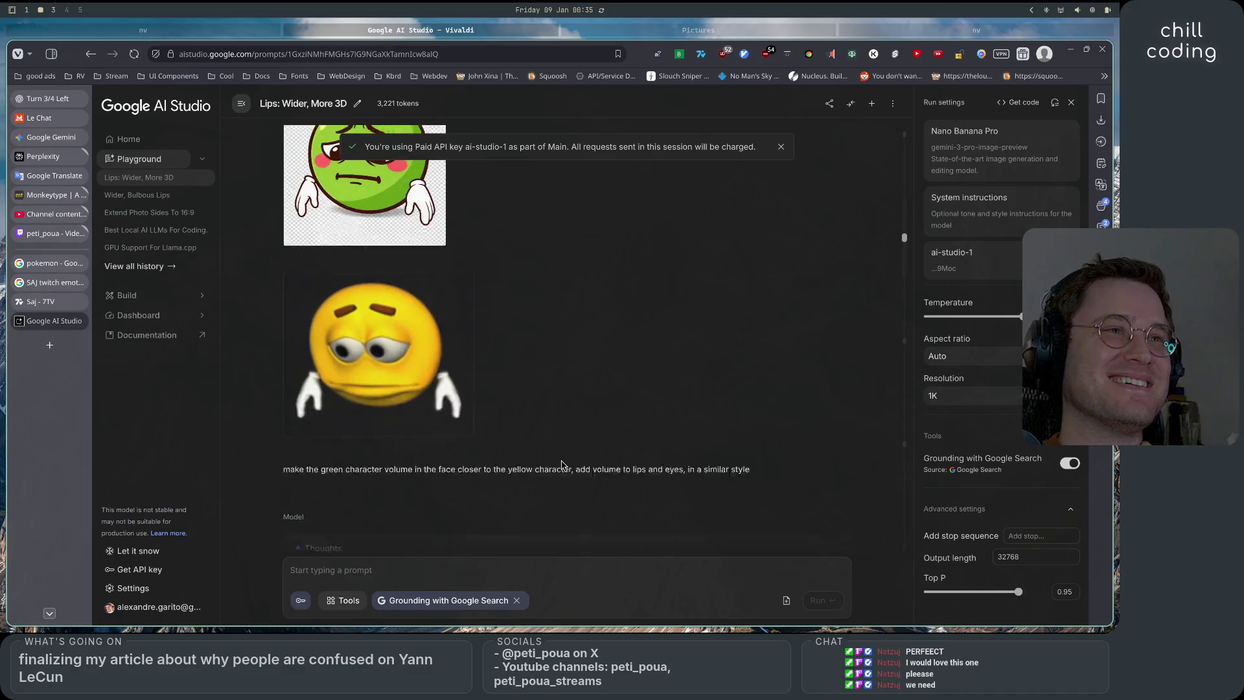
{"action": "scroll", "coordinate": [561, 465], "scroll_direction": "down", "scroll_amount": 6}
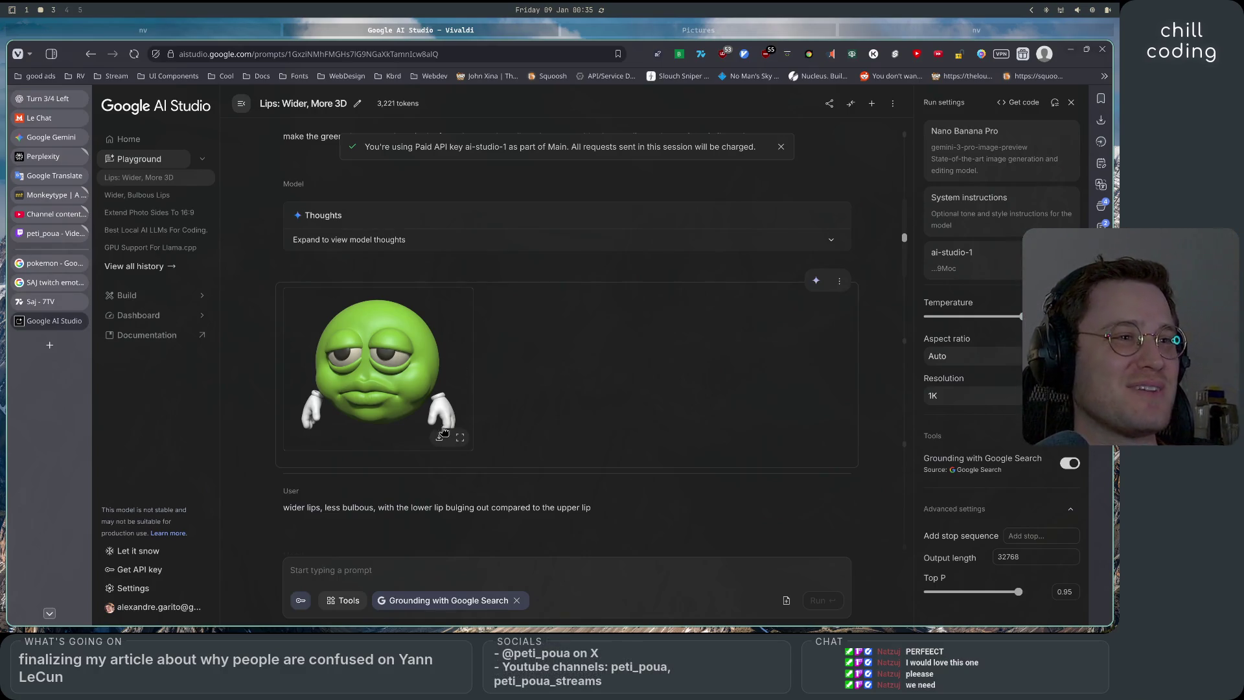
{"action": "left_click", "coordinate": [438, 438]}
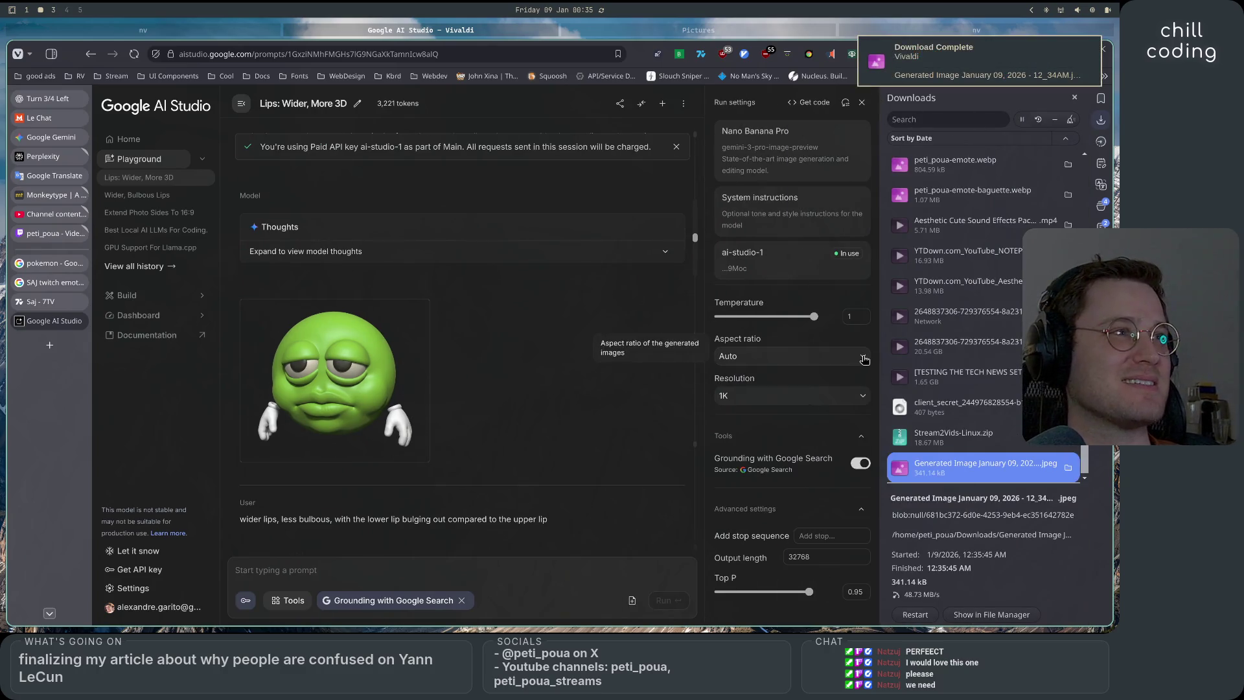
Switch back and forth between workspaces 3 and 2 after downloading the Generated Image JPEG
{"action": "key", "text": "super+3"}
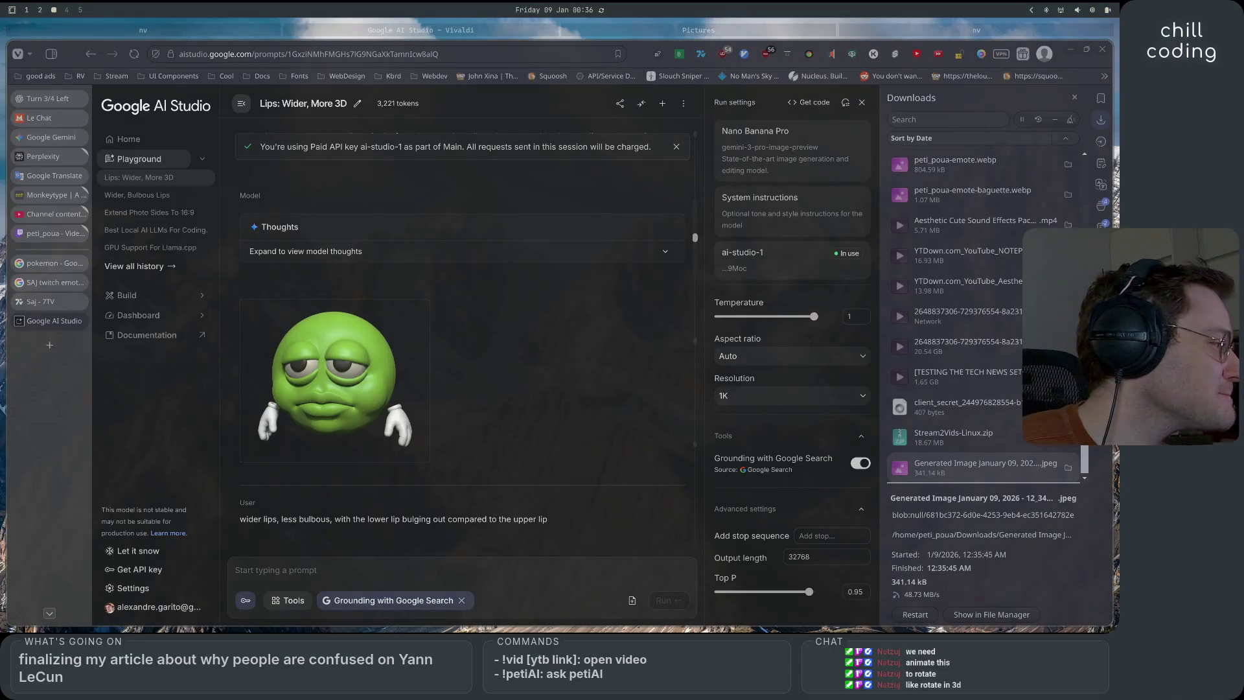
{"action": "key", "text": "super+2"}
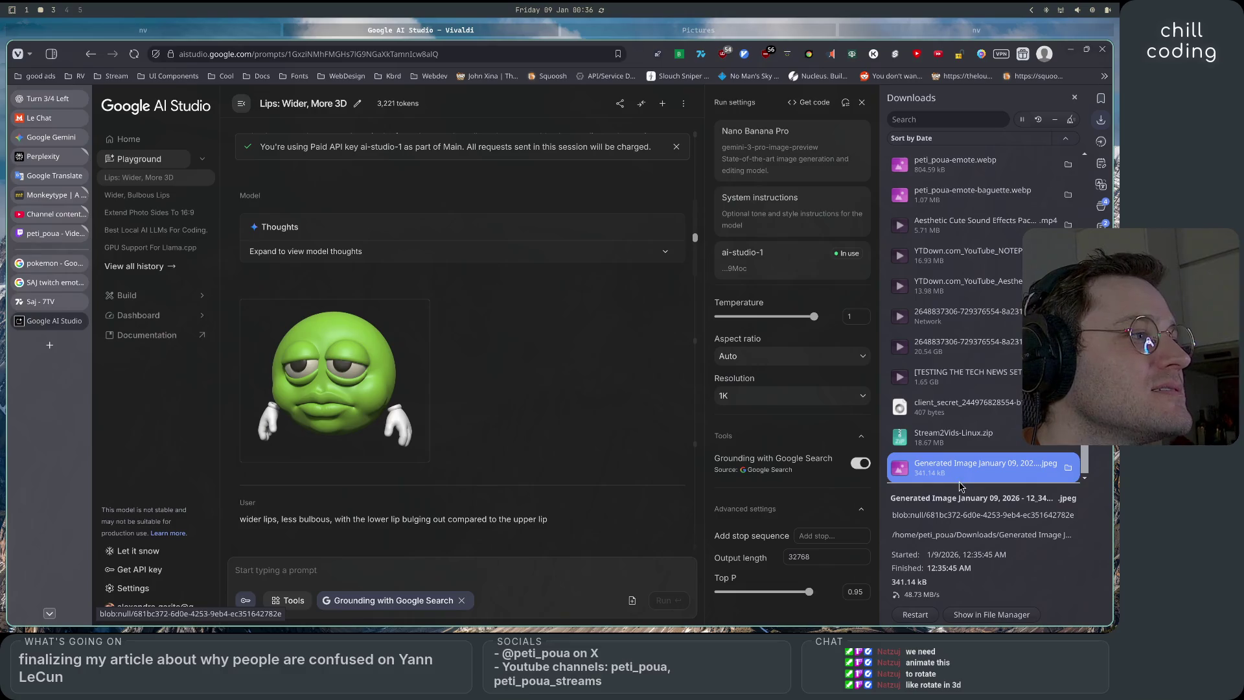
{"action": "key", "text": "super+3"}
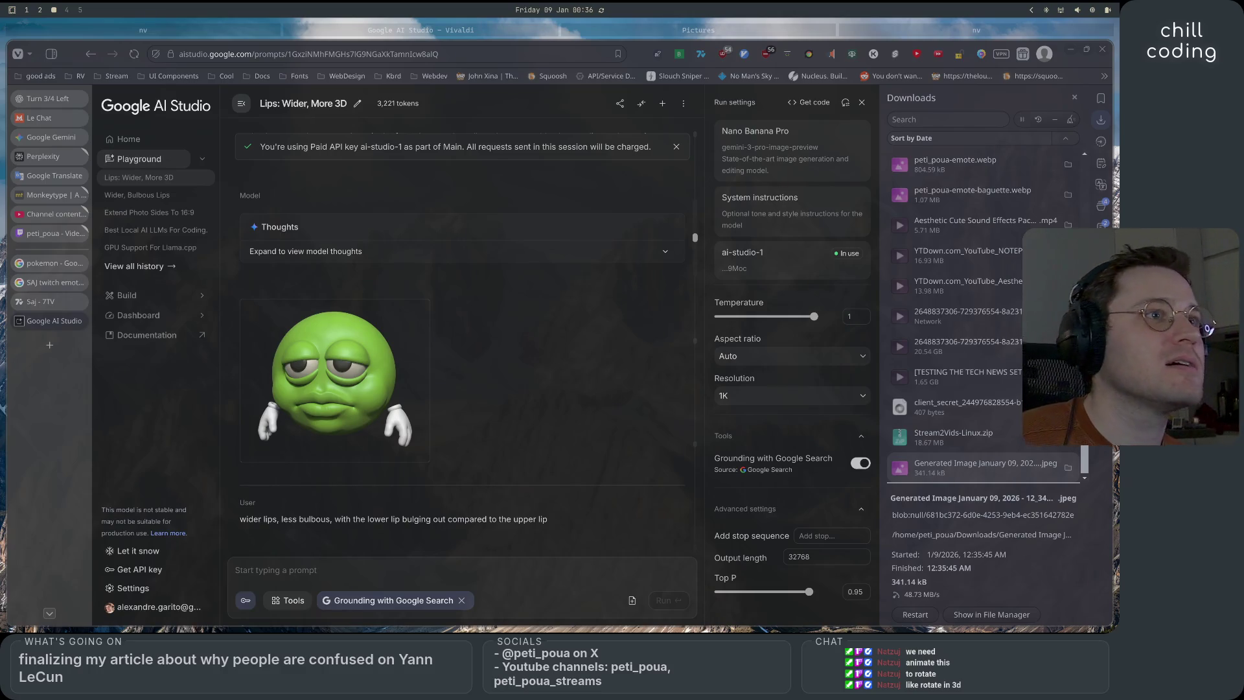
{"action": "key", "text": "super+2"}
{"action": "key", "text": "super+3"}
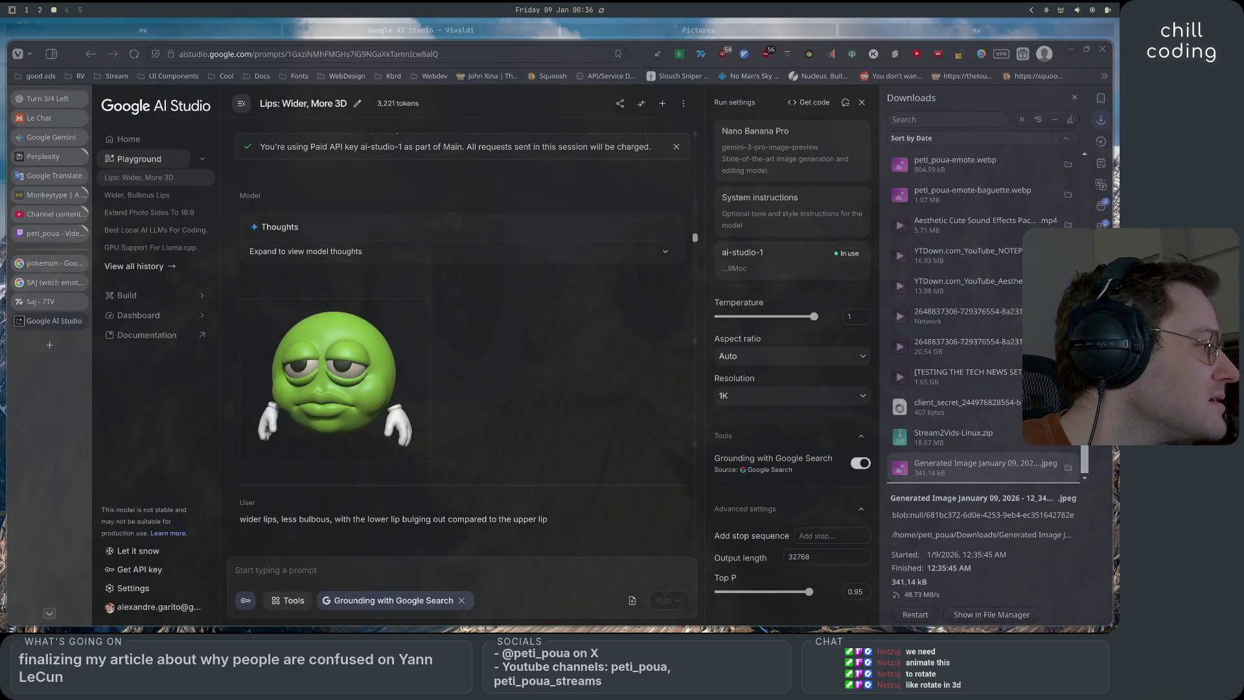
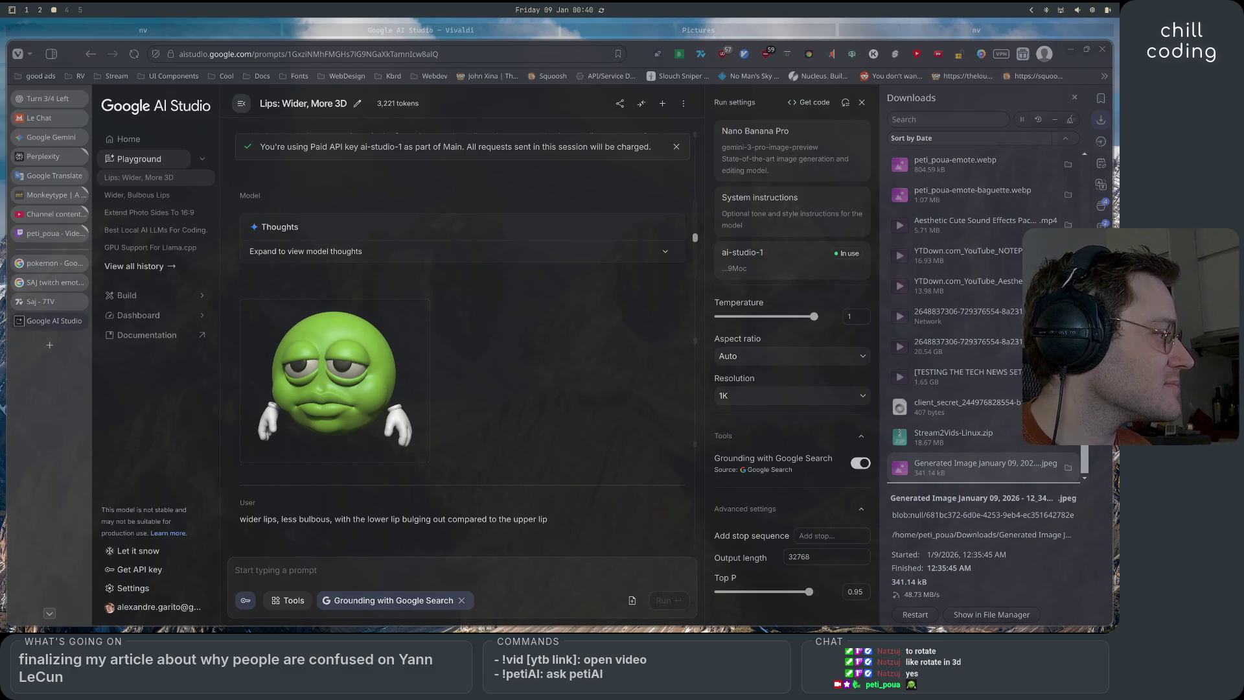
Bring up the Files window and open its Downloads folder
{"action": "key", "text": "super+1"}
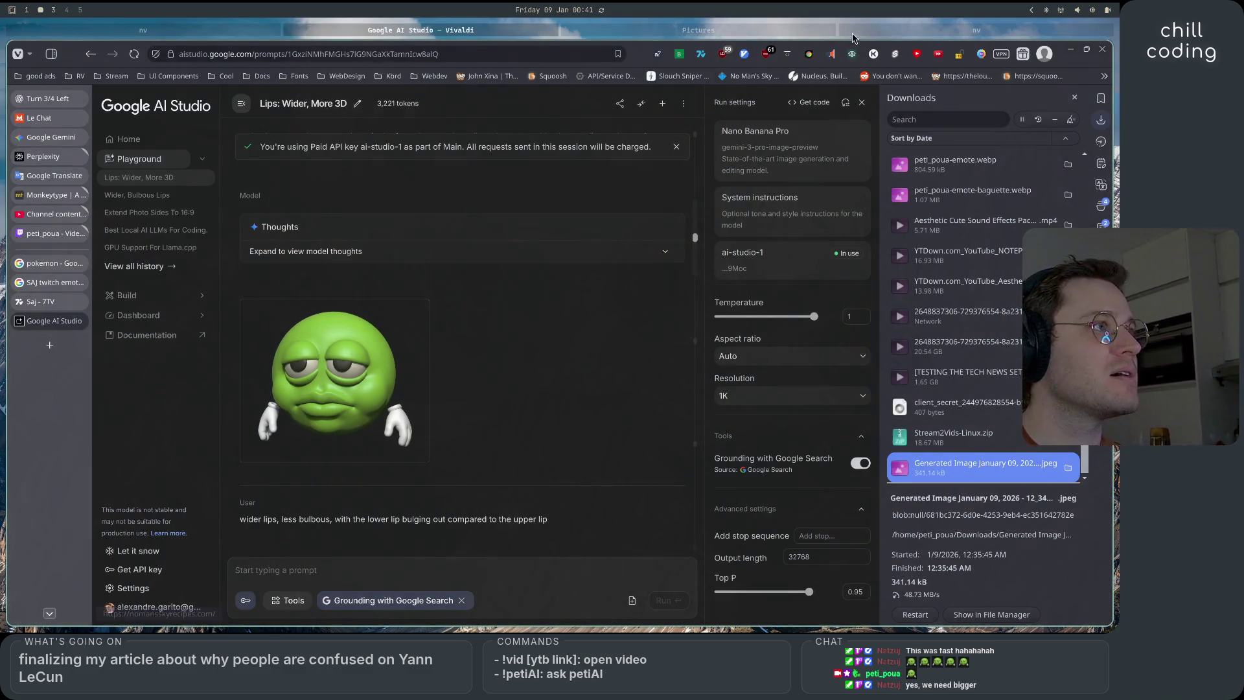
{"action": "key", "text": "super+2"}
{"action": "left_click", "coordinate": [773, 30]}
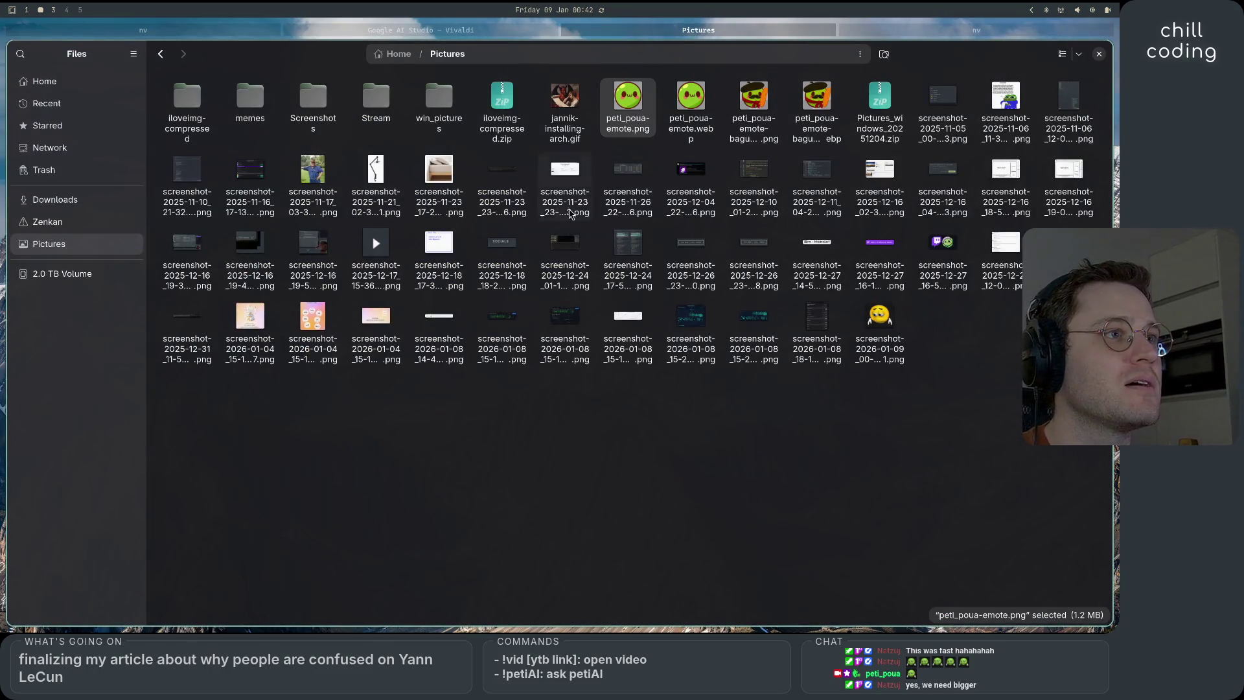
{"action": "left_click", "coordinate": [860, 54]}
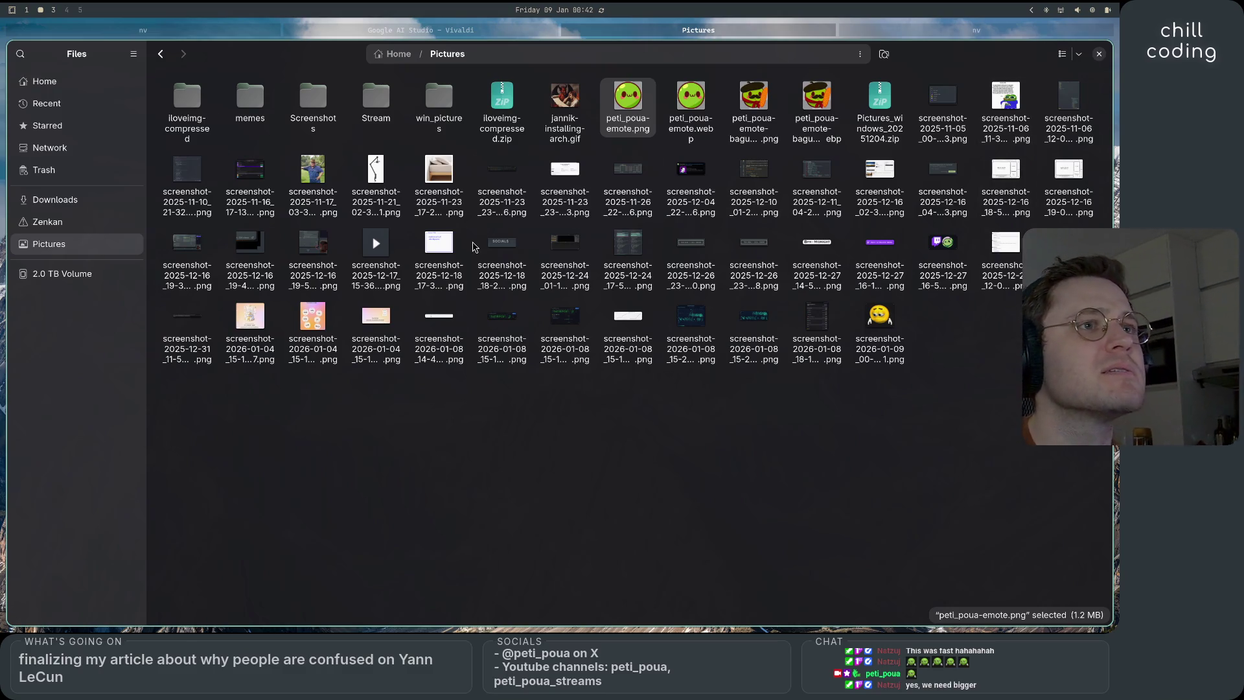
{"action": "left_click", "coordinate": [55, 200]}
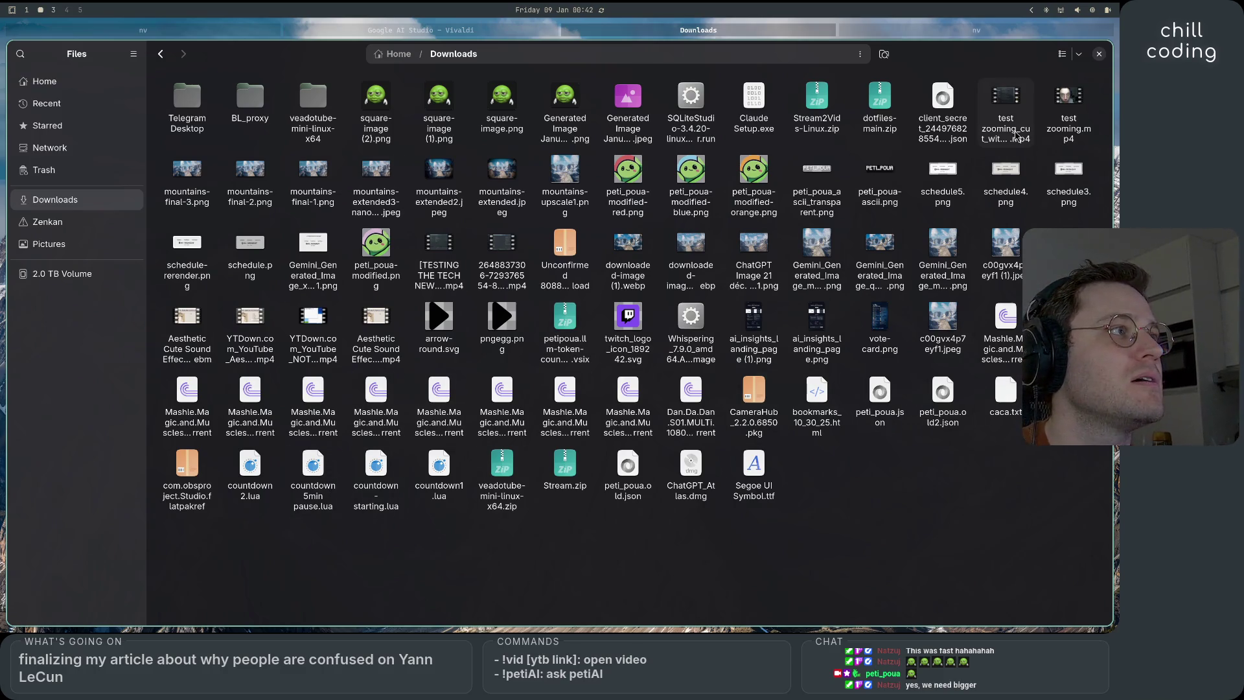
Preview square-image (2).png in Image Viewer, then close it and return to the browser
{"action": "right_click", "coordinate": [566, 95]}
{"action": "left_click", "coordinate": [379, 109]}
{"action": "right_click", "coordinate": [379, 109]}
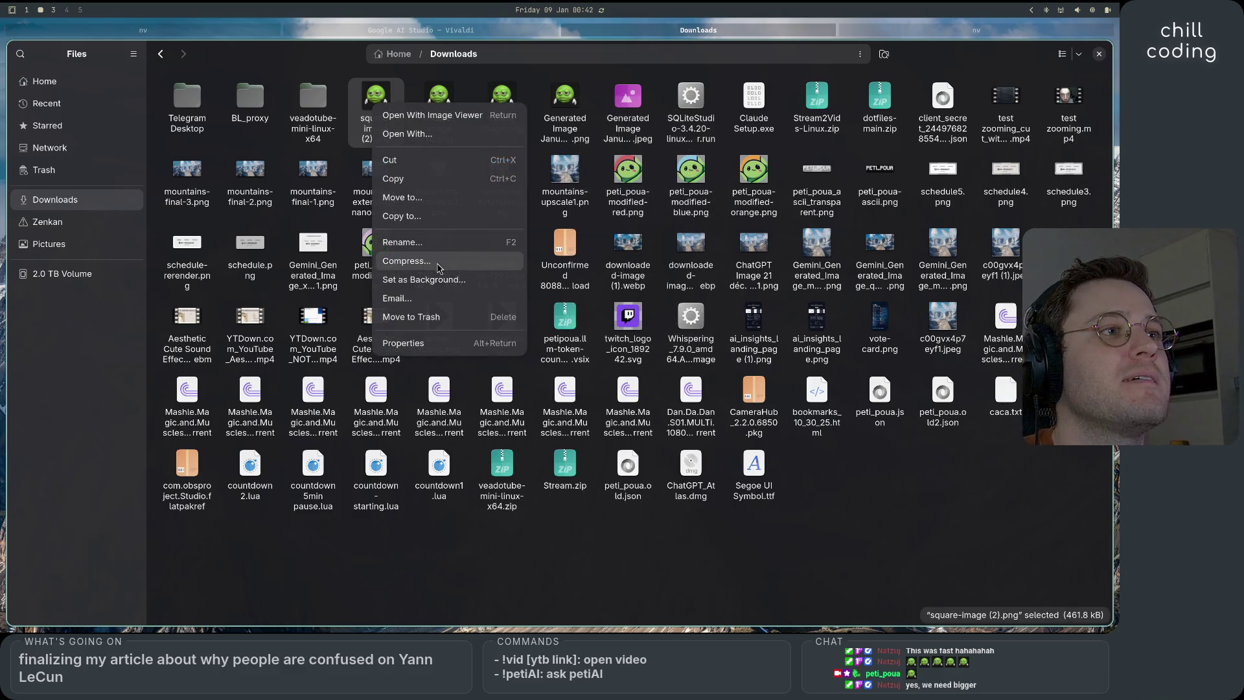
{"action": "left_click", "coordinate": [443, 116]}
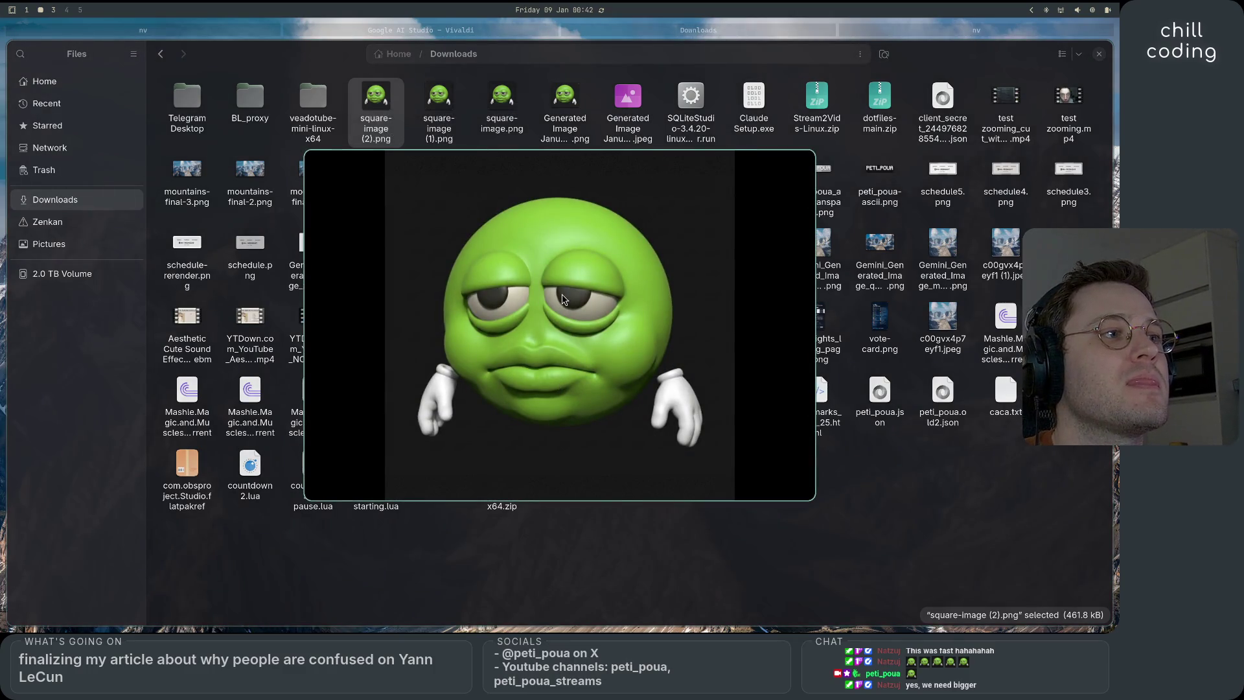
{"action": "key", "text": "Escape"}
{"action": "key", "text": "super+Left"}
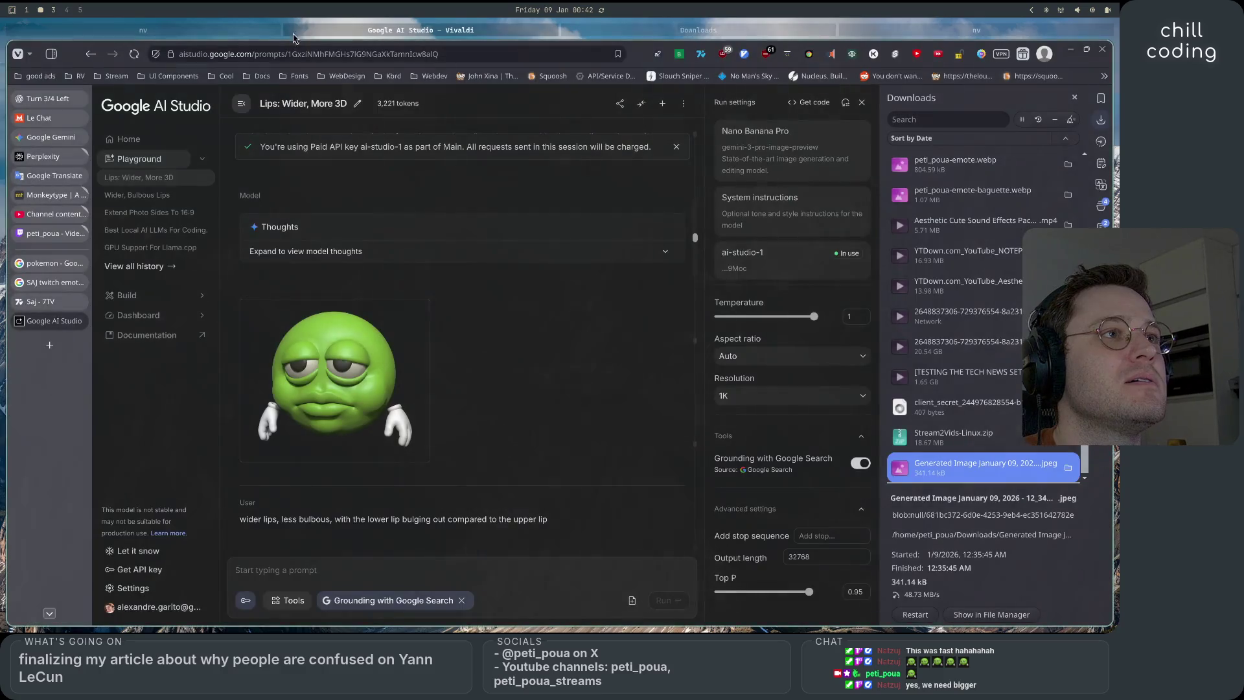
Search 'crop image' in a new Vivaldi tab and open iLoveIMG's Crop IMAGE tool
{"action": "left_click", "coordinate": [228, 35]}
{"action": "left_click", "coordinate": [350, 30]}
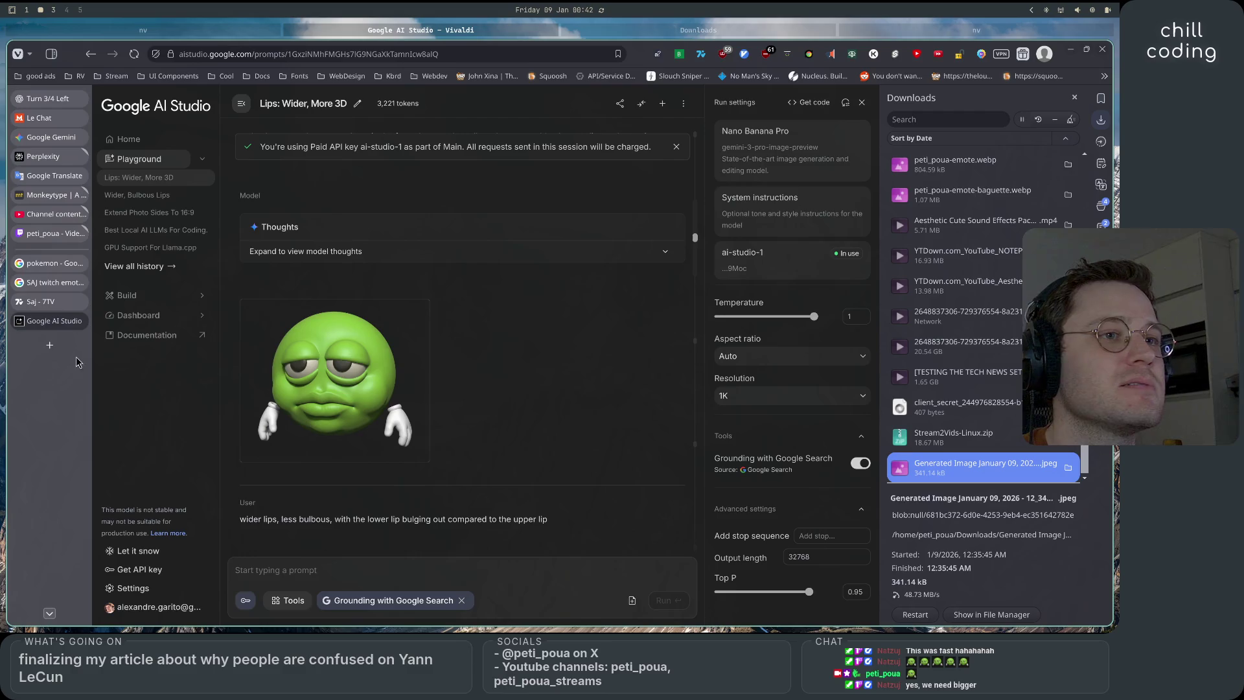
{"action": "left_click", "coordinate": [52, 348]}
{"action": "type", "text": "crop image"}
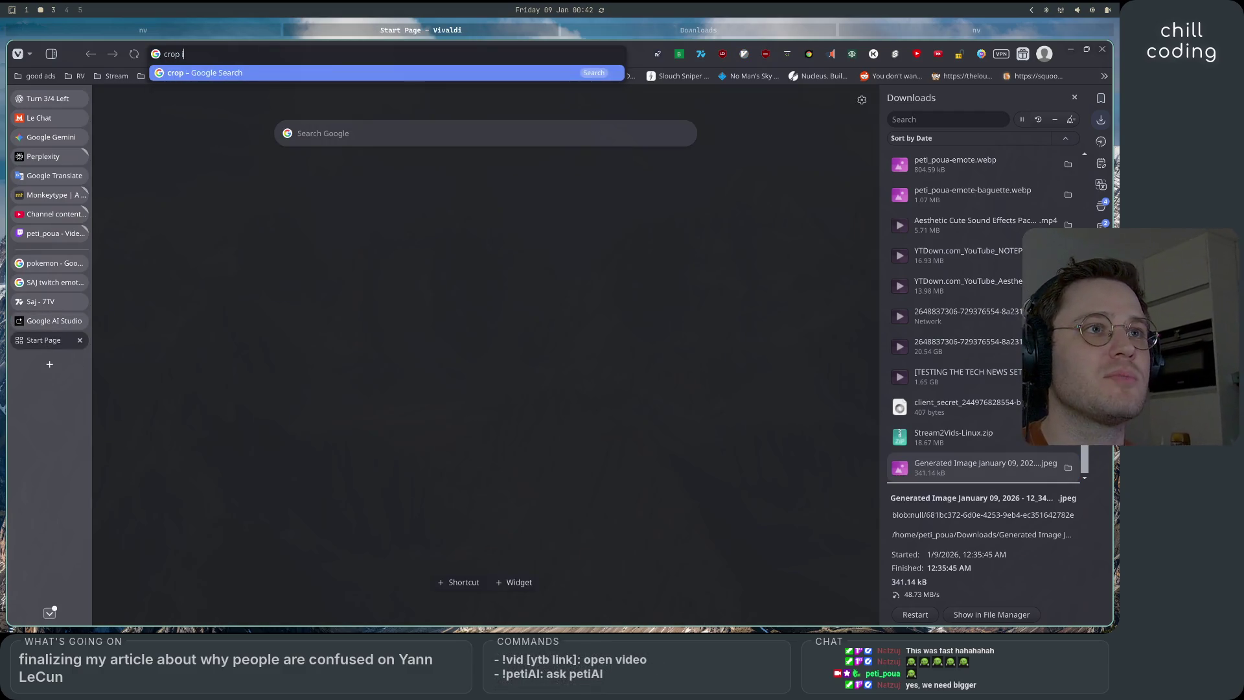
{"action": "key", "text": "Return"}
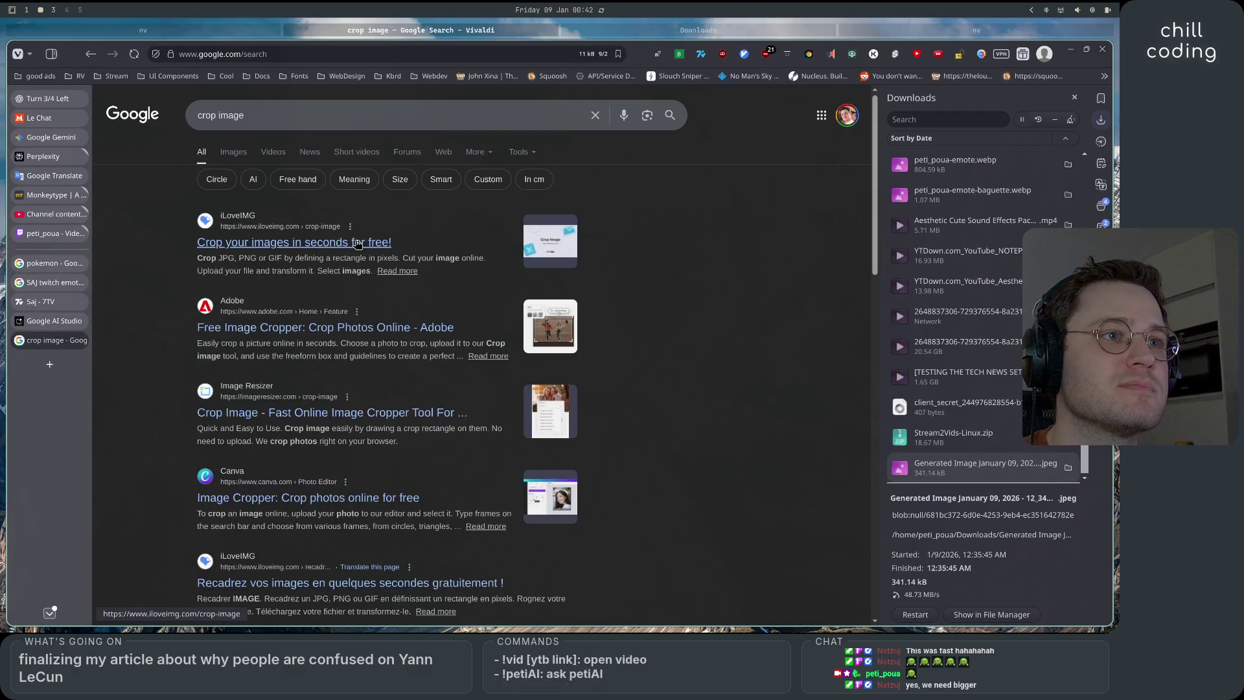
{"action": "left_click", "coordinate": [344, 252]}
Load square-image (2).png from Downloads into the crop tool
{"action": "left_click", "coordinate": [486, 250]}
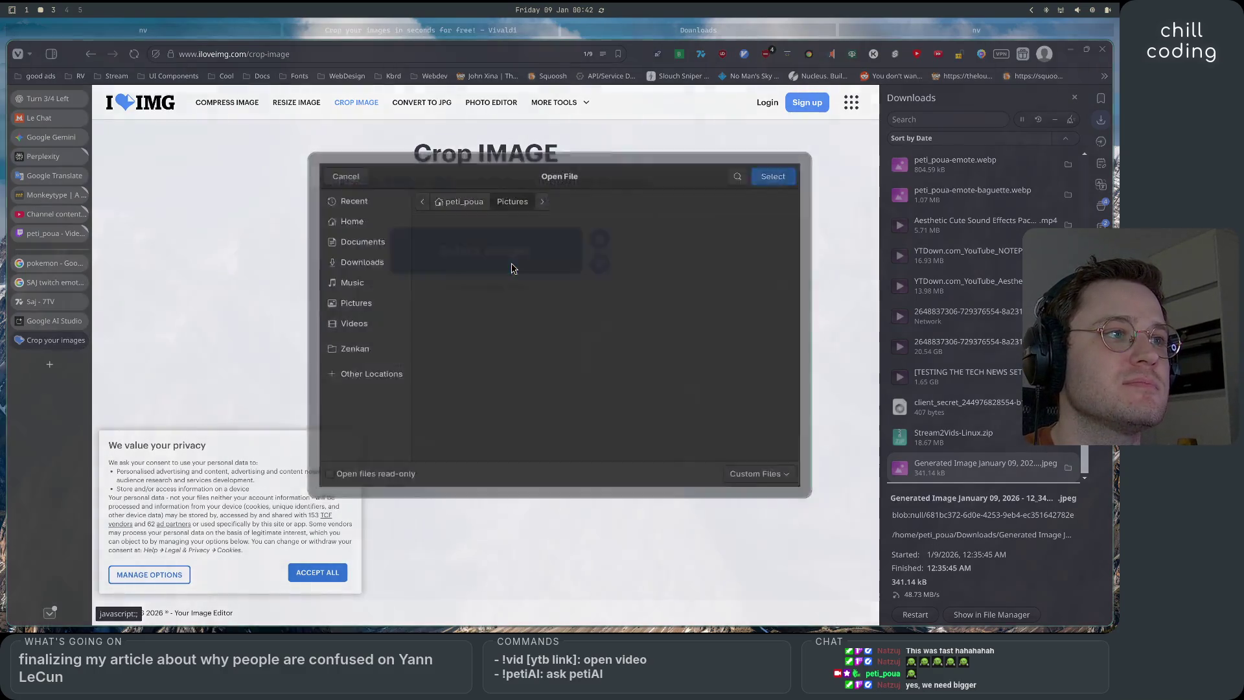
{"action": "scroll", "coordinate": [470, 350], "scroll_direction": "down", "scroll_amount": 10}
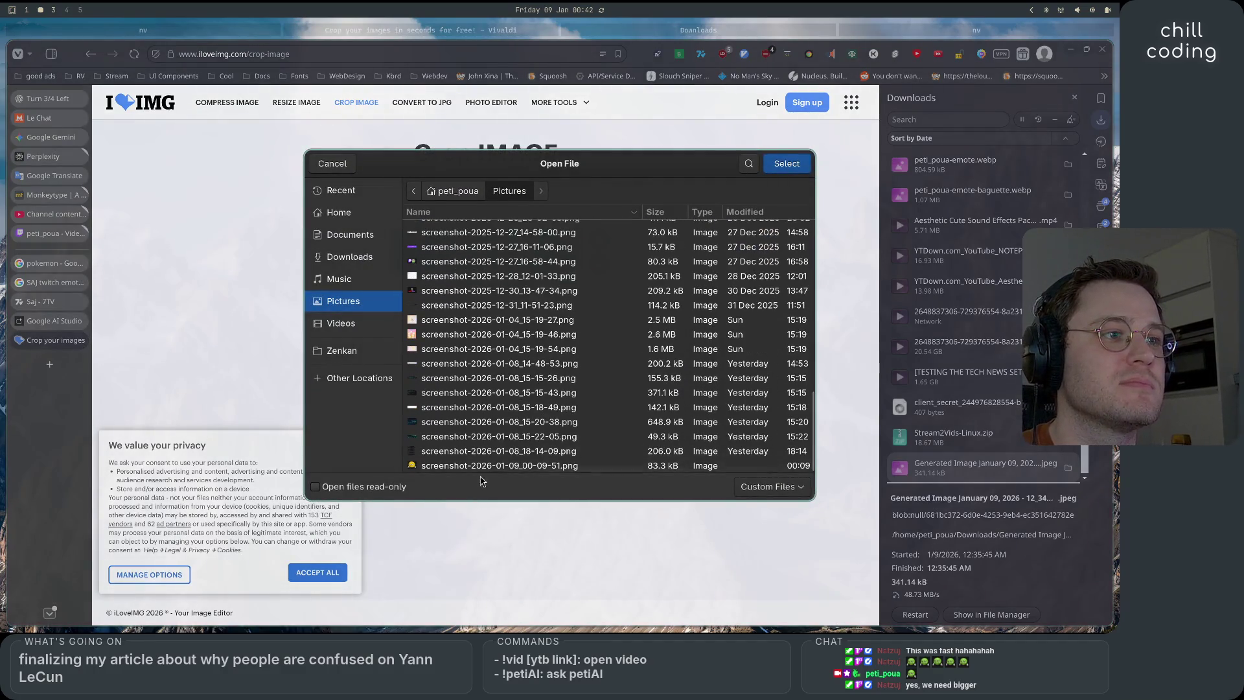
{"action": "scroll", "coordinate": [482, 428], "scroll_direction": "up", "scroll_amount": 8}
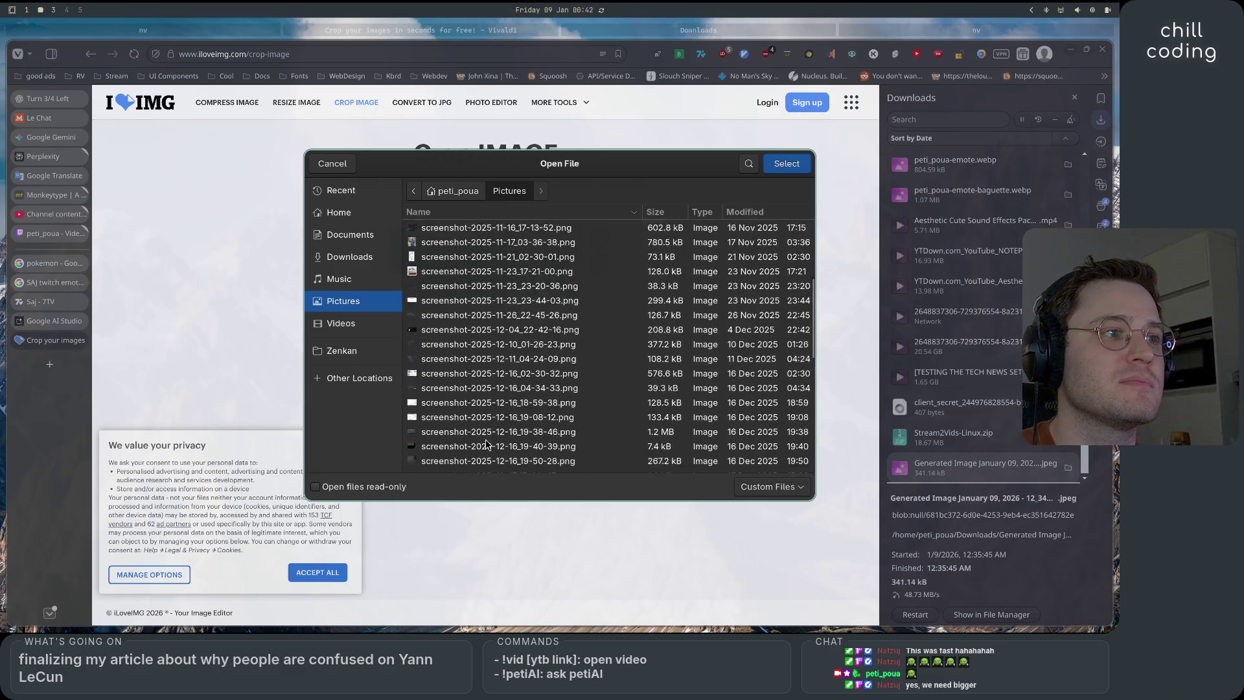
{"action": "scroll", "coordinate": [486, 442], "scroll_direction": "up", "scroll_amount": 5}
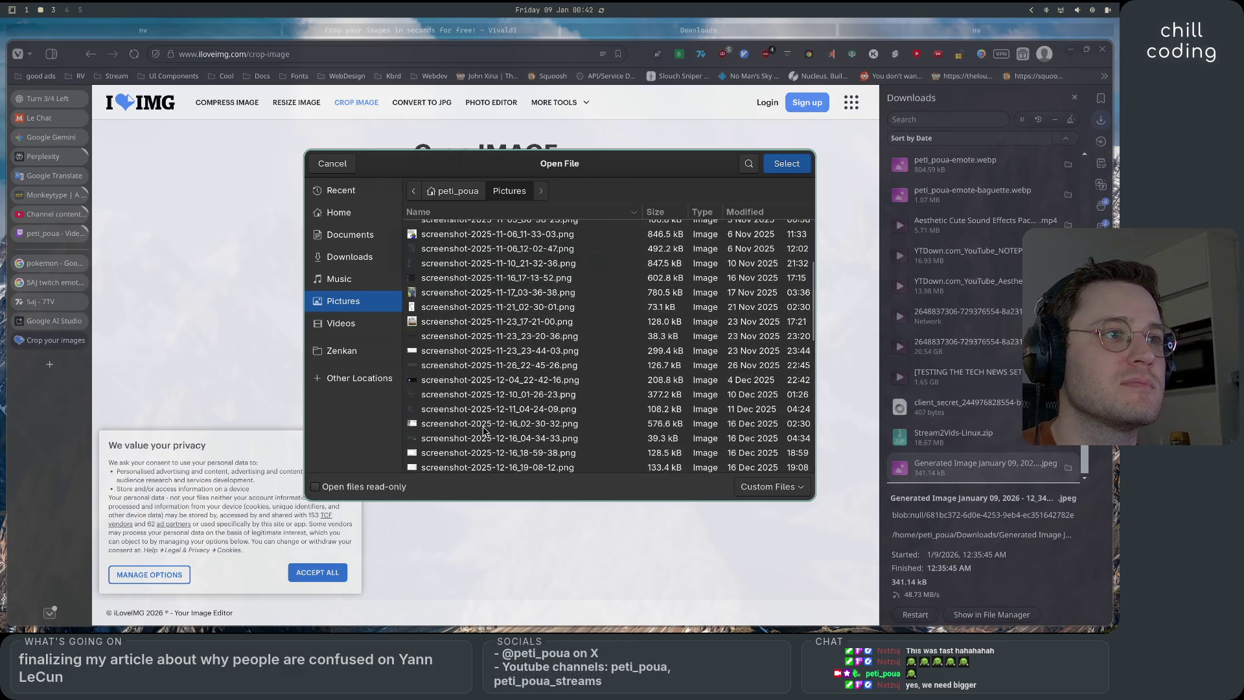
{"action": "left_click", "coordinate": [353, 237]}
{"action": "left_click", "coordinate": [351, 259]}
{"action": "scroll", "coordinate": [493, 337], "scroll_direction": "down", "scroll_amount": 10}
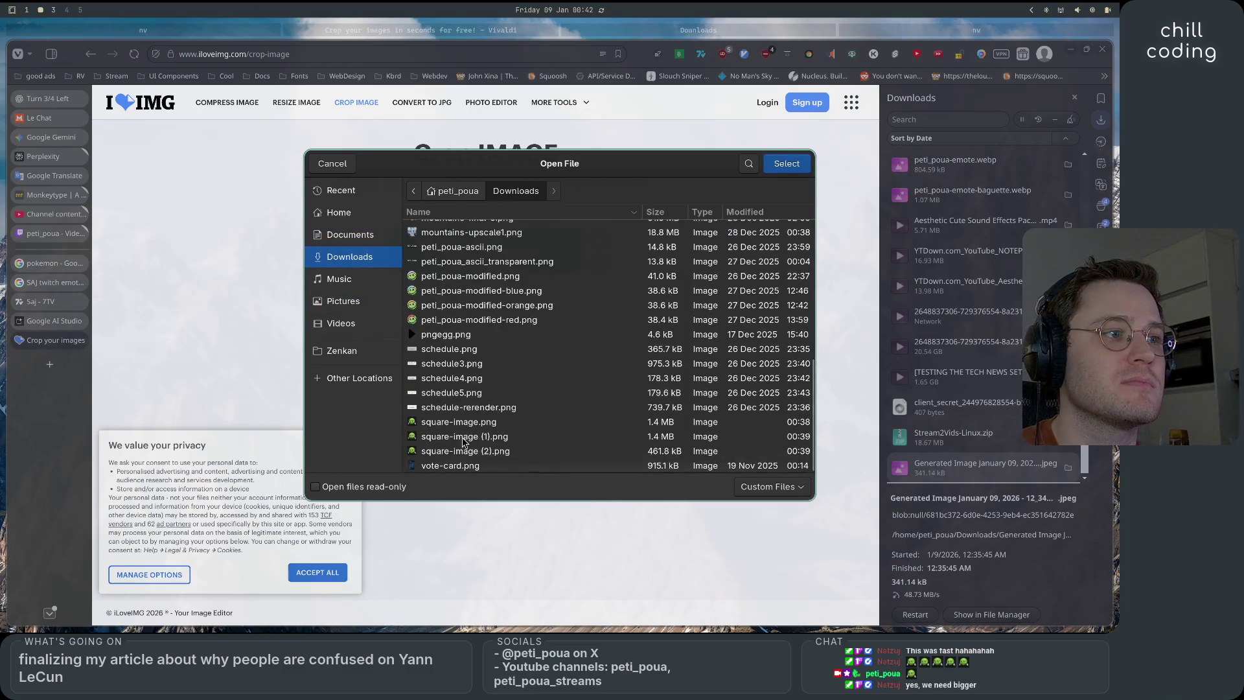
{"action": "left_click", "coordinate": [548, 451]}
{"action": "left_click", "coordinate": [787, 170]}
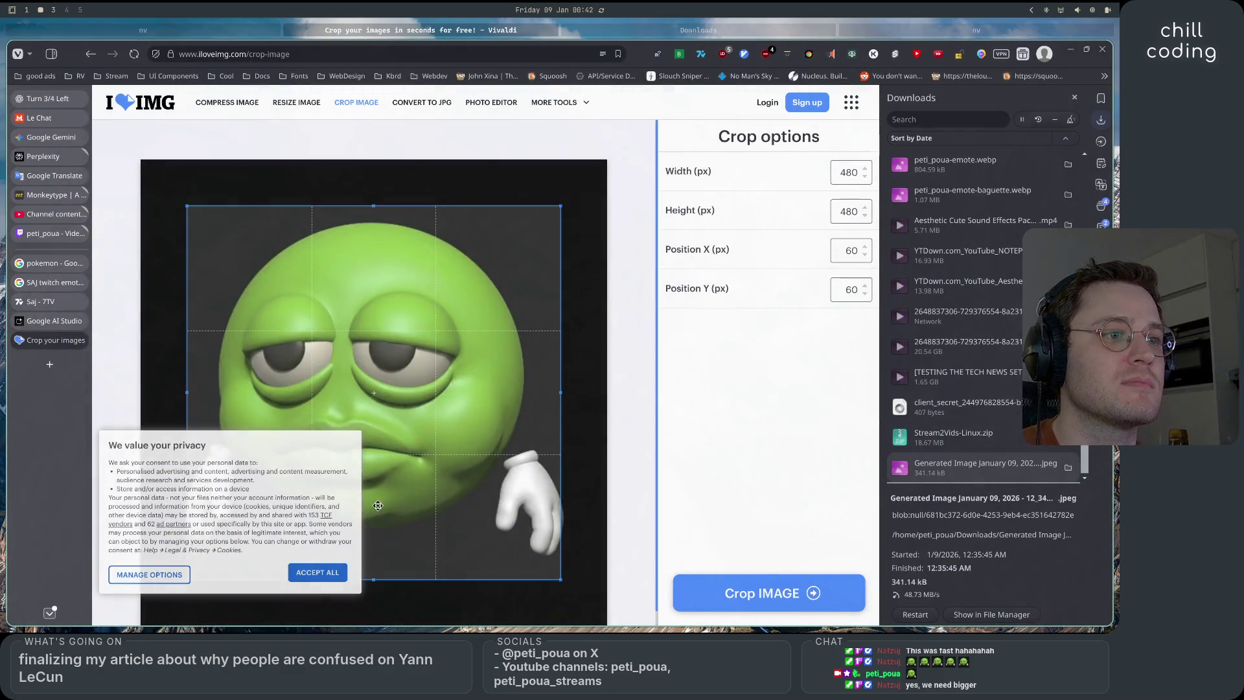
Accept the privacy notice, crop the emoji to 480×480, and download square-image (2) (1).png
{"action": "left_click", "coordinate": [302, 573]}
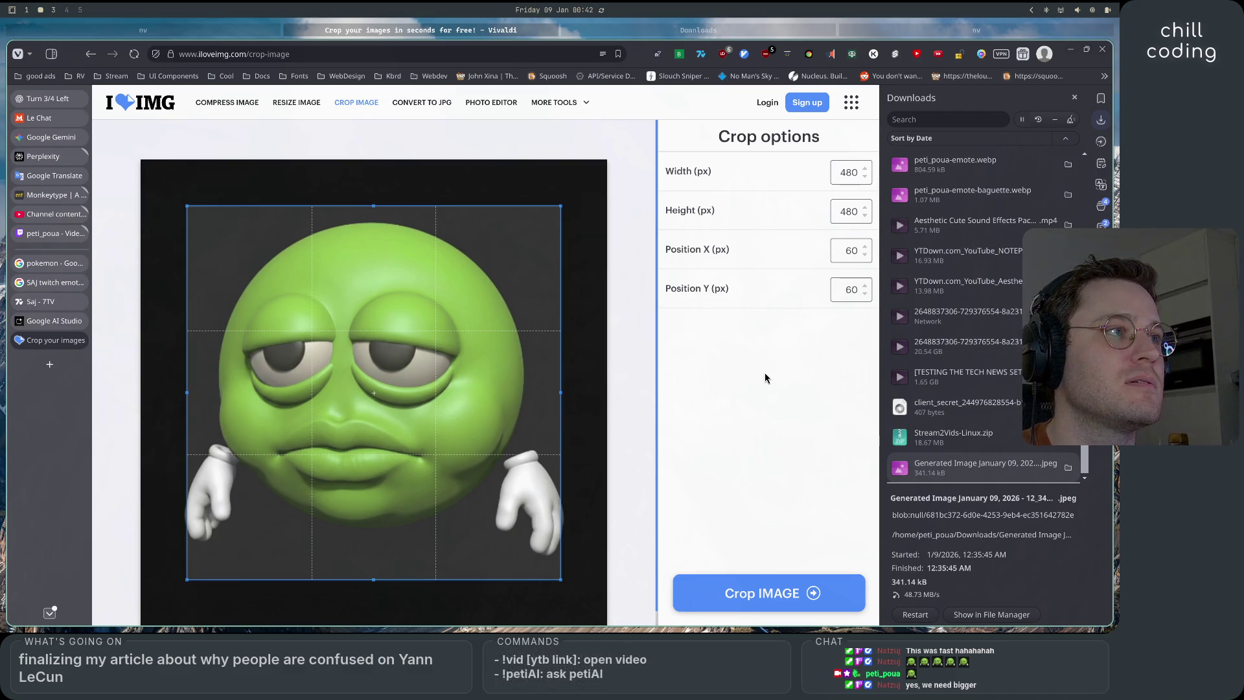
{"action": "left_click", "coordinate": [768, 595]}
{"action": "left_click", "coordinate": [508, 207]}
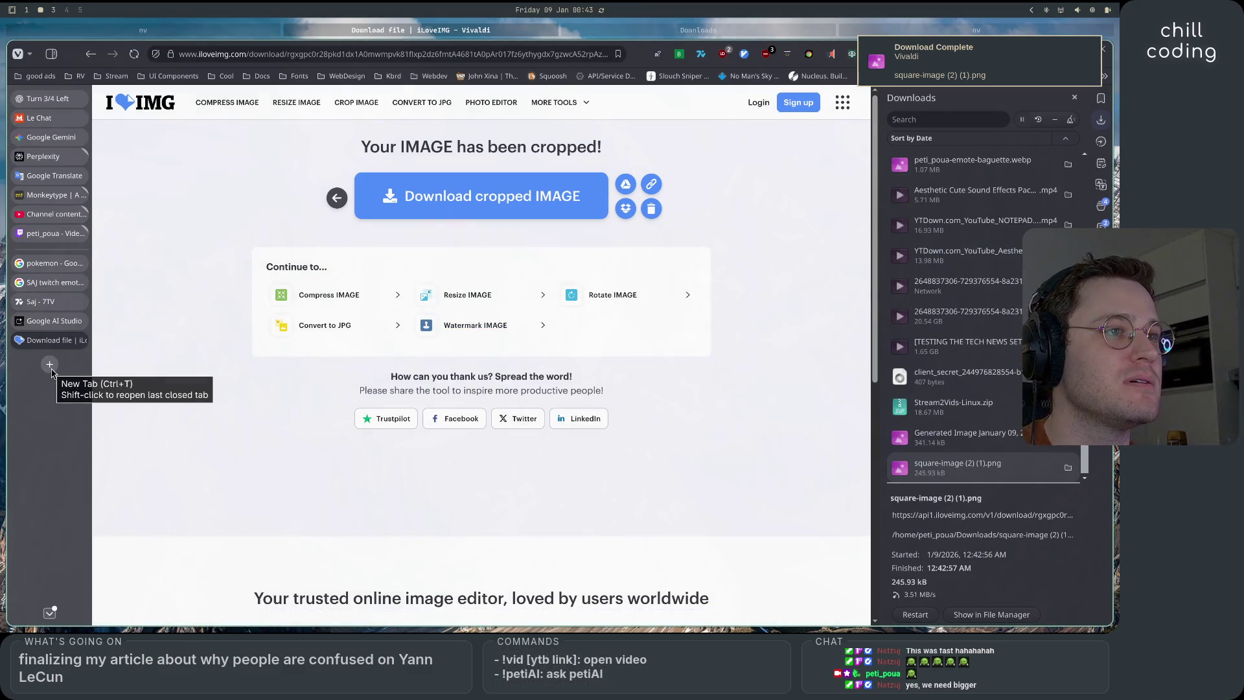
{"action": "left_click", "coordinate": [50, 364]}
Search 'png transparency online' and open OnlinePNGTools' transparency tool, dismissing the pricing popup
{"action": "type", "text": "png t"}
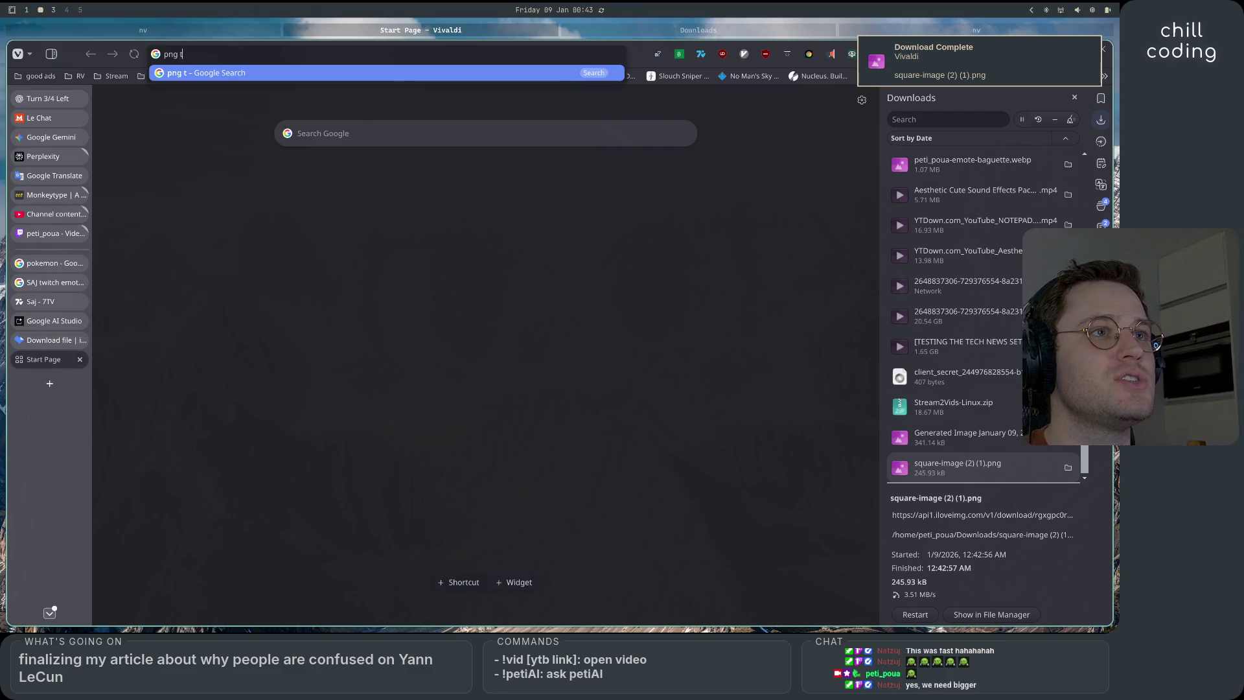
{"action": "type", "text": "ransparency"}
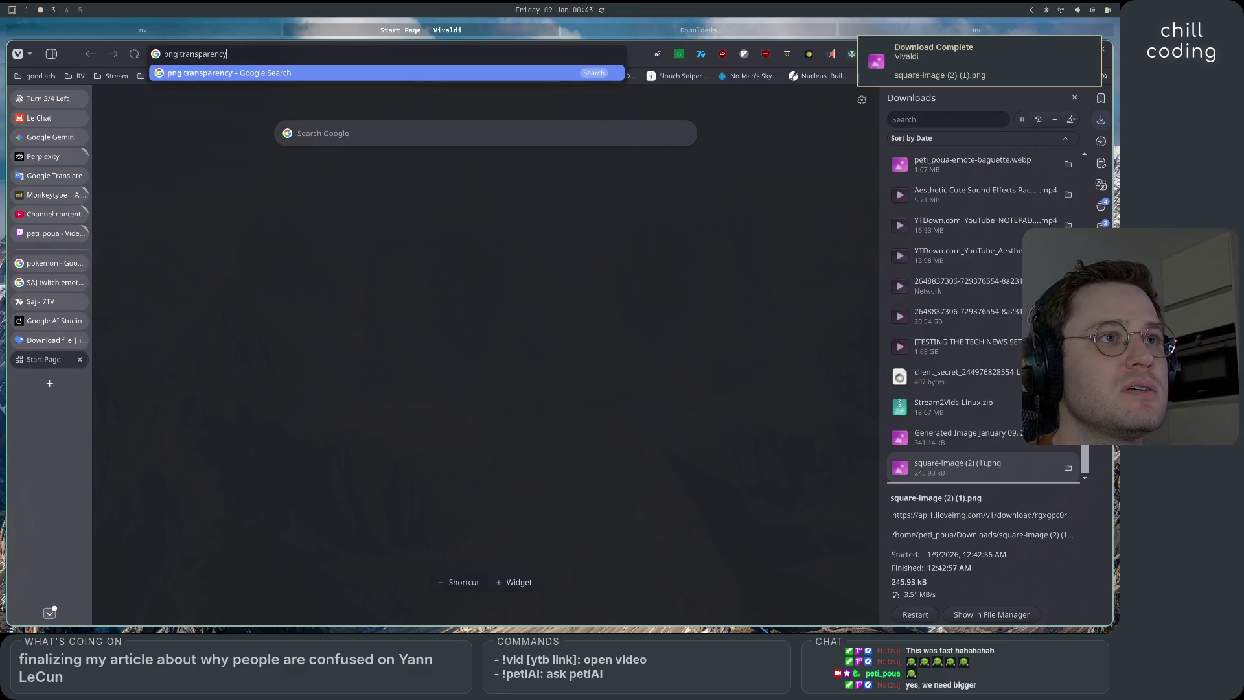
{"action": "type", "text": " online"}
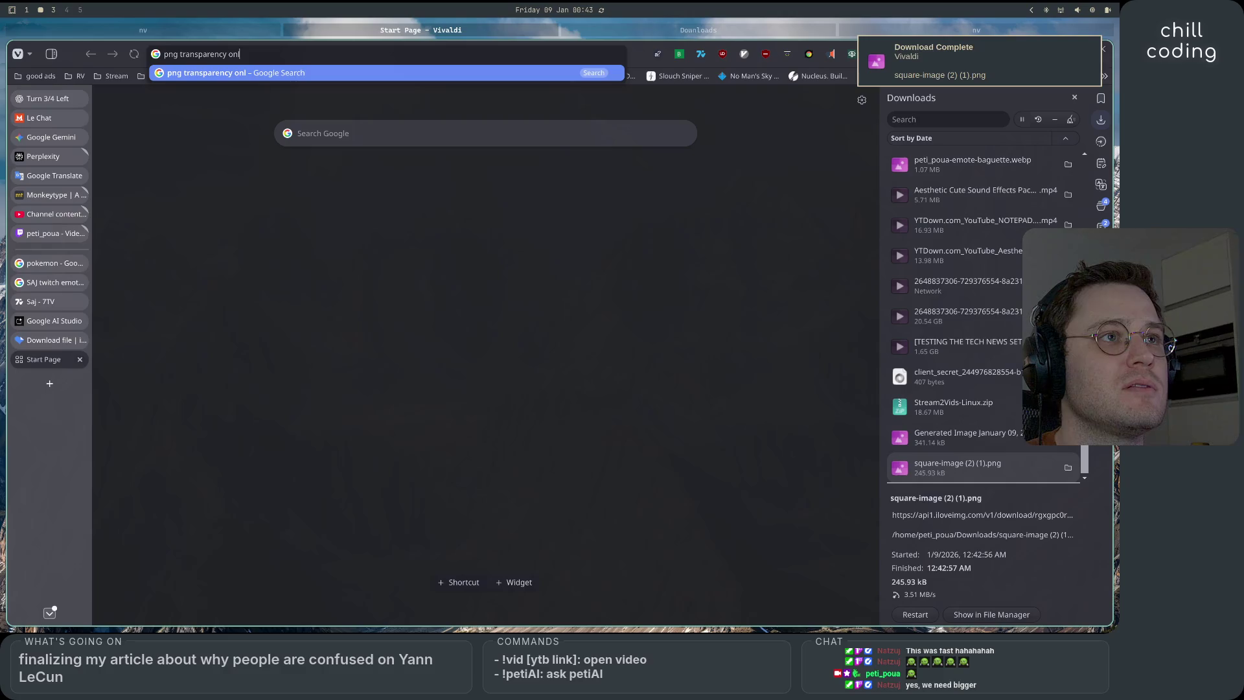
{"action": "key", "text": "Return"}
{"action": "left_click", "coordinate": [278, 237]}
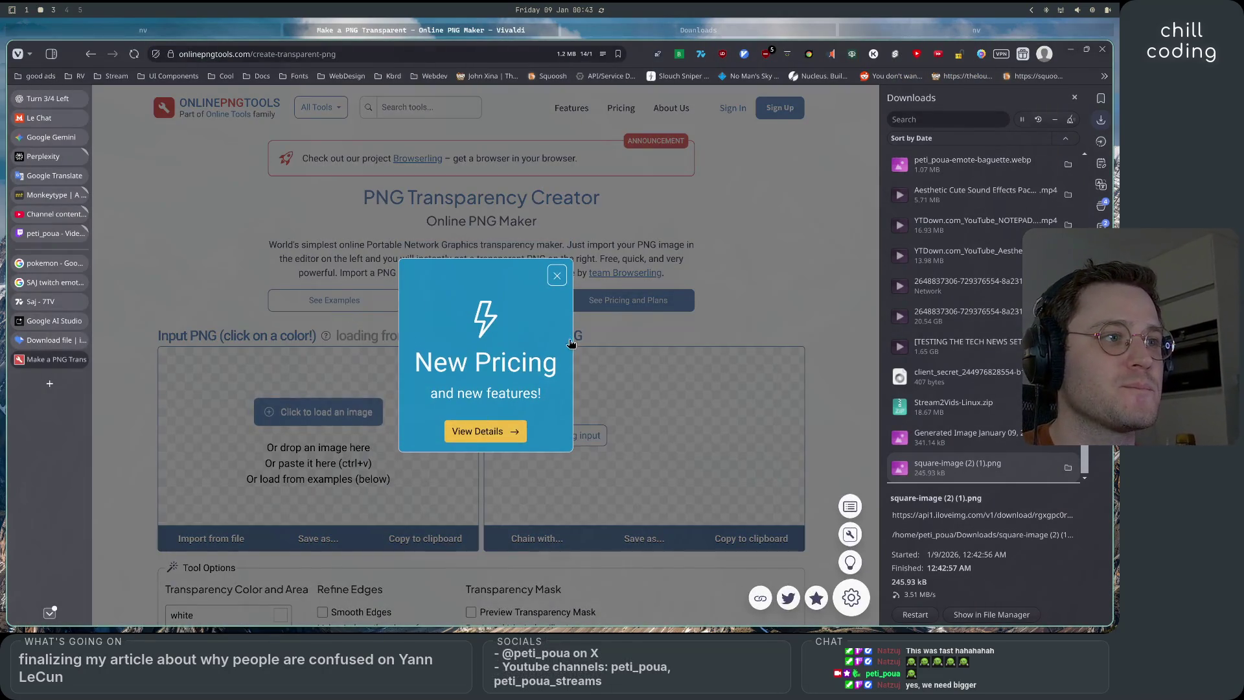
{"action": "left_click", "coordinate": [315, 409]}
Import the cropped square-image emoji file into the PNG Transparency Creator
{"action": "left_click", "coordinate": [311, 427]}
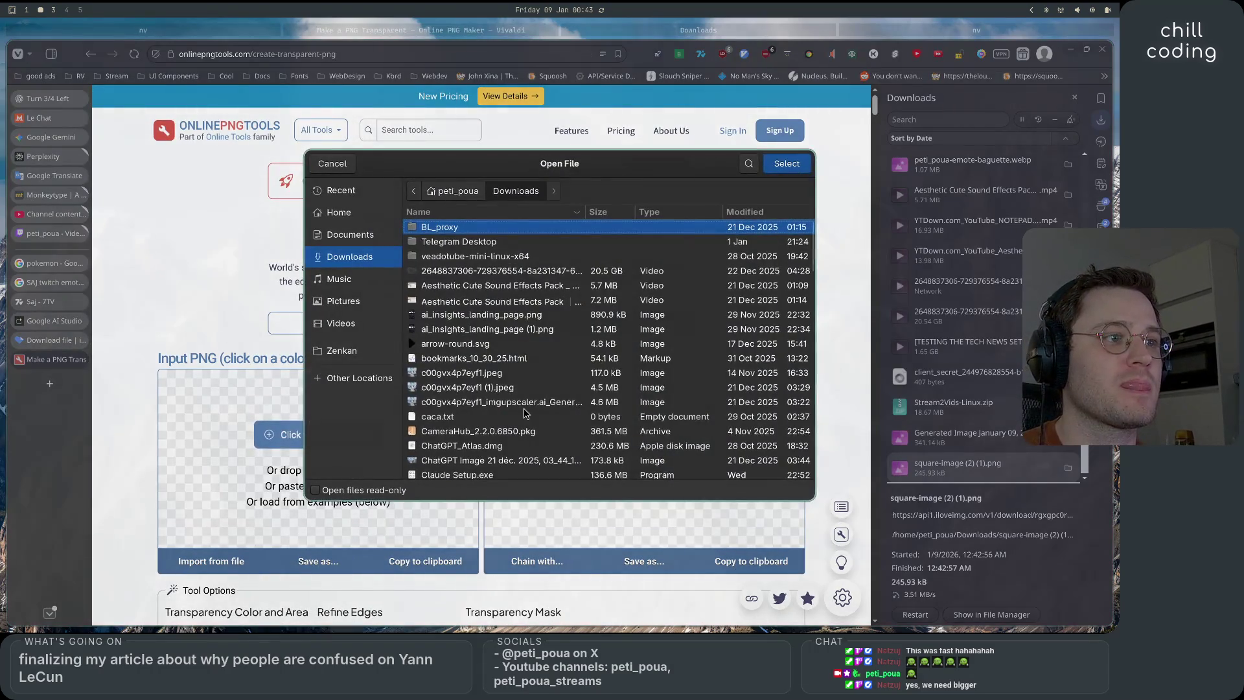
{"action": "scroll", "coordinate": [459, 308], "scroll_direction": "down", "scroll_amount": 10}
{"action": "left_click", "coordinate": [459, 283]}
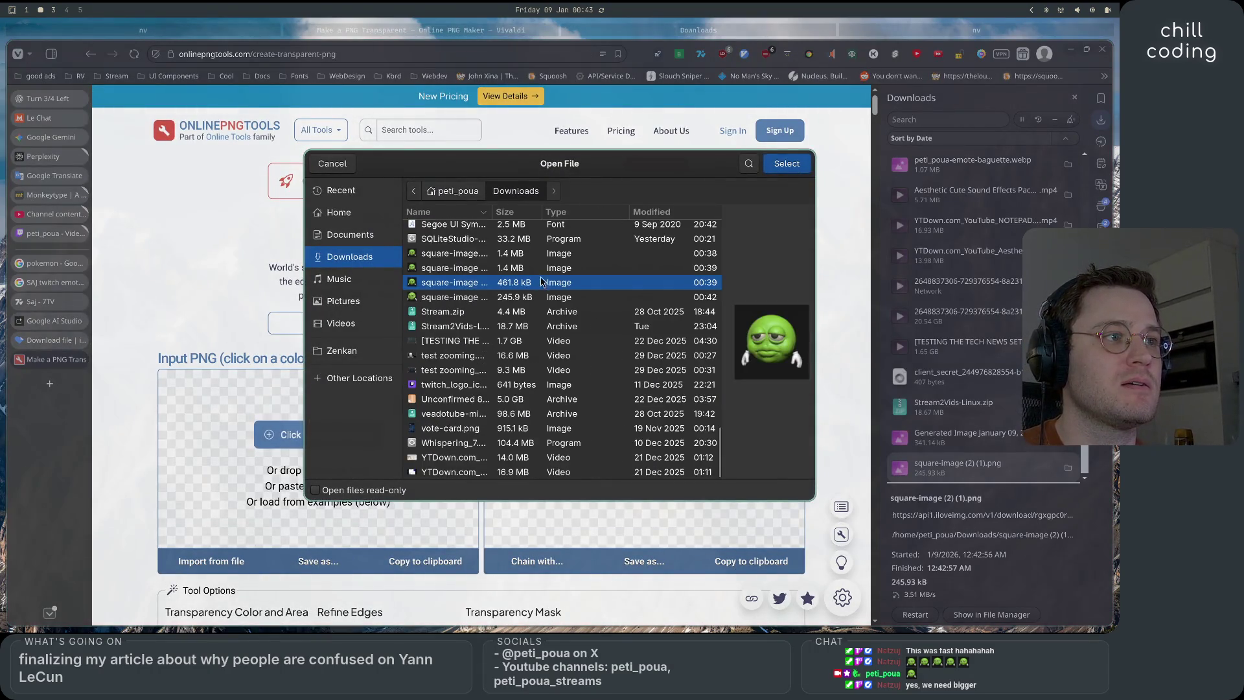
{"action": "left_click", "coordinate": [459, 297]}
{"action": "left_click", "coordinate": [787, 164]}
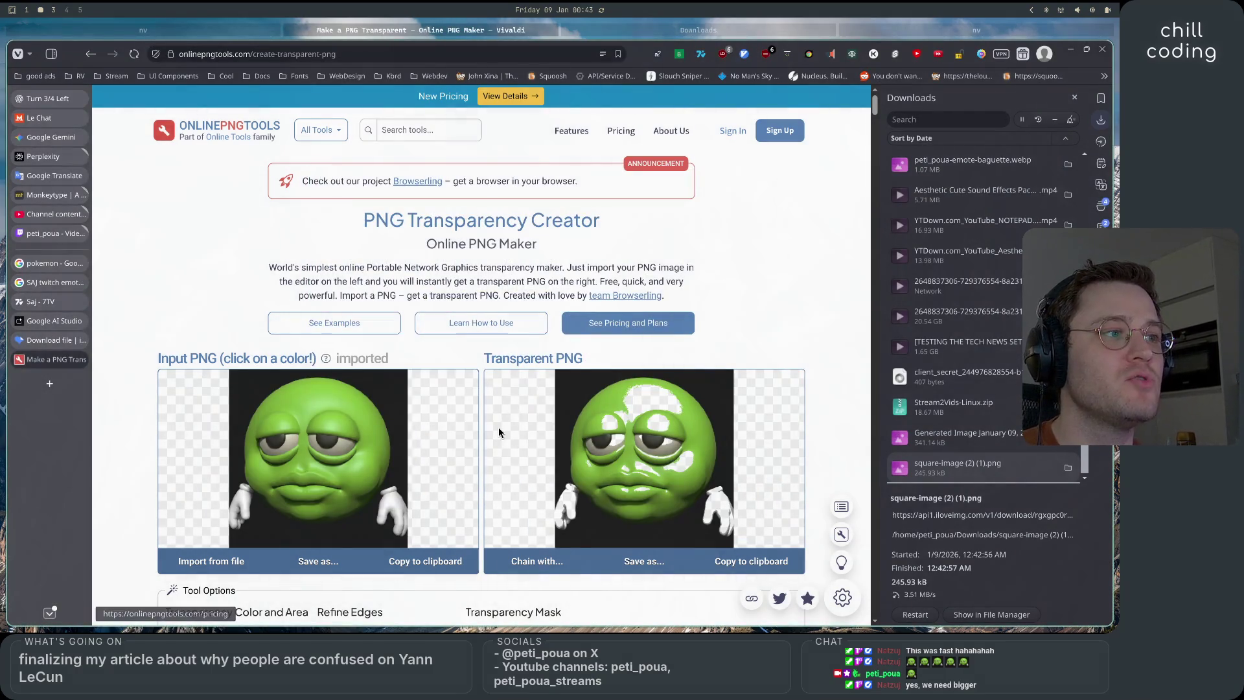
{"action": "scroll", "coordinate": [571, 470], "scroll_direction": "down", "scroll_amount": 3}
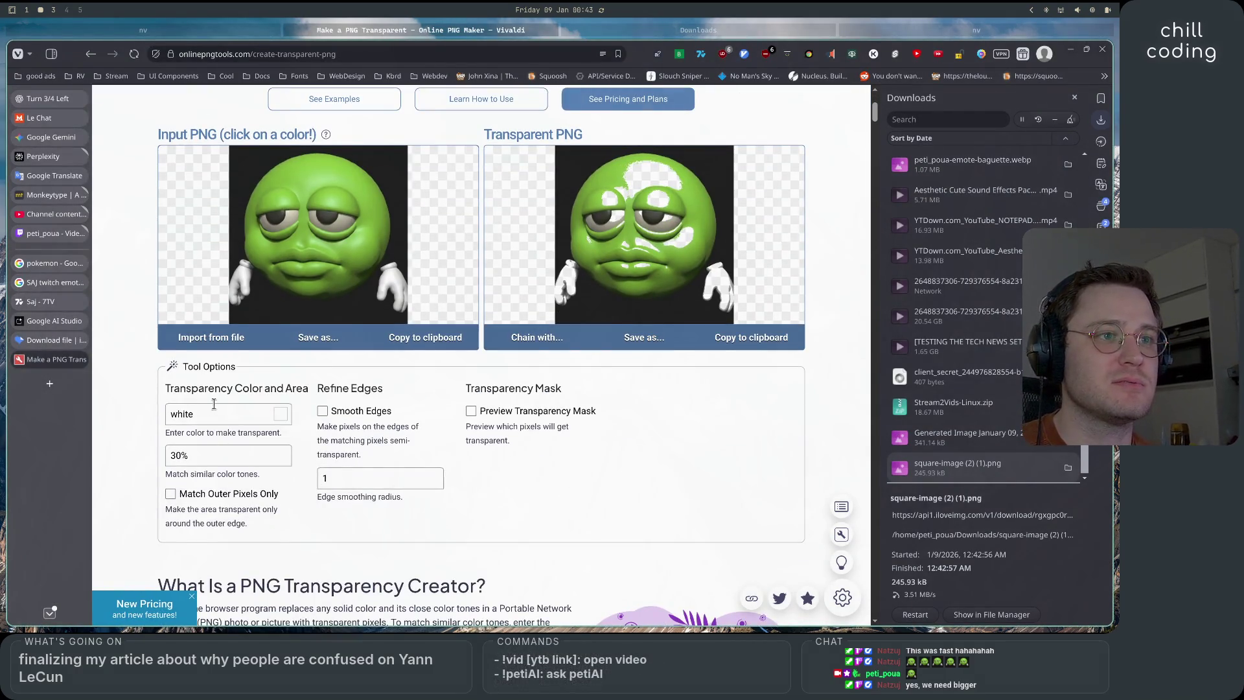
{"action": "left_click", "coordinate": [280, 414]}
Set the colour to make transparent to #1F1F1F
{"action": "left_click", "coordinate": [277, 510]}
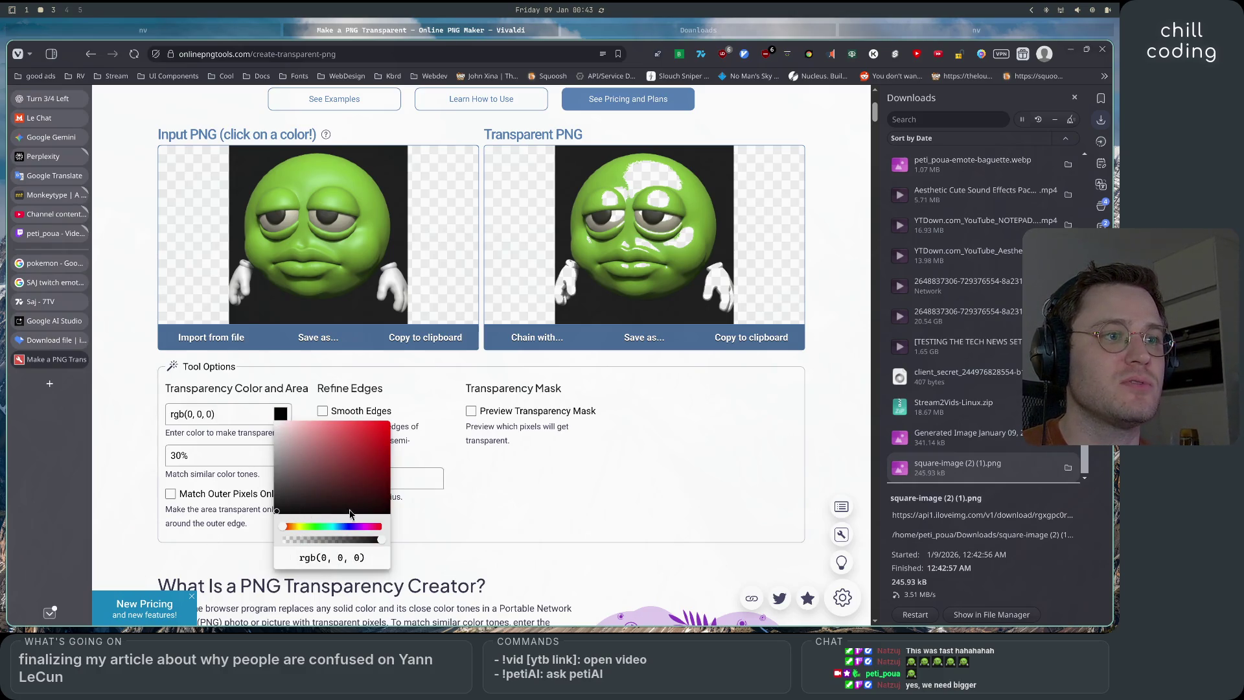
{"action": "left_click", "coordinate": [574, 510]}
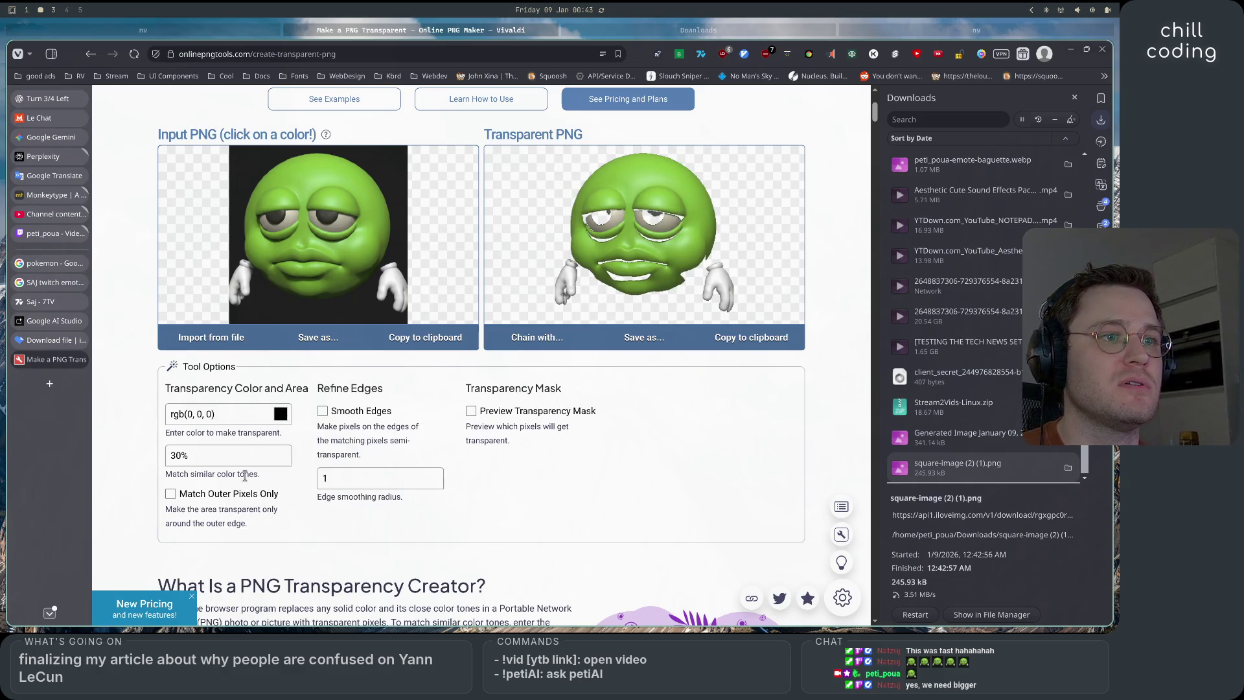
{"action": "left_click", "coordinate": [170, 455]}
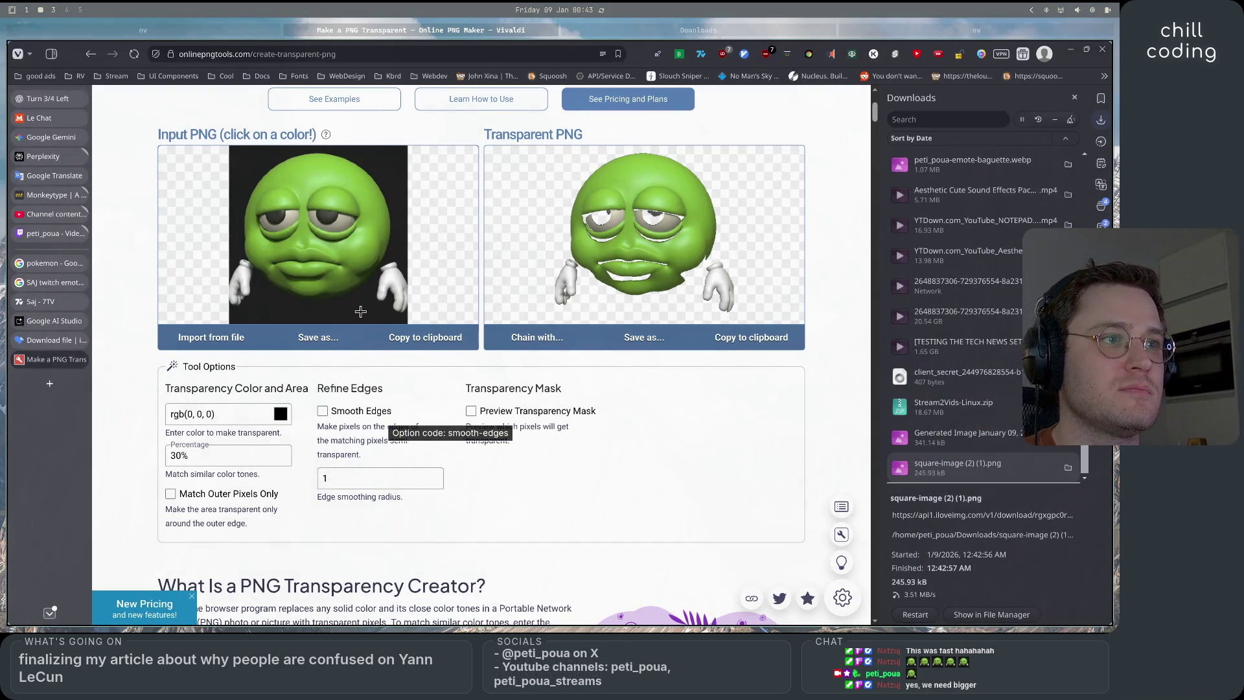
{"action": "left_click", "coordinate": [171, 455]}
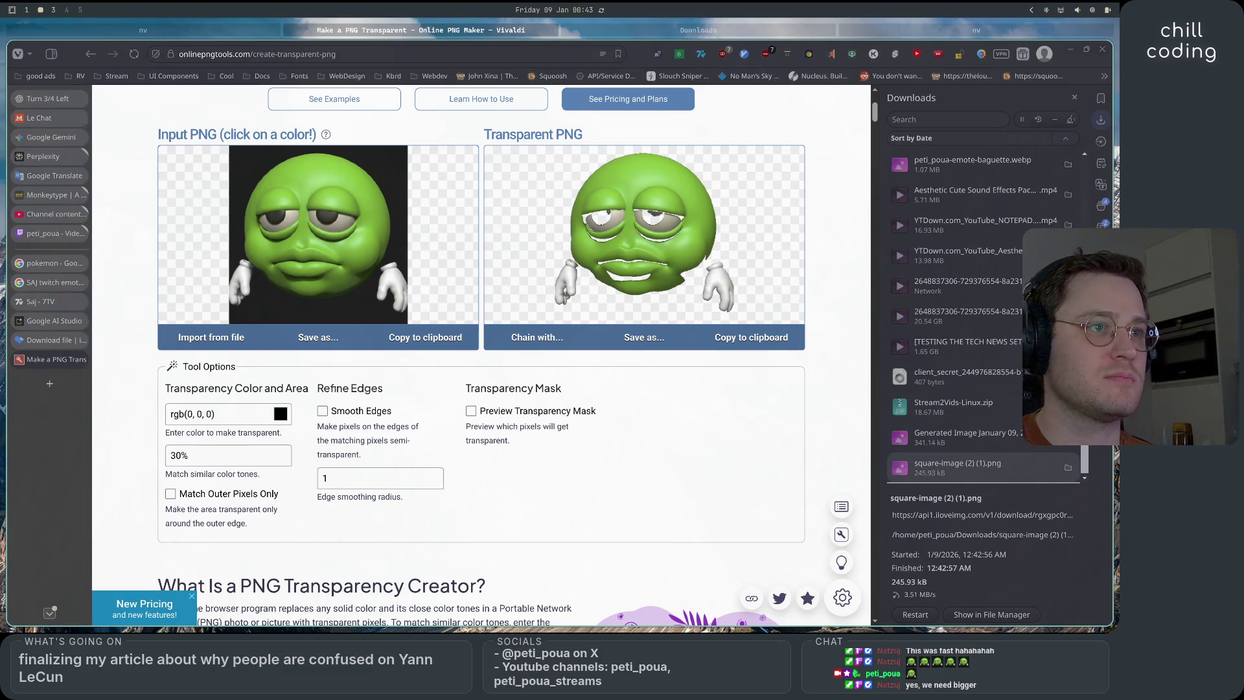
{"action": "triple_click", "coordinate": [194, 413]}
{"action": "type", "text": "#1F1F1F"}
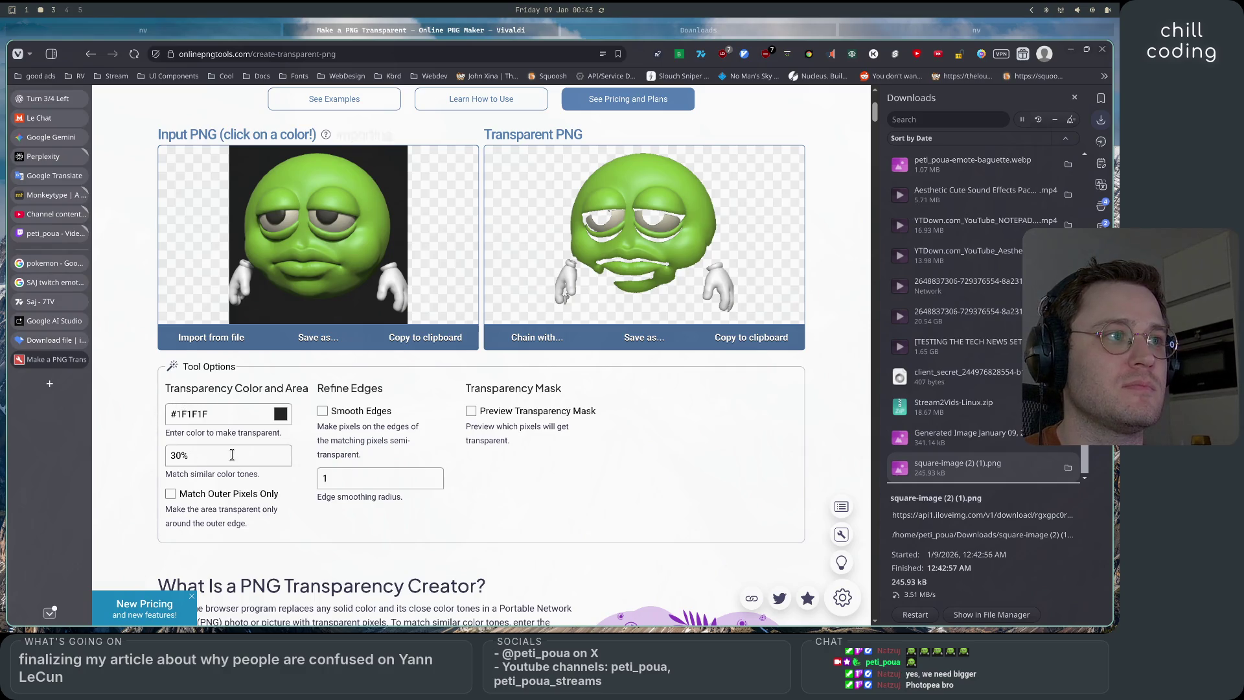
Tick Match Outer Pixels Only and try threshold values 2, 1, 5 and 7%
{"action": "left_click_drag", "start_coordinate": [176, 455], "coordinate": [164, 460]}
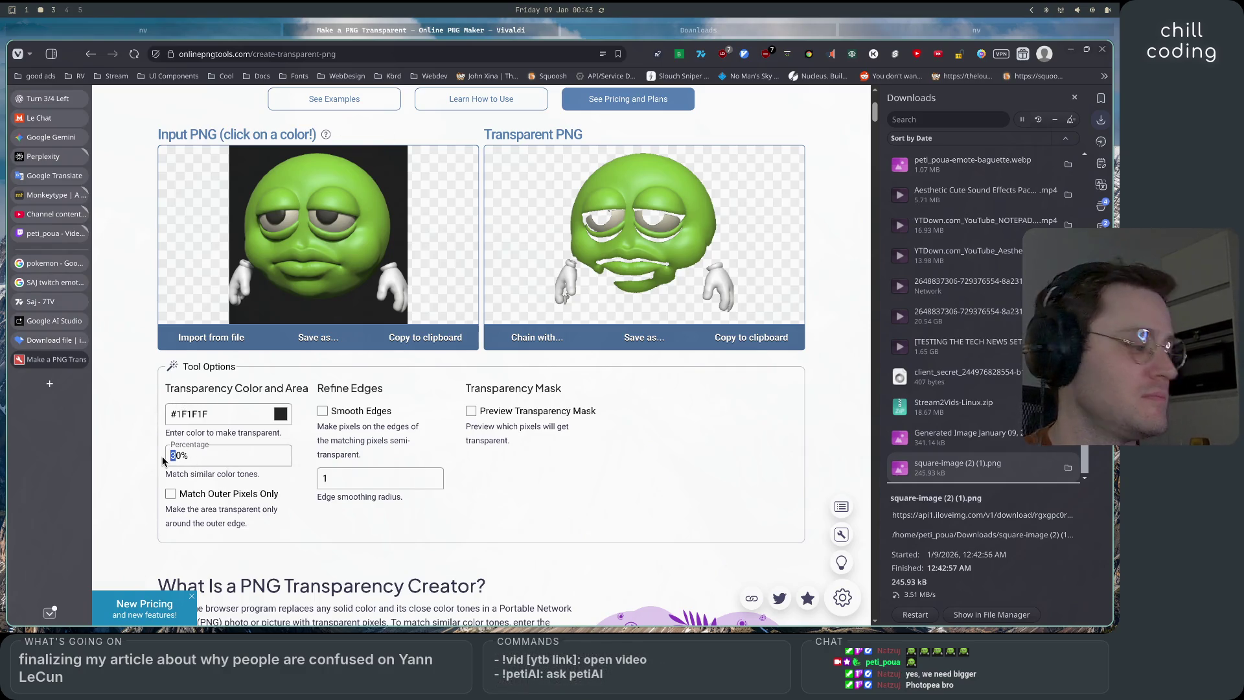
{"action": "type", "text": "2"}
{"action": "left_click", "coordinate": [171, 493]}
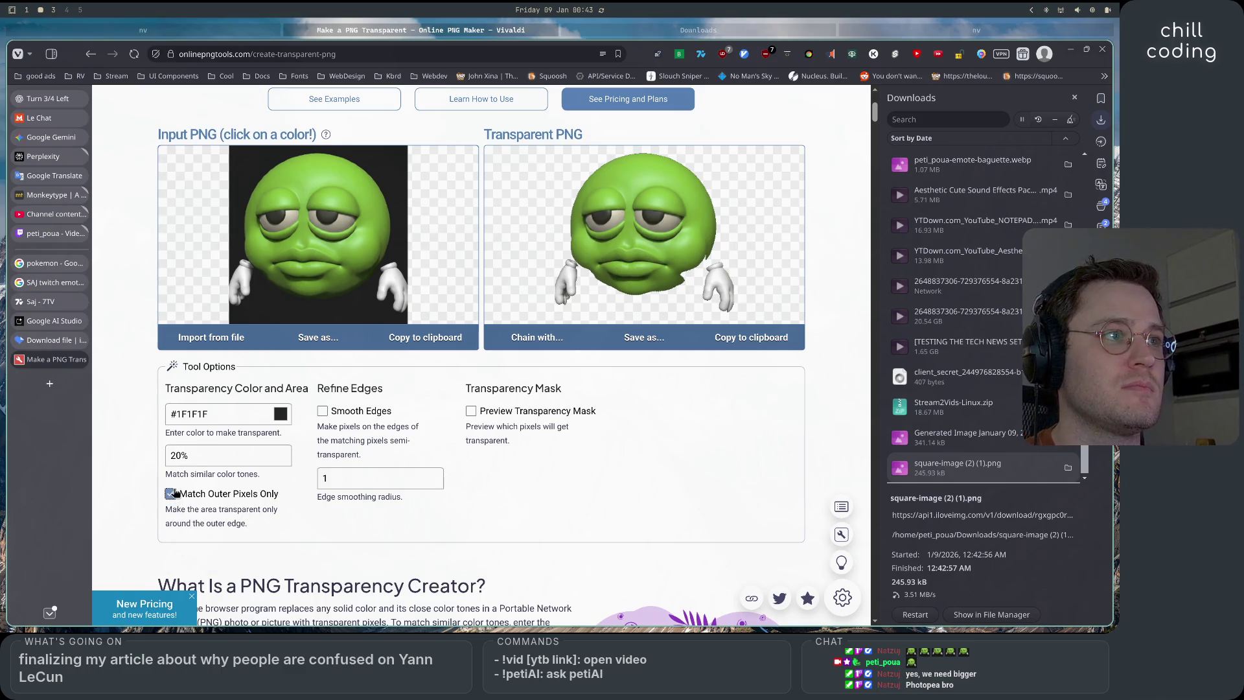
{"action": "left_click_drag", "start_coordinate": [176, 456], "coordinate": [160, 462]}
{"action": "type", "text": "1"}
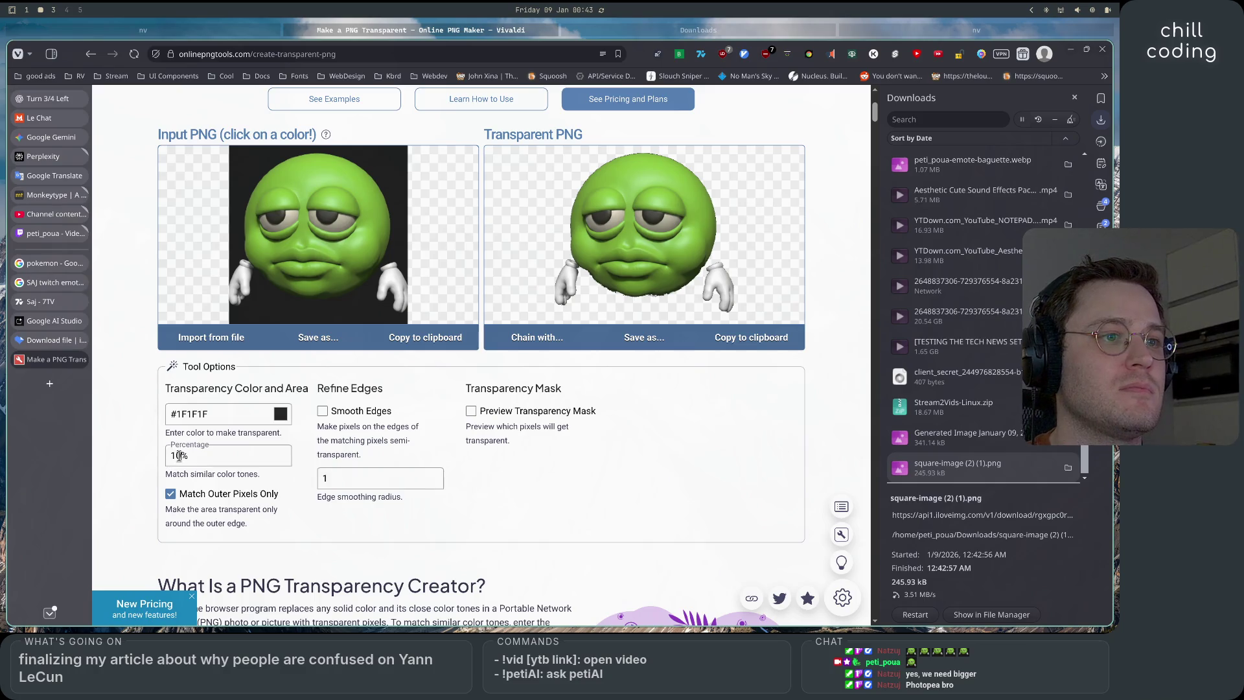
{"action": "left_click_drag", "start_coordinate": [179, 453], "coordinate": [161, 460]}
{"action": "type", "text": "5"}
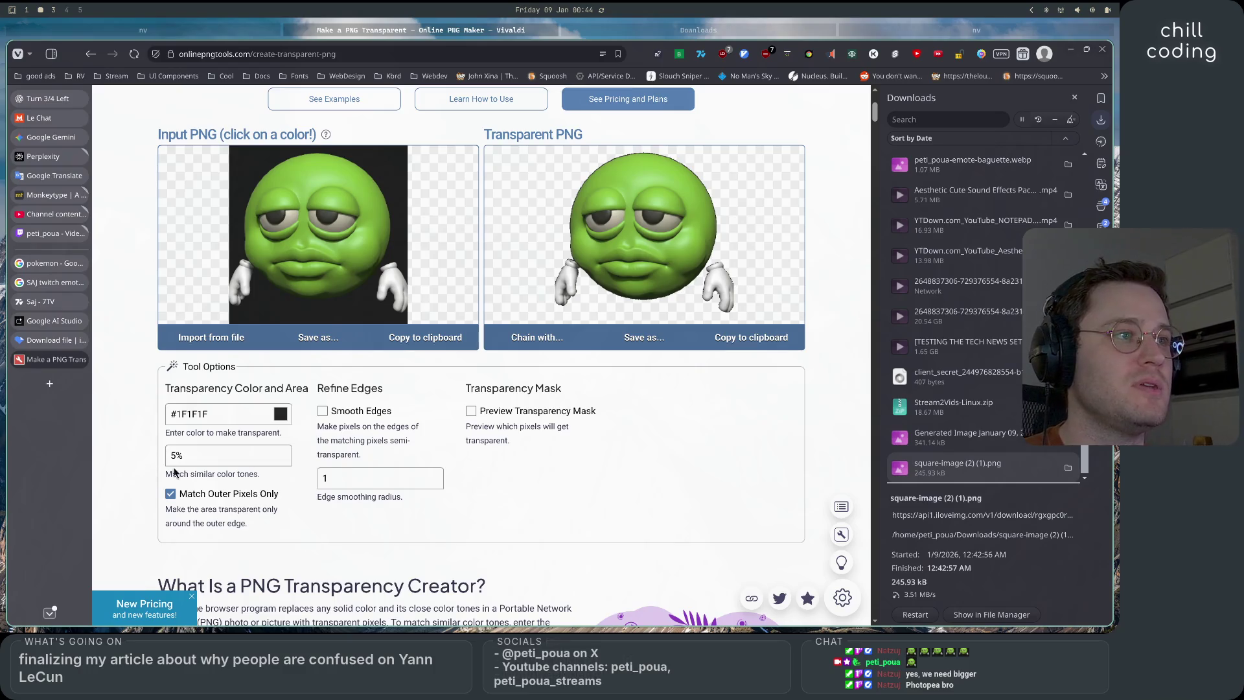
{"action": "left_click_drag", "start_coordinate": [175, 461], "coordinate": [158, 464]}
{"action": "type", "text": "7"}
Compare 8% and 10% thresholds before settling on 7%
{"action": "key", "text": "BackSpace"}
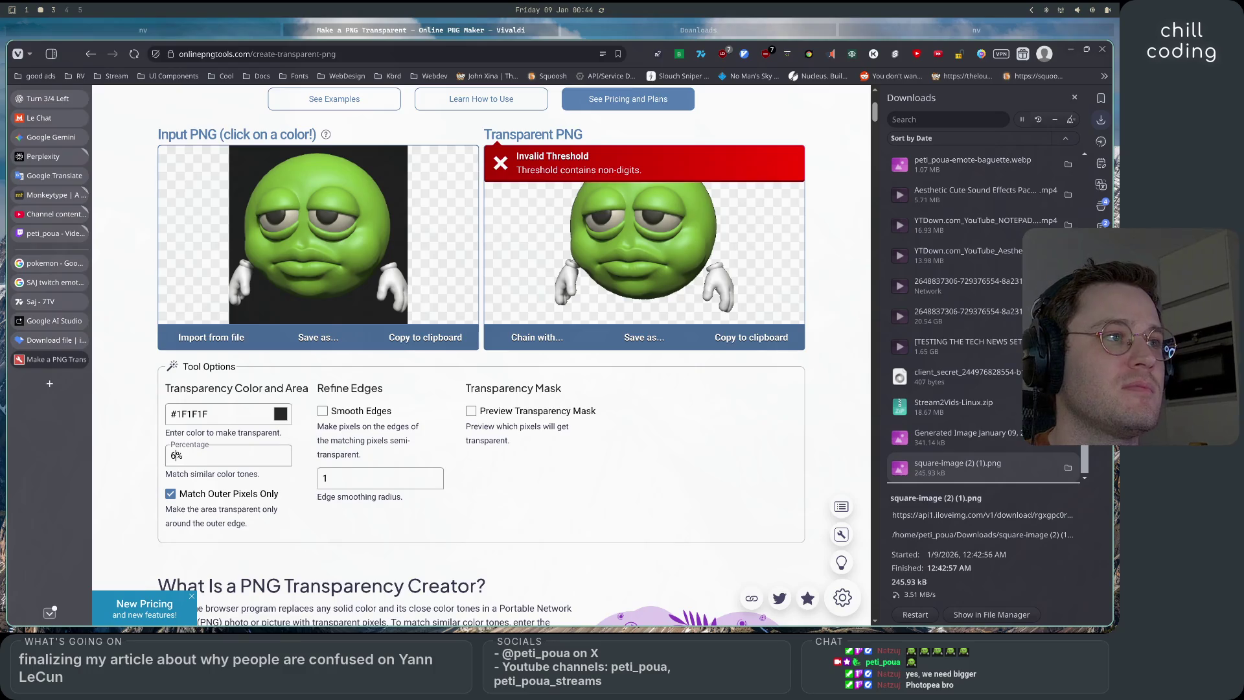
{"action": "key", "text": "BackSpace"}
{"action": "type", "text": "8"}
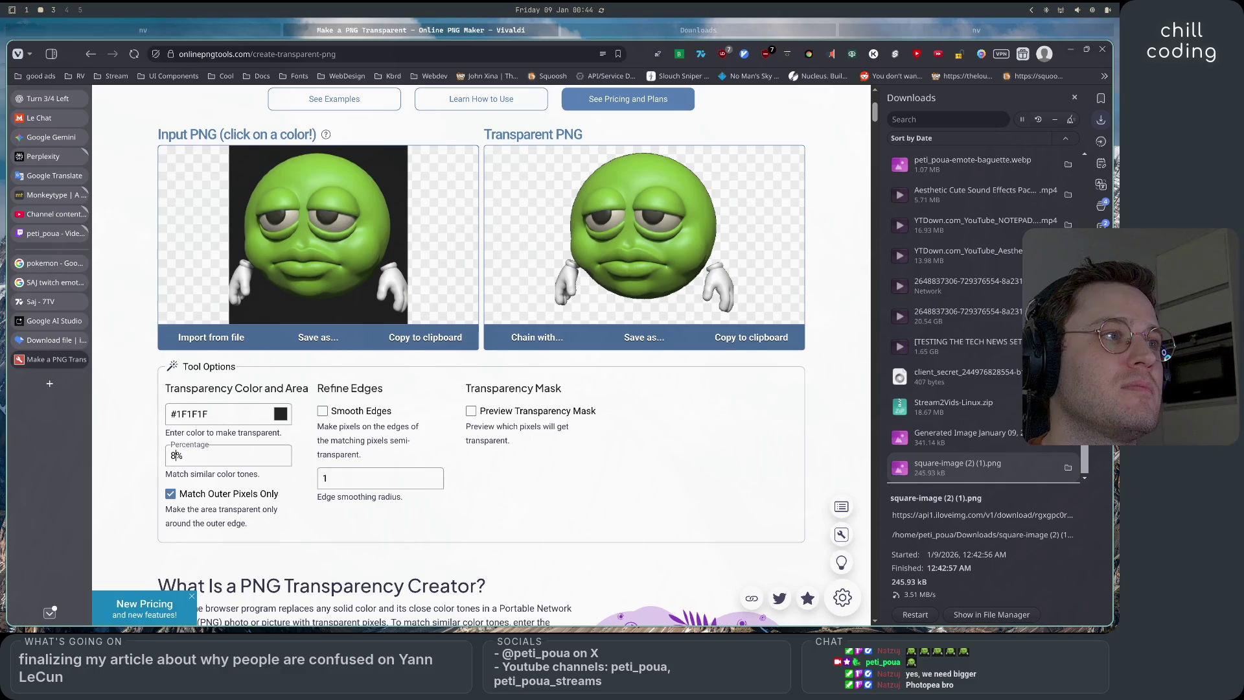
{"action": "key", "text": "BackSpace"}
{"action": "type", "text": "10"}
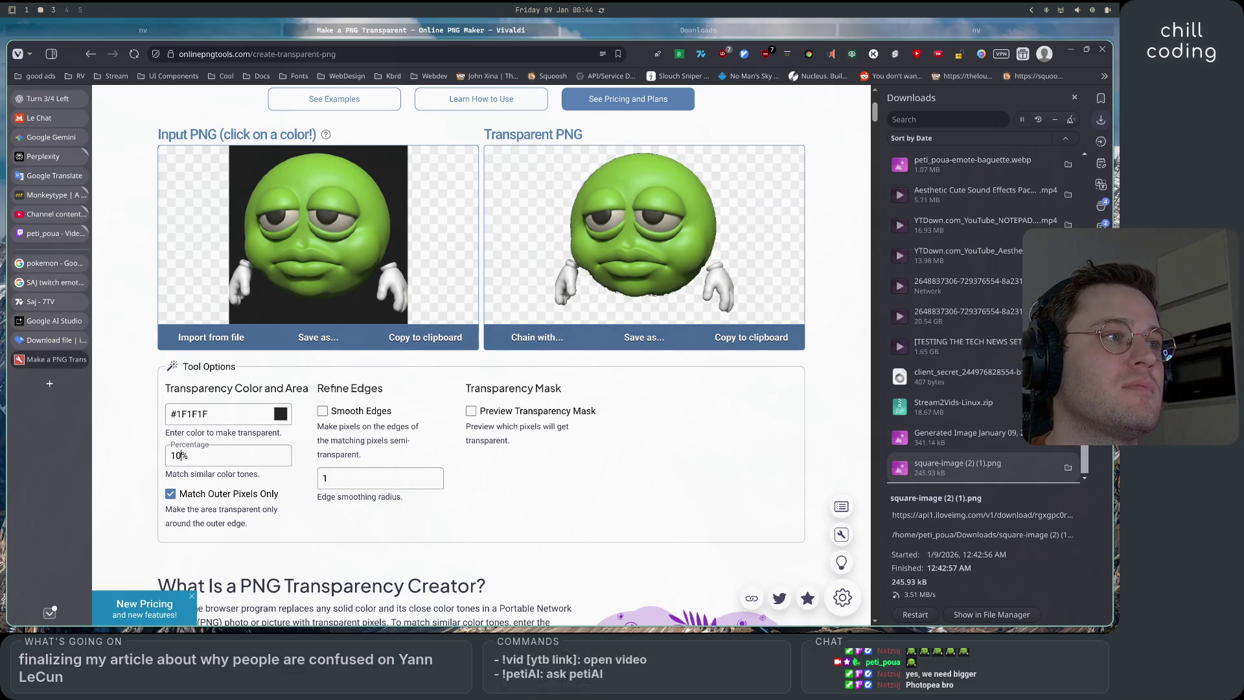
{"action": "key", "text": "BackSpace"}
{"action": "key", "text": "BackSpace"}
{"action": "type", "text": "7"}
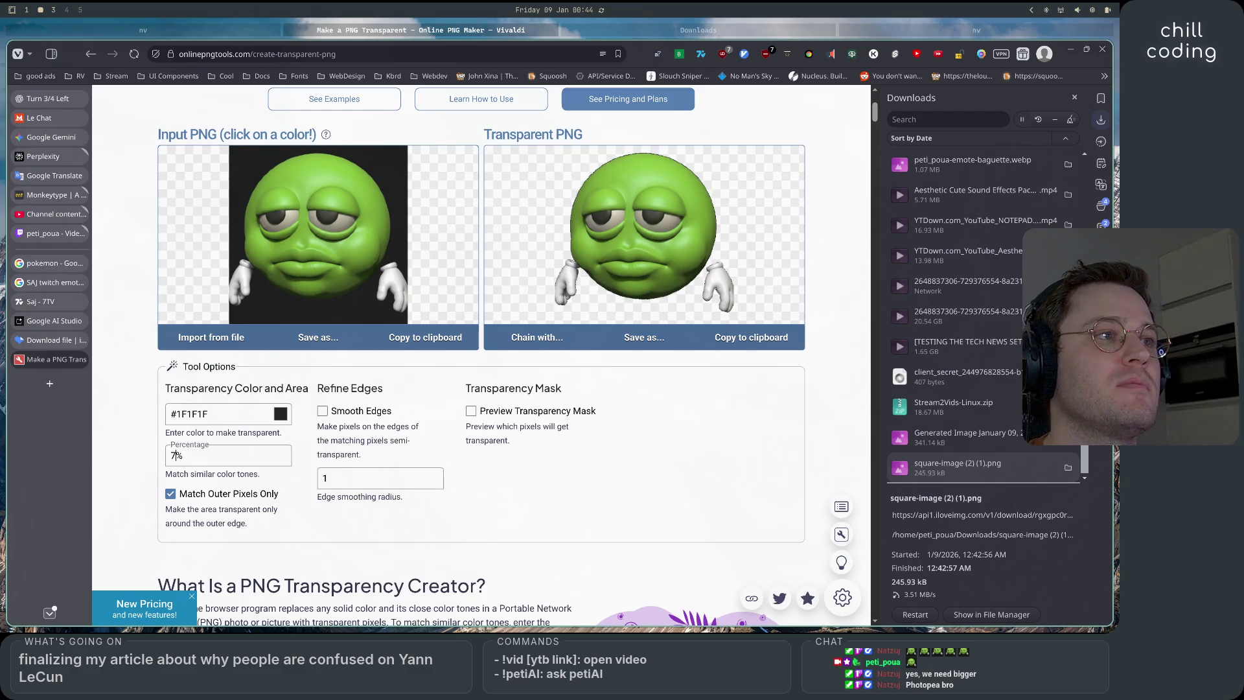
{"action": "left_click", "coordinate": [520, 520]}
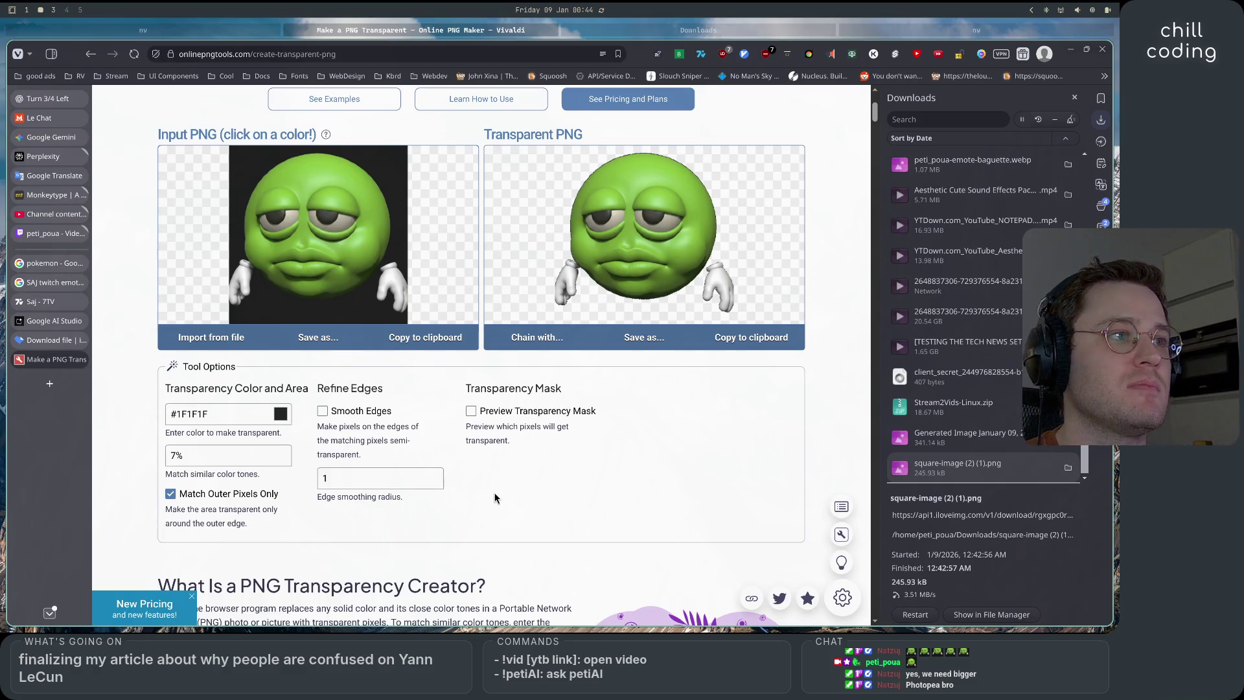
Download the transparent result as output-onlinepngtools.png, confirming the free-plan dialog
{"action": "left_click", "coordinate": [644, 344]}
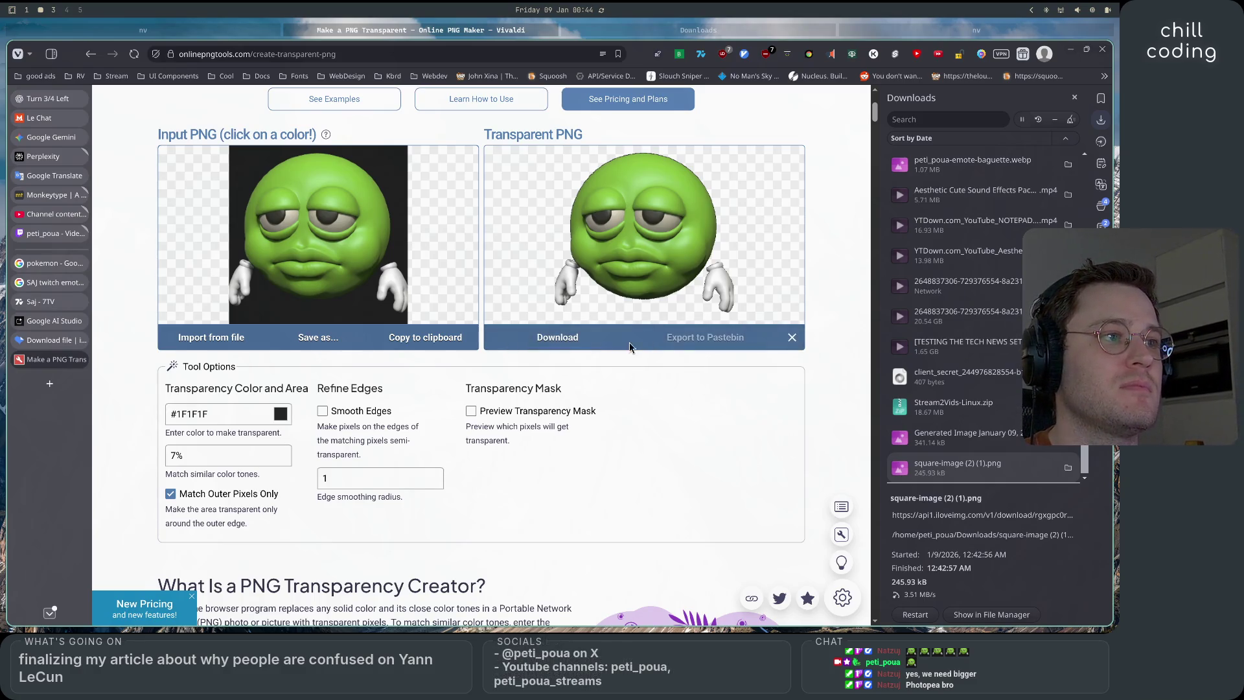
{"action": "left_click", "coordinate": [562, 346]}
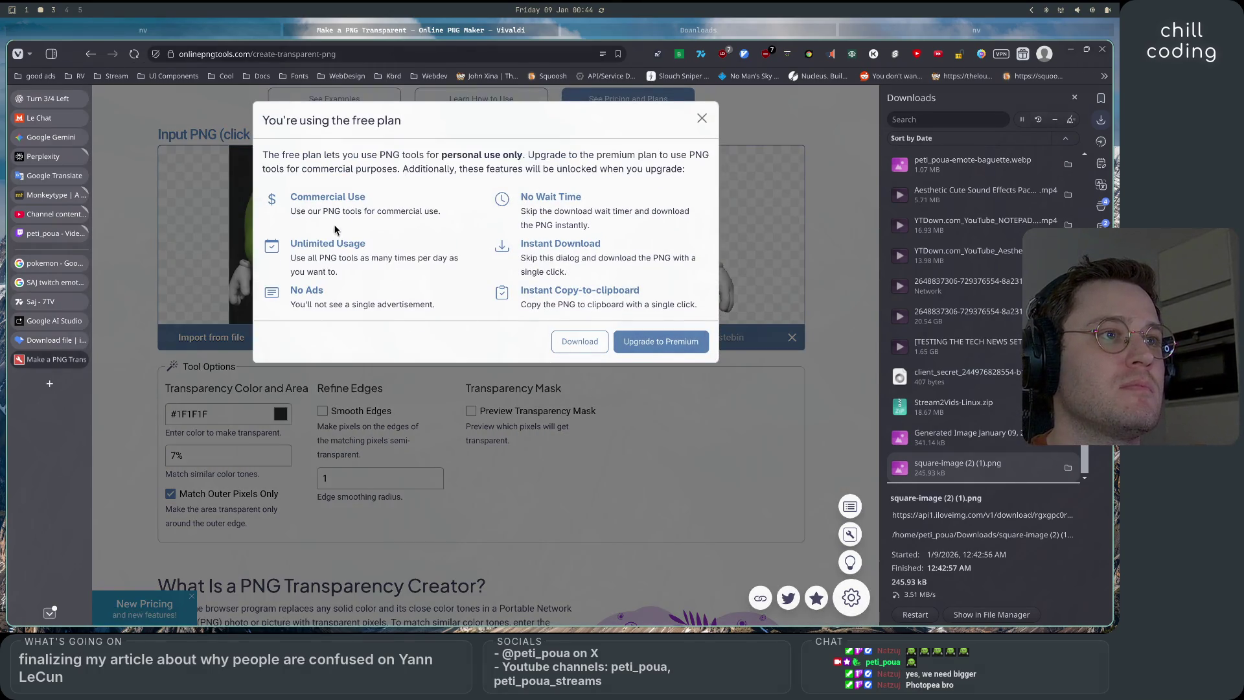
{"action": "left_click", "coordinate": [579, 345]}
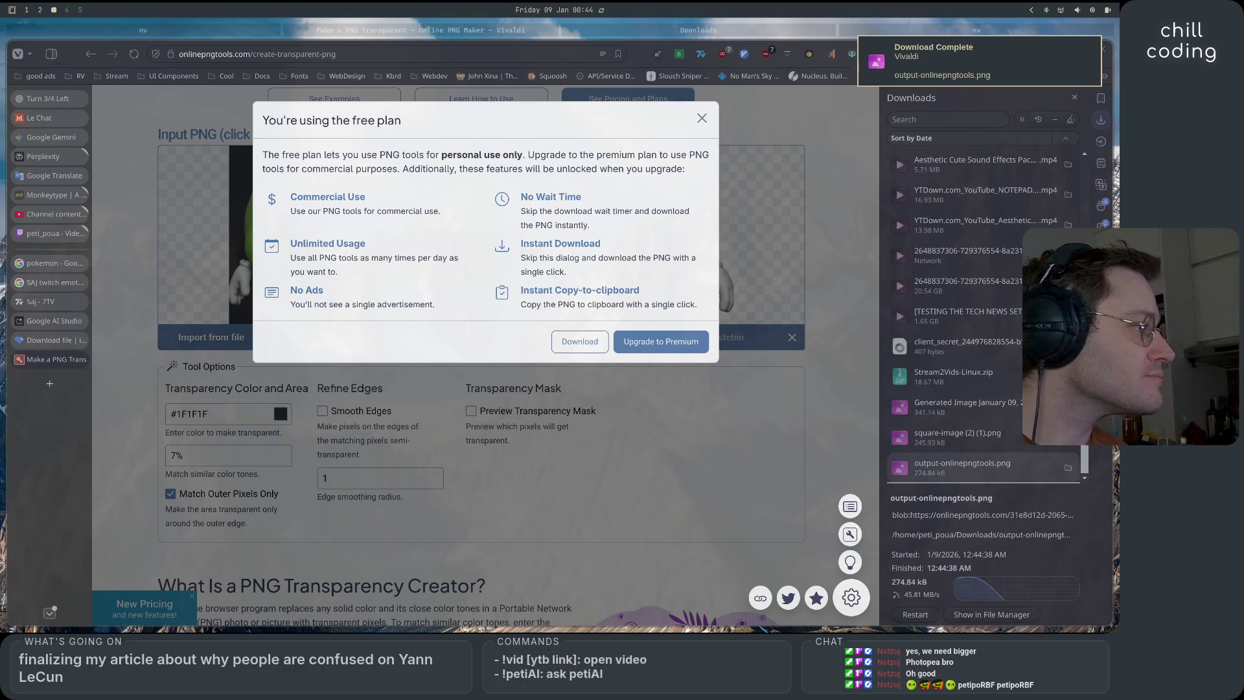
{"action": "key", "text": "super+shift+1"}
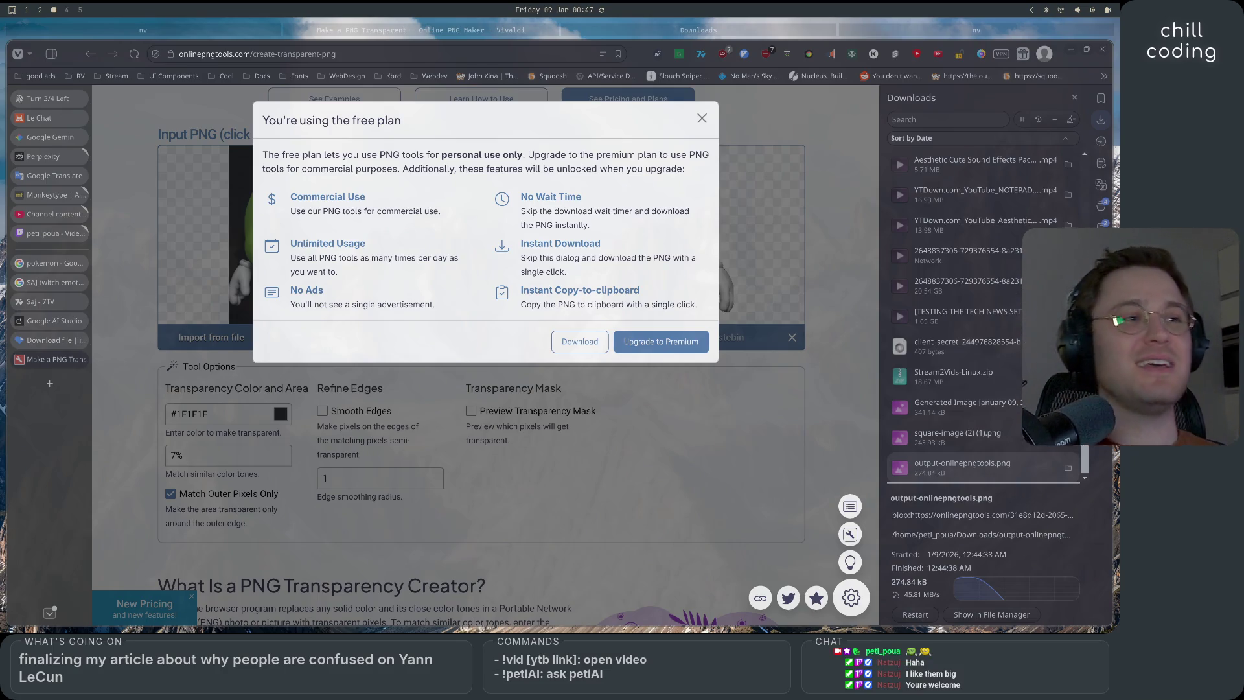
{"action": "left_click", "coordinate": [704, 123]}
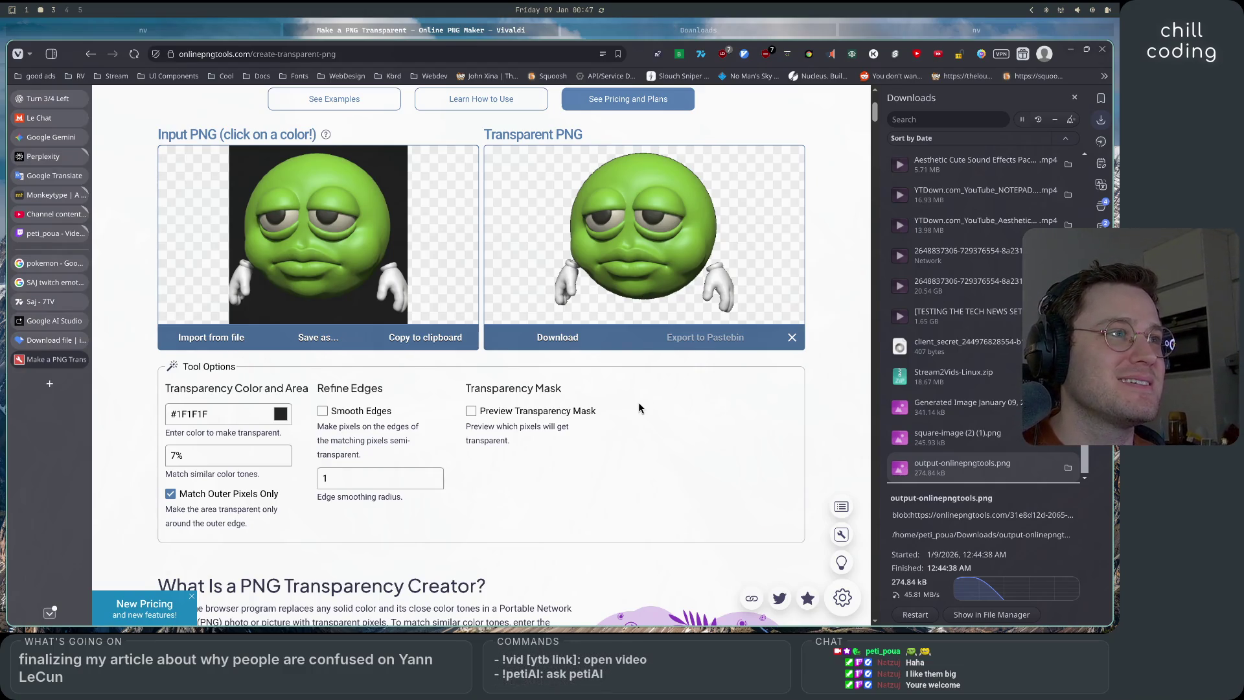
Scroll back up the Online PNG Tools page and open a new blank tab
{"action": "scroll", "coordinate": [639, 408], "scroll_direction": "up", "scroll_amount": 3}
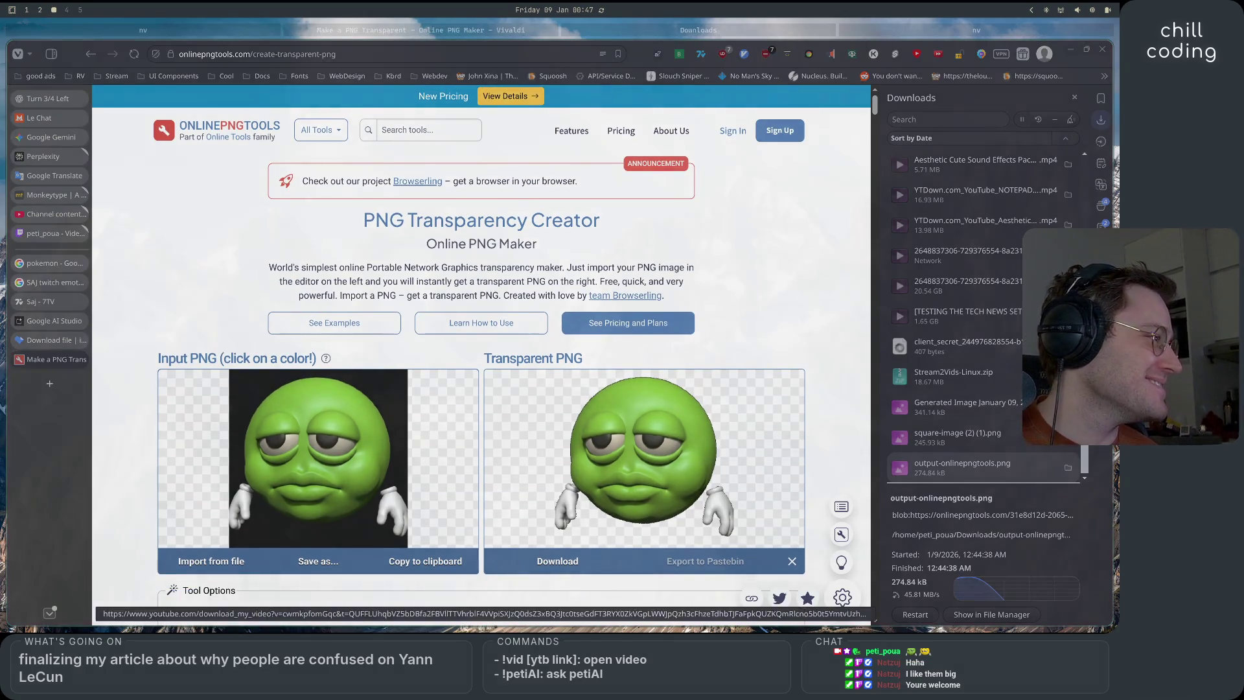
{"action": "key", "text": "super+1"}
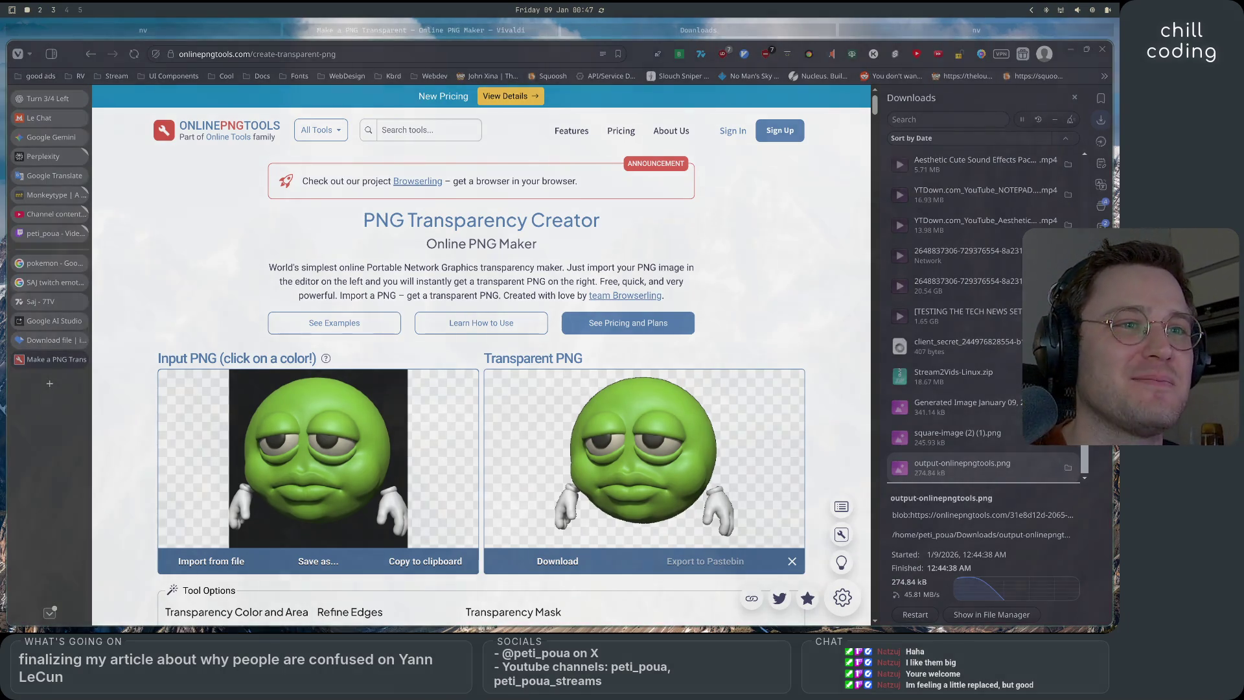
{"action": "left_click", "coordinate": [51, 384]}
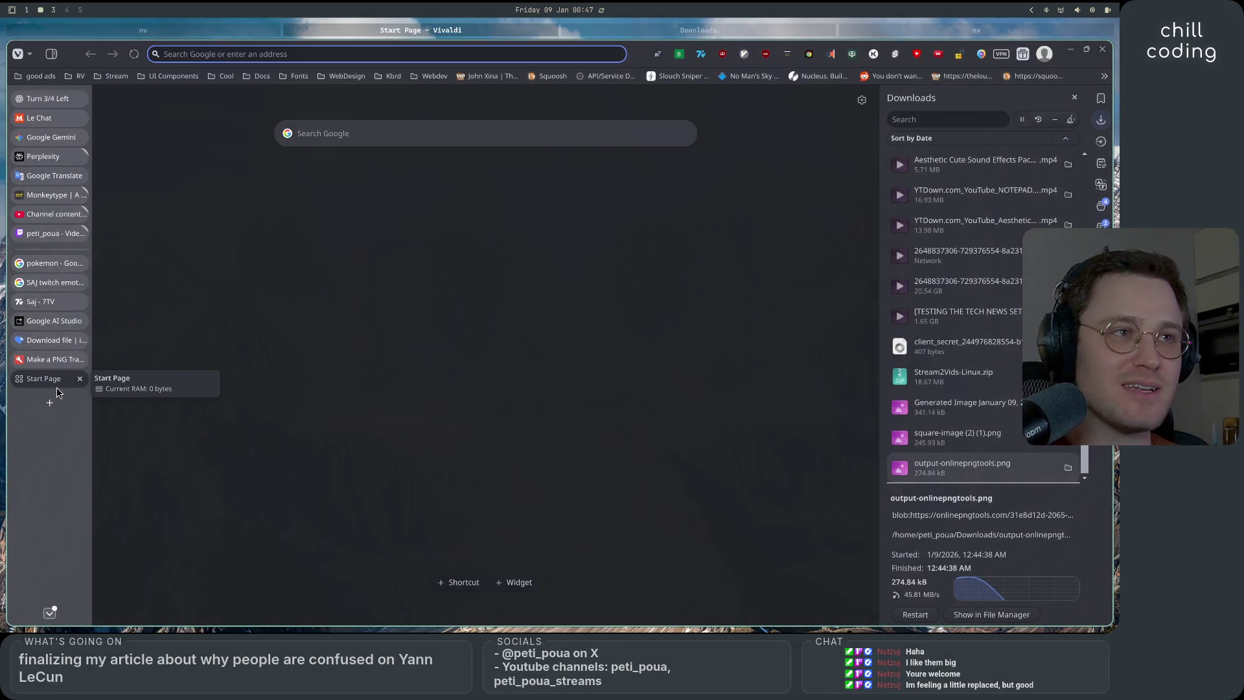
Google 'why twitch emotes smaller than 7tv emotes' and open the Reddit thread 'My emotes are tiny'
{"action": "type", "text": "why t"}
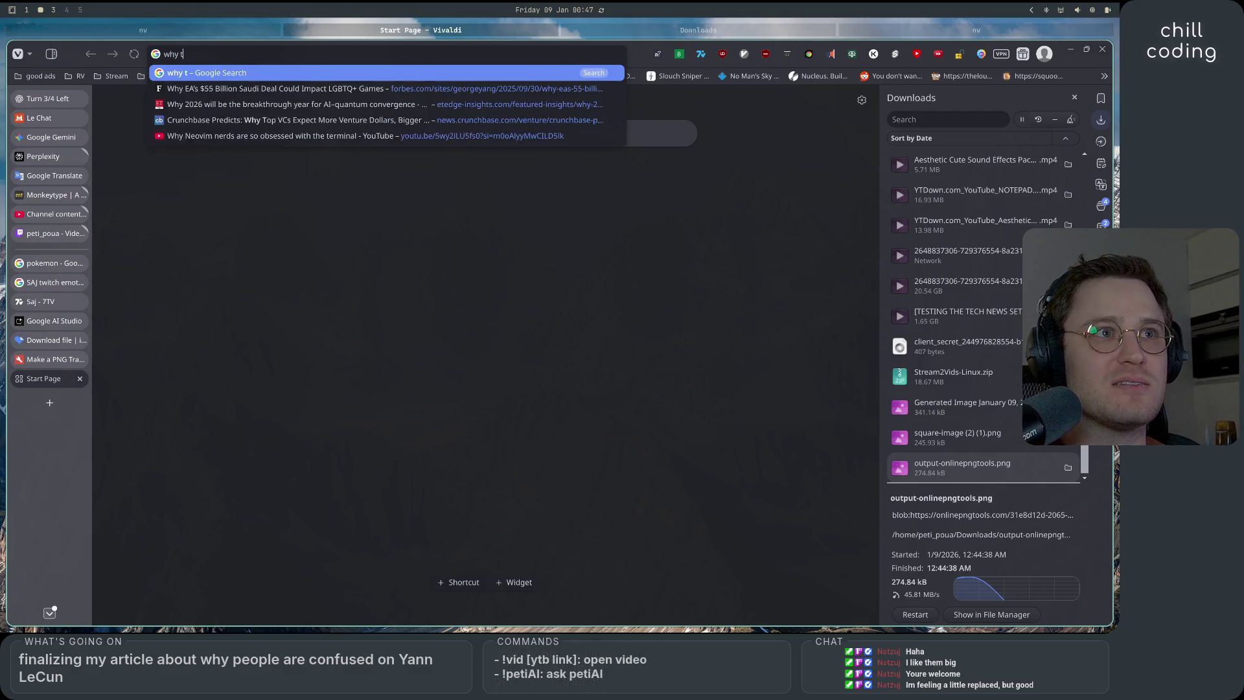
{"action": "type", "text": "witch emotes "}
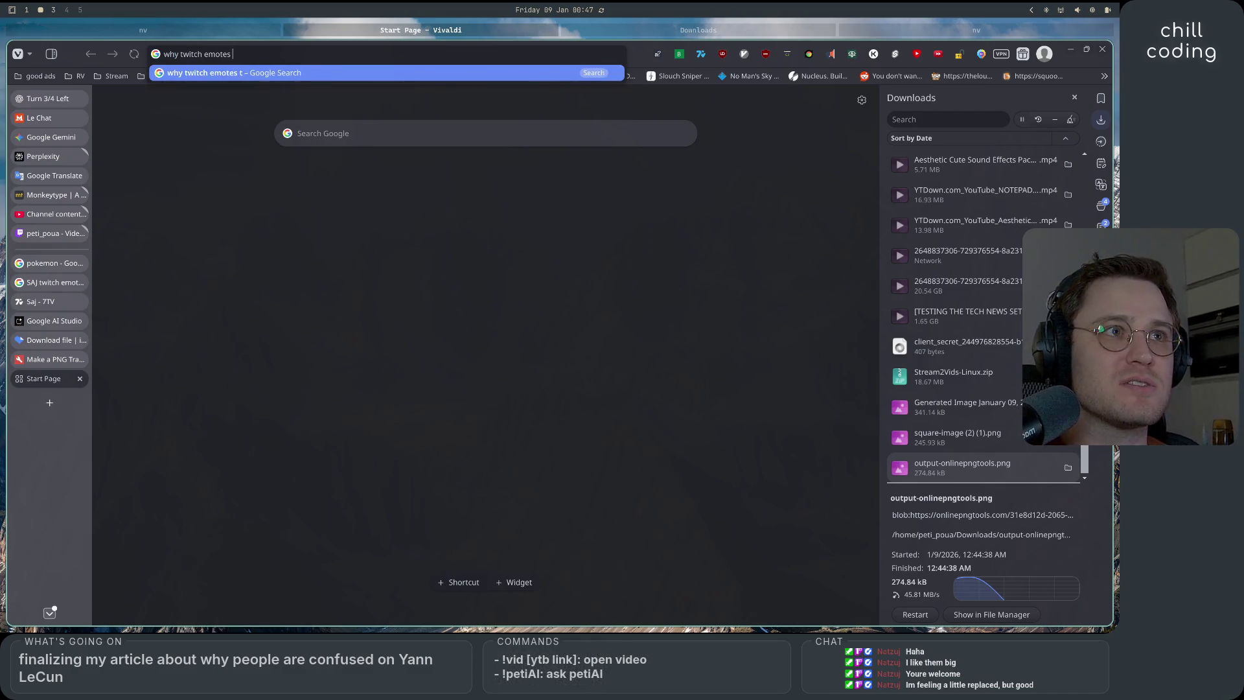
{"action": "type", "text": "smaller than"}
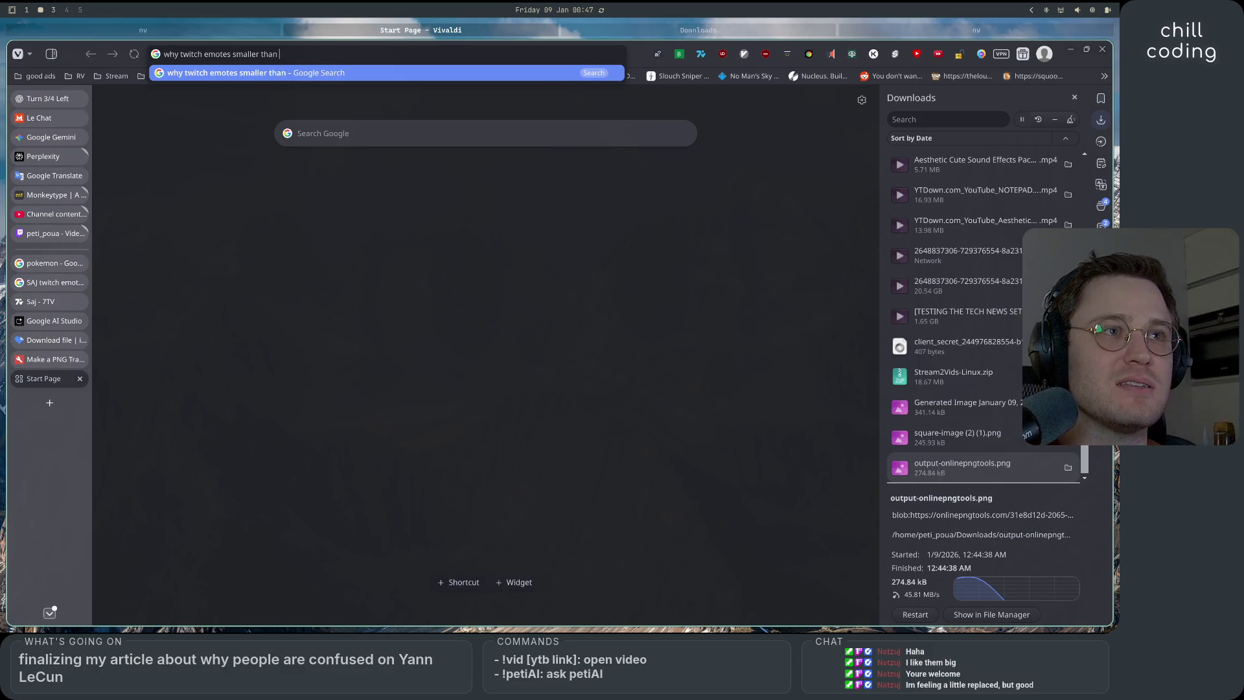
{"action": "type", "text": " 7tv emotes"}
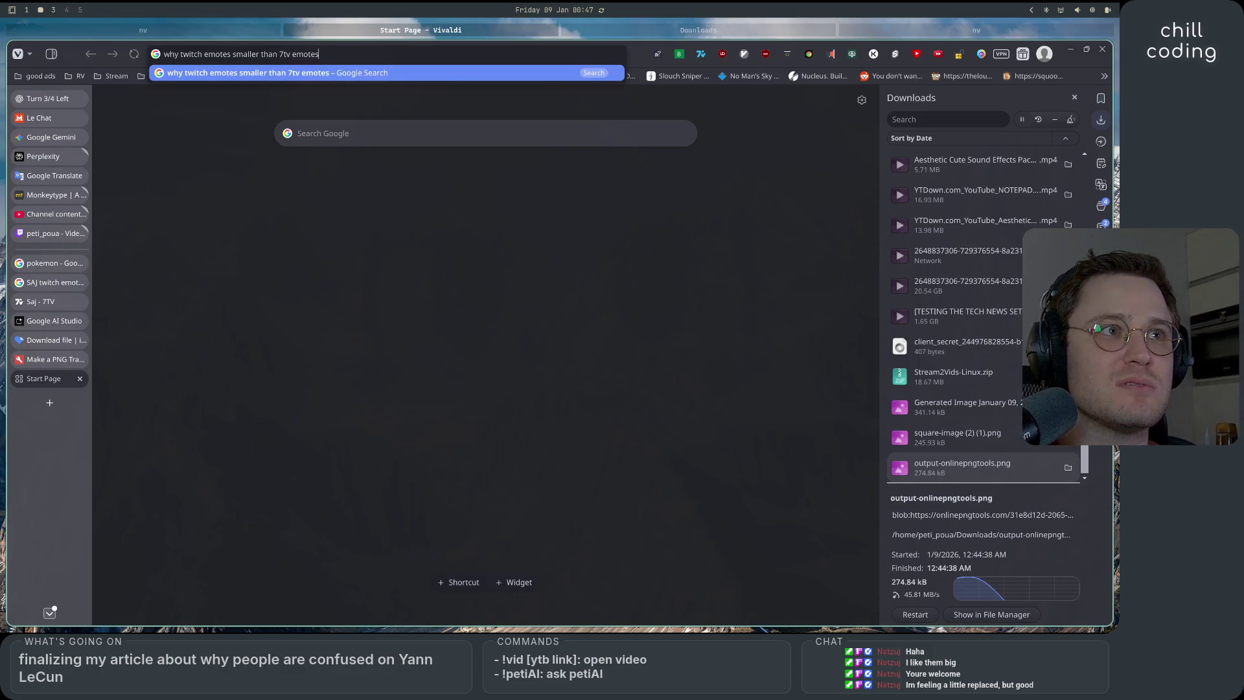
{"action": "key", "text": "Return"}
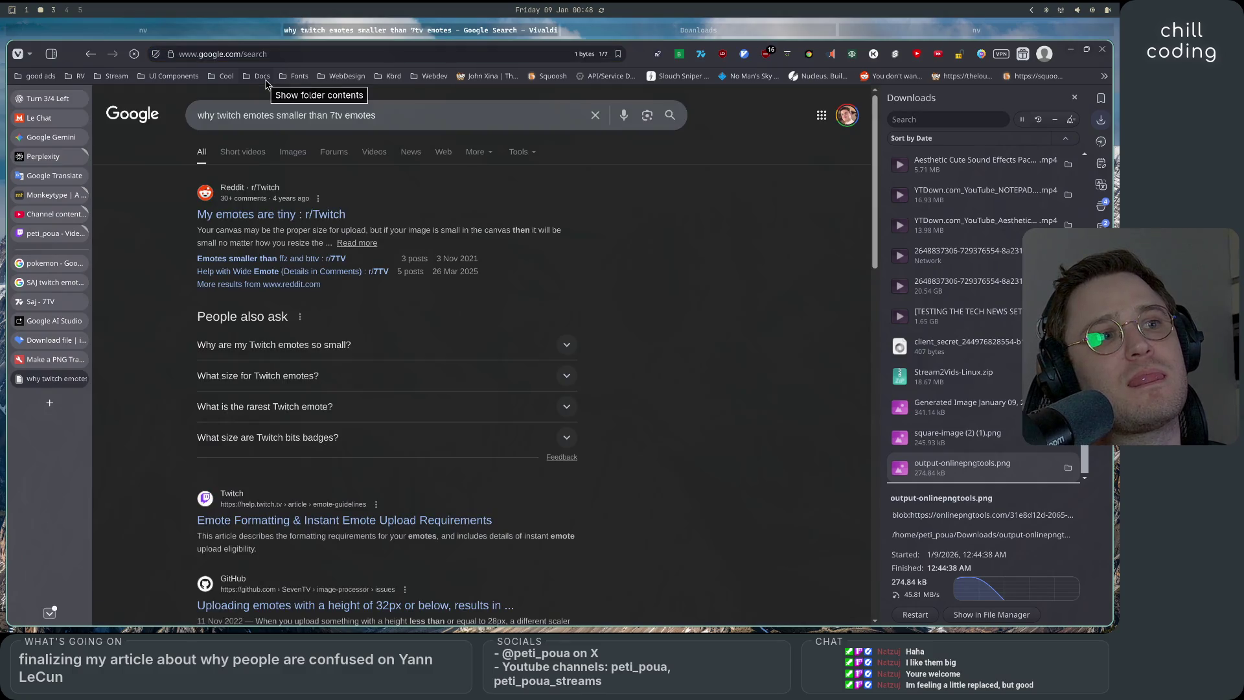
{"action": "left_click", "coordinate": [260, 218]}
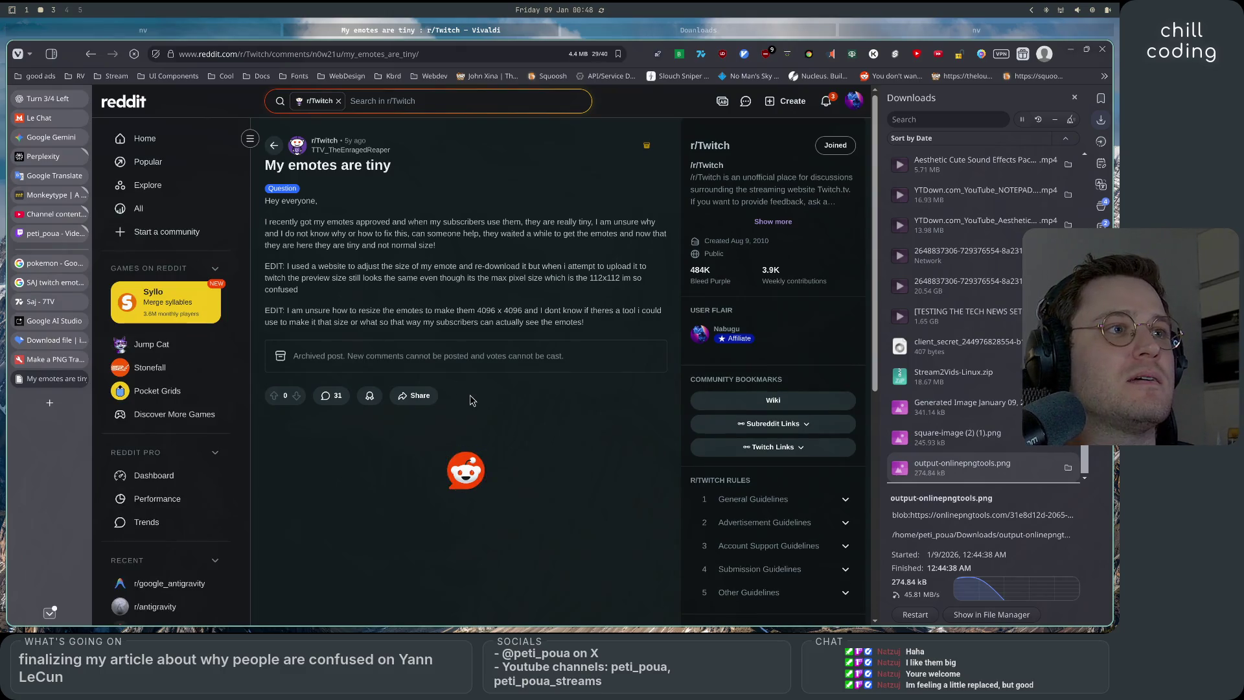
Read the resize tips and the poster's replies about Auto-Resize, highlighting key lines
{"action": "left_click_drag", "start_coordinate": [374, 489], "coordinate": [607, 491]}
{"action": "left_click_drag", "start_coordinate": [494, 490], "coordinate": [628, 491]}
{"action": "left_click", "coordinate": [586, 510]}
{"action": "left_click_drag", "start_coordinate": [315, 500], "coordinate": [480, 504]}
{"action": "left_click", "coordinate": [480, 505]}
{"action": "scroll", "coordinate": [496, 522], "scroll_direction": "down", "scroll_amount": 2}
{"action": "left_click_drag", "start_coordinate": [400, 485], "coordinate": [642, 487]}
{"action": "left_click", "coordinate": [630, 544]}
{"action": "scroll", "coordinate": [630, 544], "scroll_direction": "down", "scroll_amount": 1}
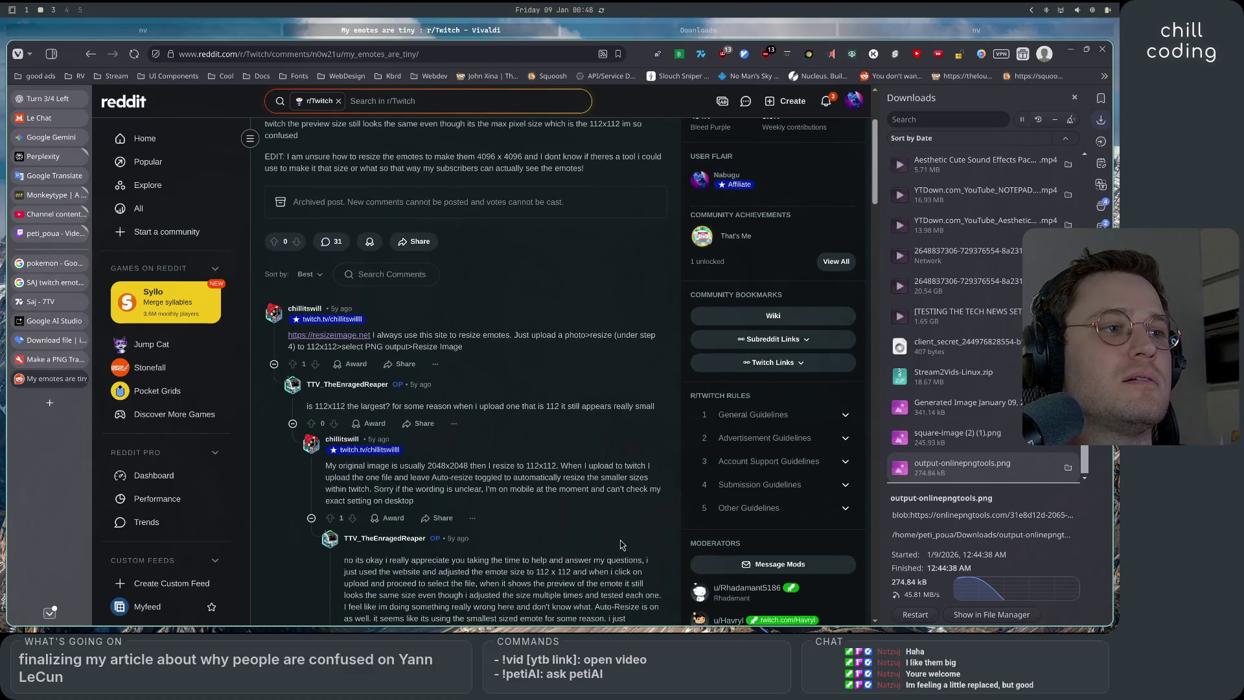
{"action": "left_click_drag", "start_coordinate": [377, 485], "coordinate": [592, 478]}
{"action": "left_click", "coordinate": [433, 455]}
{"action": "scroll", "coordinate": [434, 455], "scroll_direction": "down", "scroll_amount": 2}
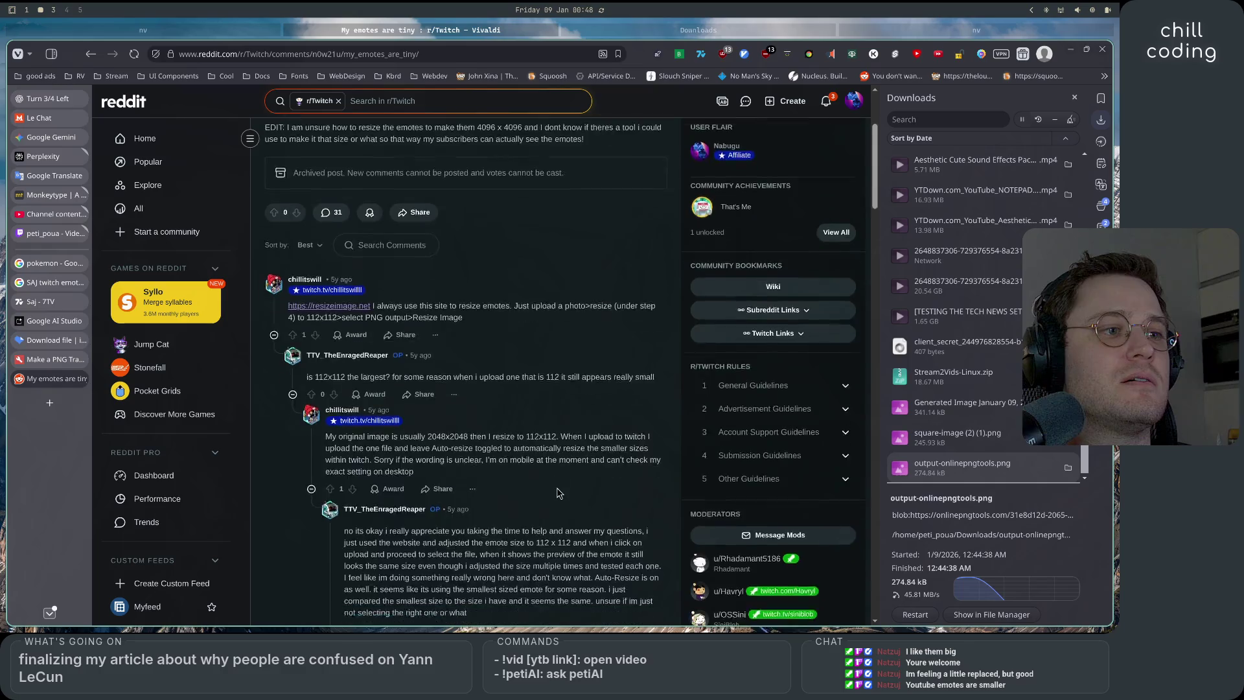
{"action": "mouse_move", "coordinate": [365, 430]}
{"action": "left_mouse_down"}
{"action": "mouse_move", "coordinate": [638, 431]}
{"action": "mouse_move", "coordinate": [378, 443]}
{"action": "mouse_move", "coordinate": [636, 443]}
{"action": "mouse_move", "coordinate": [408, 452]}
{"action": "mouse_move", "coordinate": [584, 451]}
{"action": "mouse_move", "coordinate": [408, 453]}
{"action": "mouse_move", "coordinate": [591, 465]}
{"action": "mouse_move", "coordinate": [518, 465]}
{"action": "left_mouse_up"}
{"action": "left_click", "coordinate": [518, 465]}
{"action": "mouse_move", "coordinate": [348, 476]}
{"action": "left_mouse_down"}
{"action": "mouse_move", "coordinate": [659, 475]}
{"action": "mouse_move", "coordinate": [389, 488]}
{"action": "mouse_move", "coordinate": [612, 489]}
{"action": "left_mouse_up"}
{"action": "left_click", "coordinate": [611, 489]}
{"action": "left_click_drag", "start_coordinate": [372, 500], "coordinate": [624, 500]}
{"action": "left_click", "coordinate": [545, 474]}
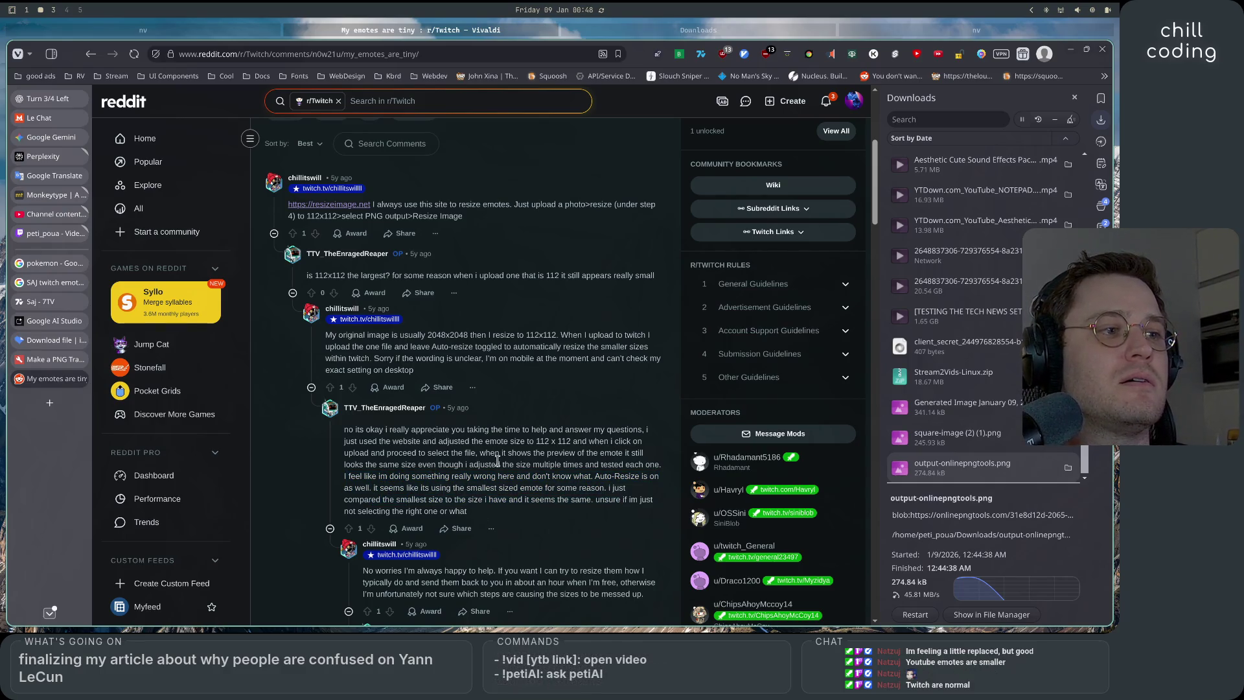
Read further replies on 28x28, 56x56, 112x112 sizes and emotes being the same size
{"action": "scroll", "coordinate": [461, 454], "scroll_direction": "down", "scroll_amount": 2}
{"action": "scroll", "coordinate": [462, 454], "scroll_direction": "down", "scroll_amount": 2}
{"action": "mouse_move", "coordinate": [444, 436]}
{"action": "left_mouse_down"}
{"action": "mouse_move", "coordinate": [546, 437]}
{"action": "mouse_move", "coordinate": [471, 447]}
{"action": "mouse_move", "coordinate": [648, 447]}
{"action": "mouse_move", "coordinate": [540, 457]}
{"action": "left_mouse_up"}
{"action": "left_click", "coordinate": [445, 436]}
{"action": "left_click", "coordinate": [540, 457]}
{"action": "scroll", "coordinate": [312, 374], "scroll_direction": "down", "scroll_amount": 4}
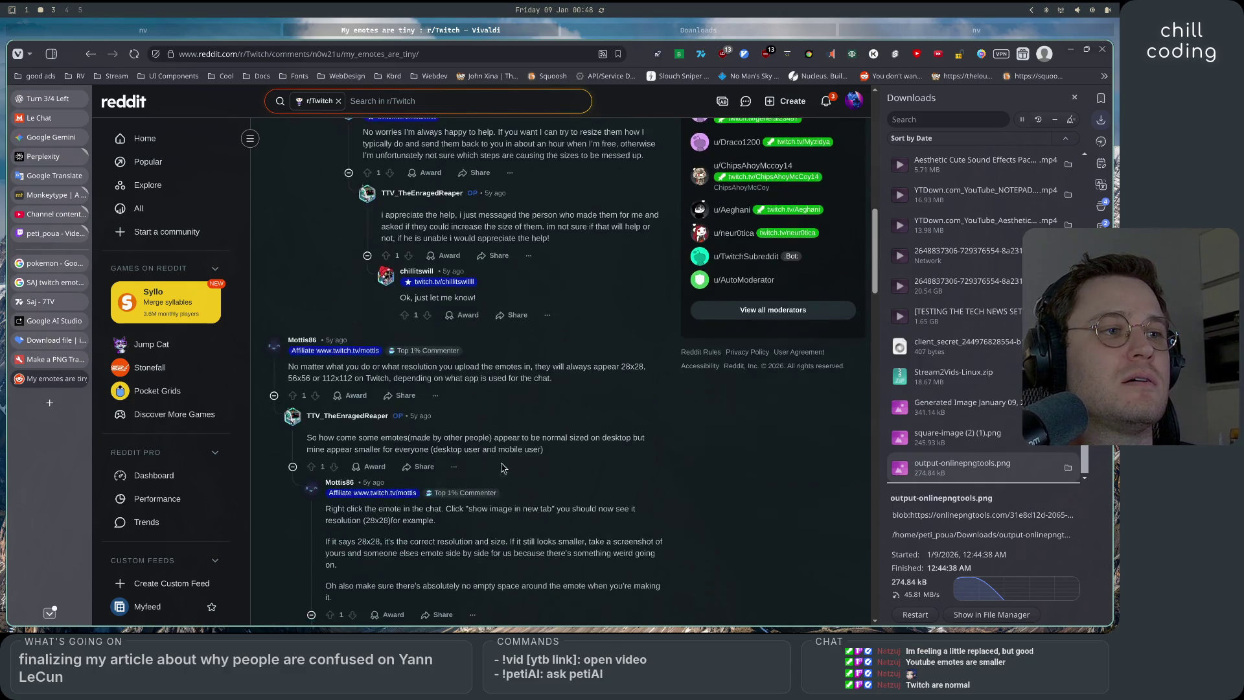
{"action": "mouse_move", "coordinate": [311, 374]}
{"action": "left_mouse_down"}
{"action": "mouse_move", "coordinate": [508, 379]}
{"action": "mouse_move", "coordinate": [642, 364]}
{"action": "mouse_move", "coordinate": [445, 377]}
{"action": "mouse_move", "coordinate": [531, 380]}
{"action": "left_mouse_up"}
{"action": "left_click_drag", "start_coordinate": [444, 380], "coordinate": [542, 380]}
{"action": "left_click_drag", "start_coordinate": [319, 438], "coordinate": [553, 433]}
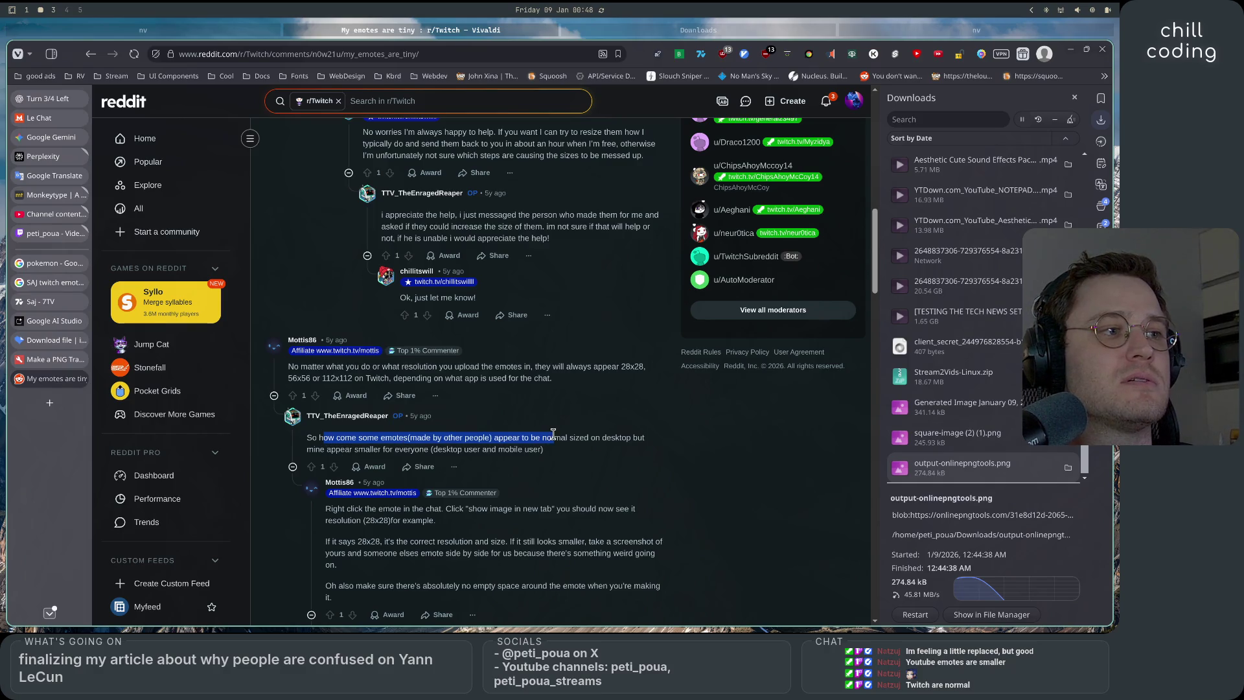
{"action": "left_click", "coordinate": [553, 457]}
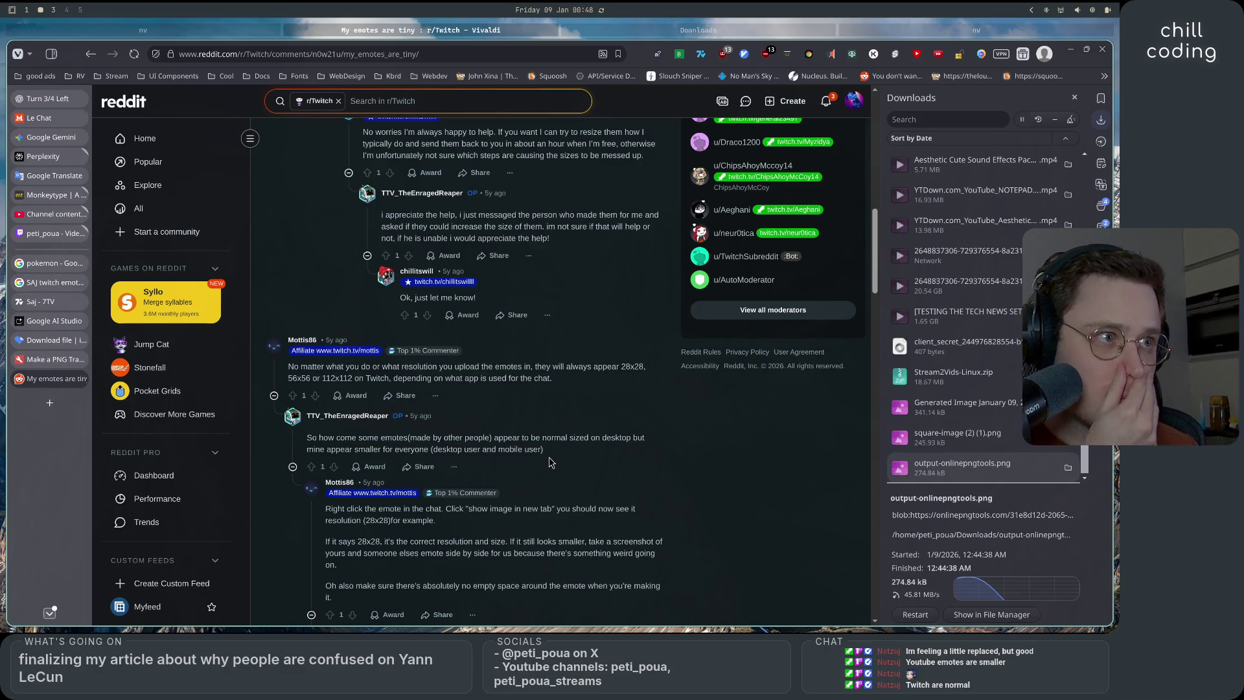
{"action": "scroll", "coordinate": [548, 462], "scroll_direction": "down", "scroll_amount": 1}
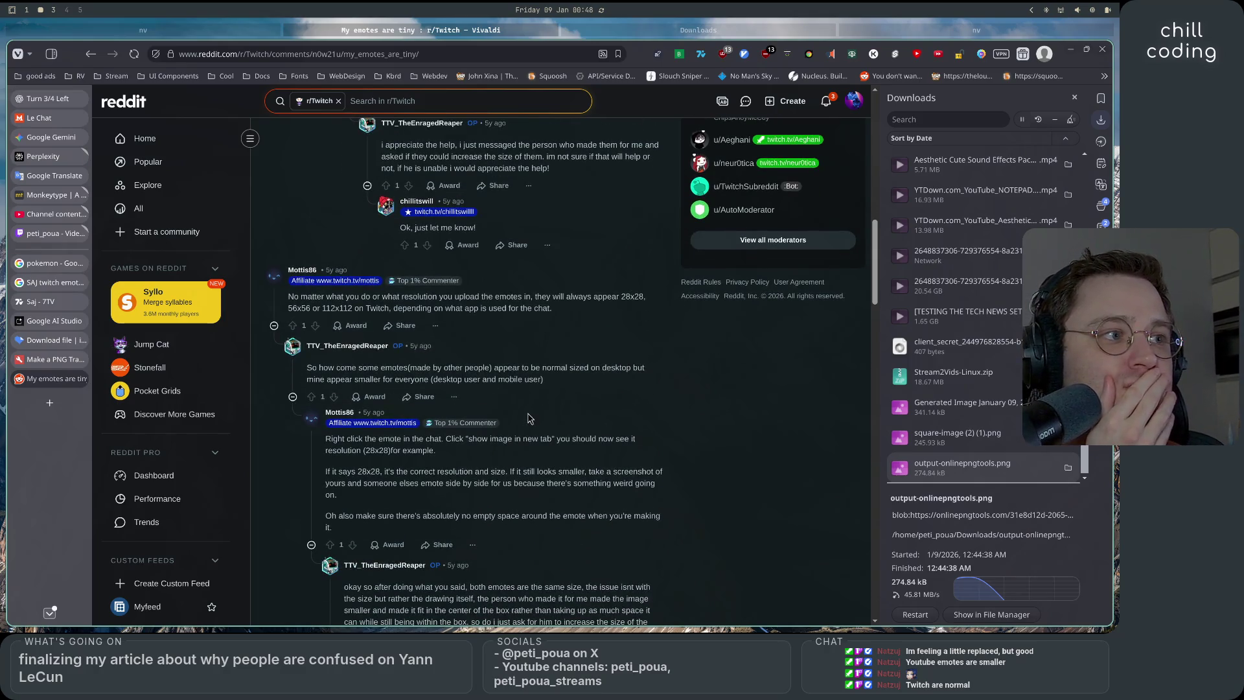
{"action": "left_click_drag", "start_coordinate": [362, 445], "coordinate": [510, 471]}
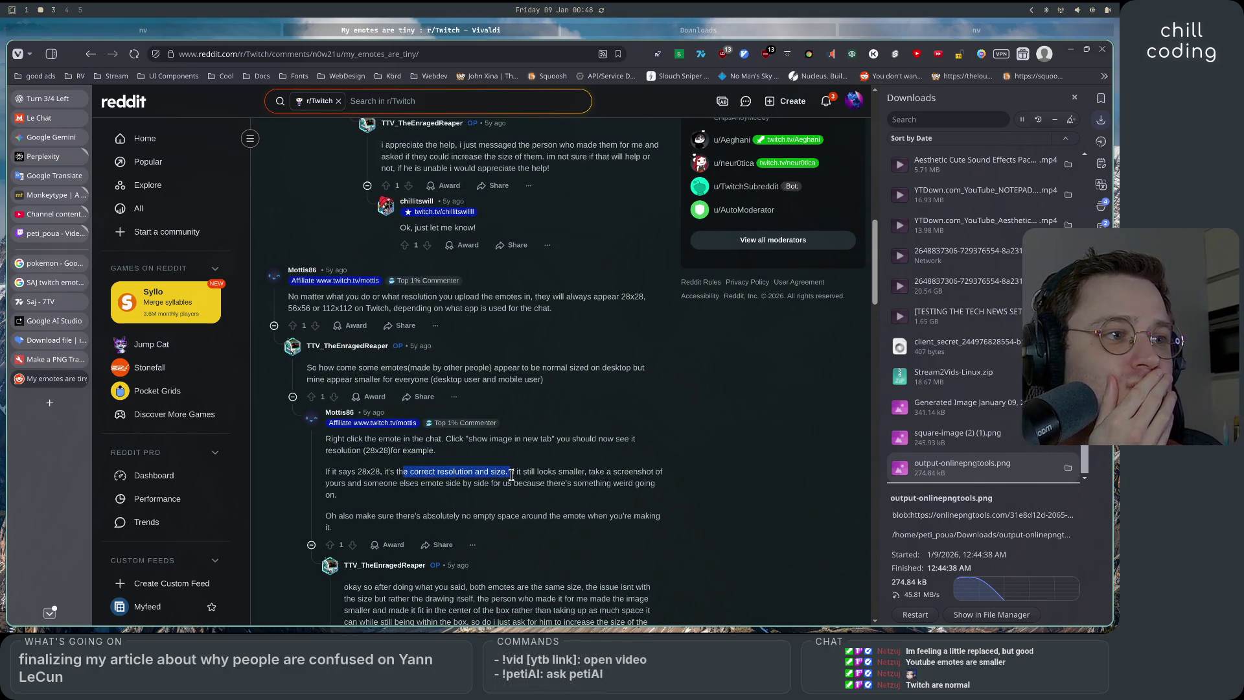
{"action": "scroll", "coordinate": [532, 495], "scroll_direction": "down", "scroll_amount": 3}
{"action": "left_click_drag", "start_coordinate": [367, 364], "coordinate": [589, 385]}
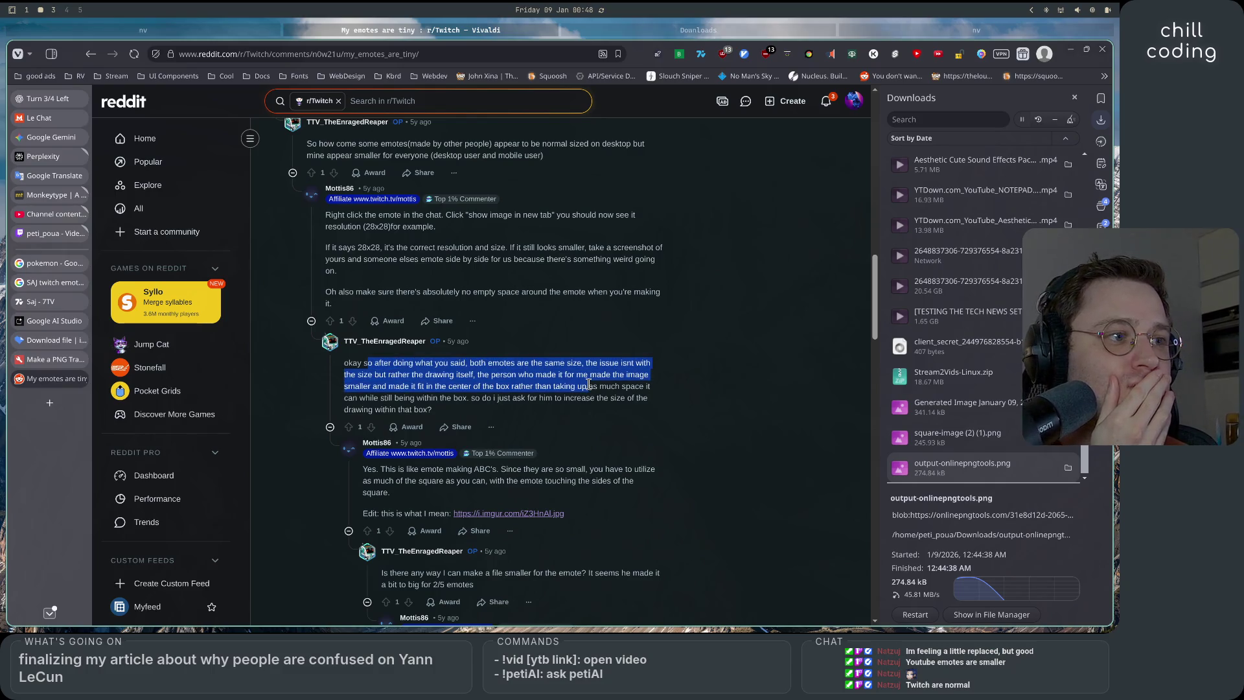
{"action": "left_click", "coordinate": [586, 385]}
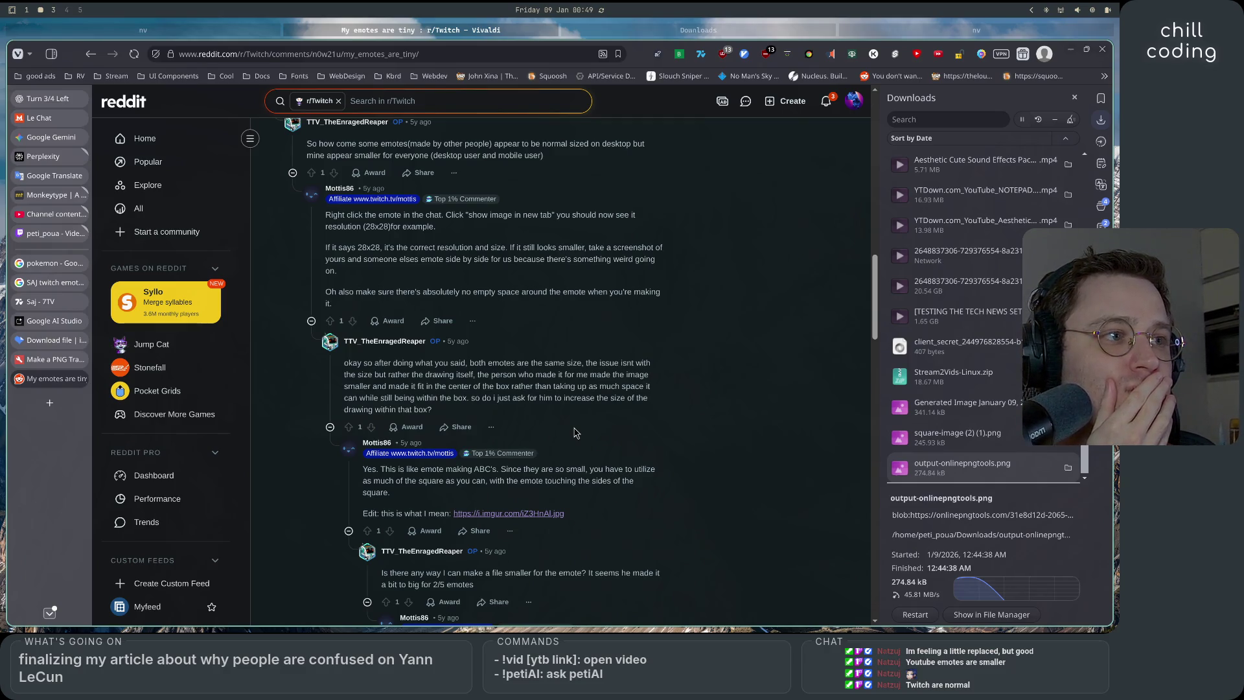
{"action": "scroll", "coordinate": [576, 432], "scroll_direction": "down", "scroll_amount": 1}
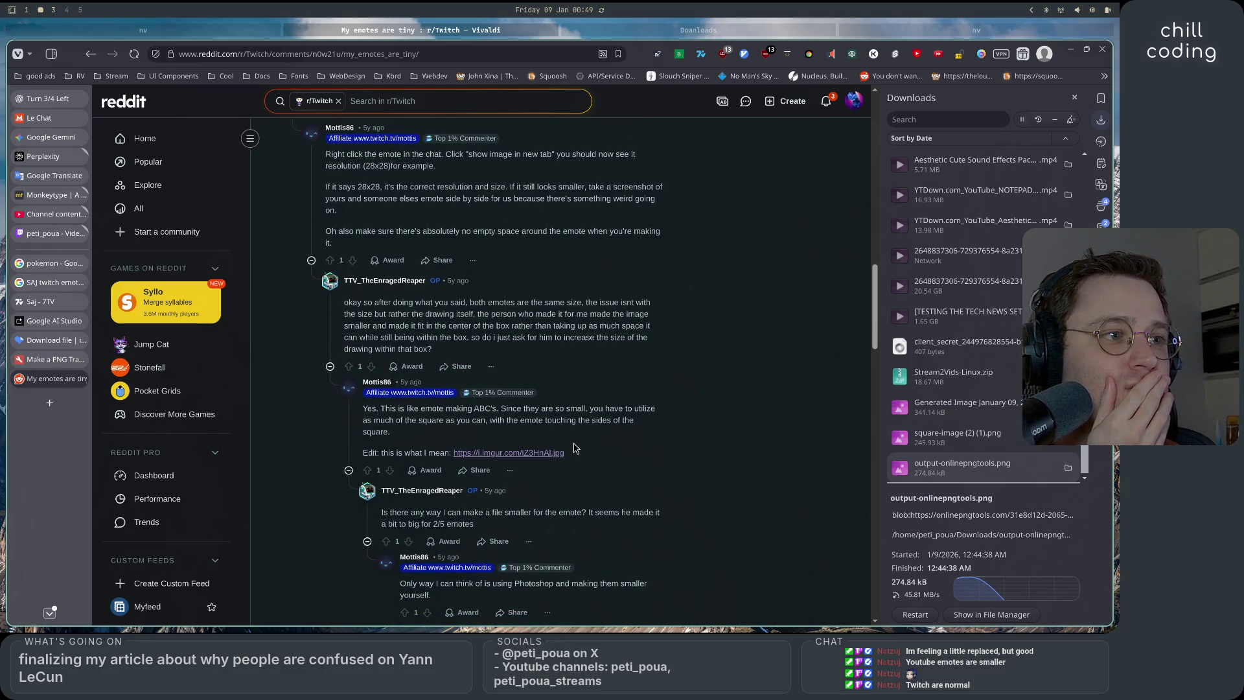
View the linked imgur example, return to the thread, then go back to Google results
{"action": "left_click", "coordinate": [541, 454]}
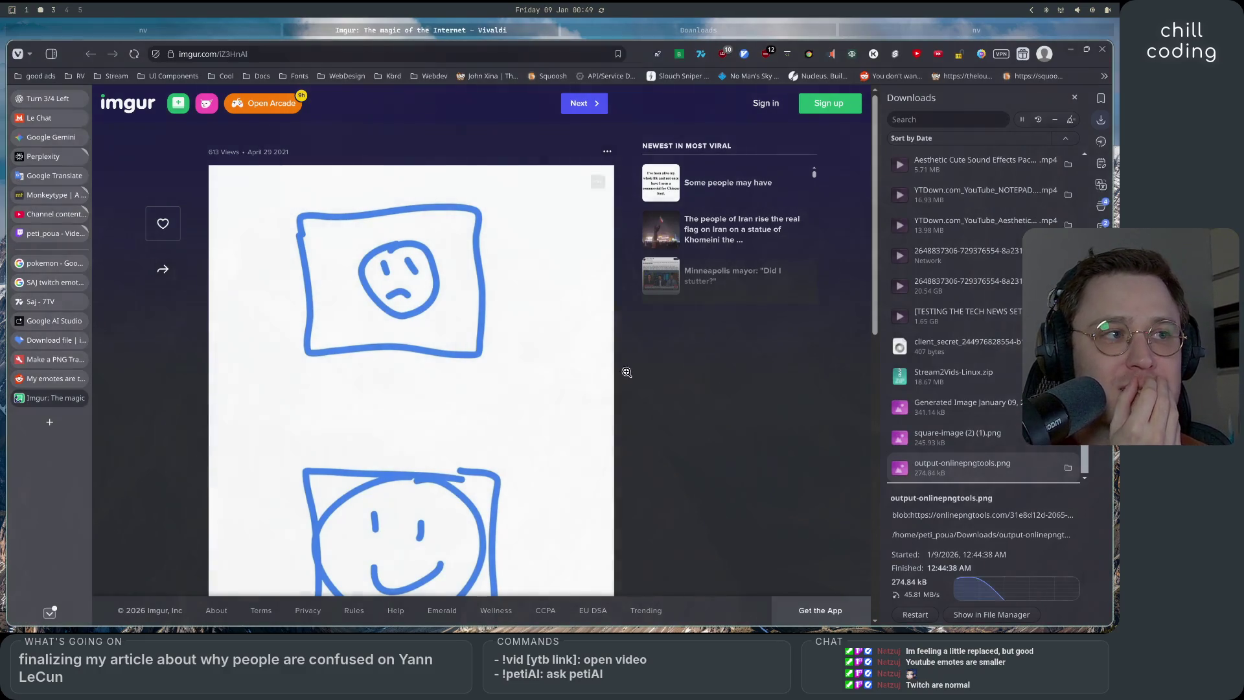
{"action": "scroll", "coordinate": [516, 456], "scroll_direction": "down", "scroll_amount": 3}
{"action": "scroll", "coordinate": [510, 484], "scroll_direction": "up", "scroll_amount": 3}
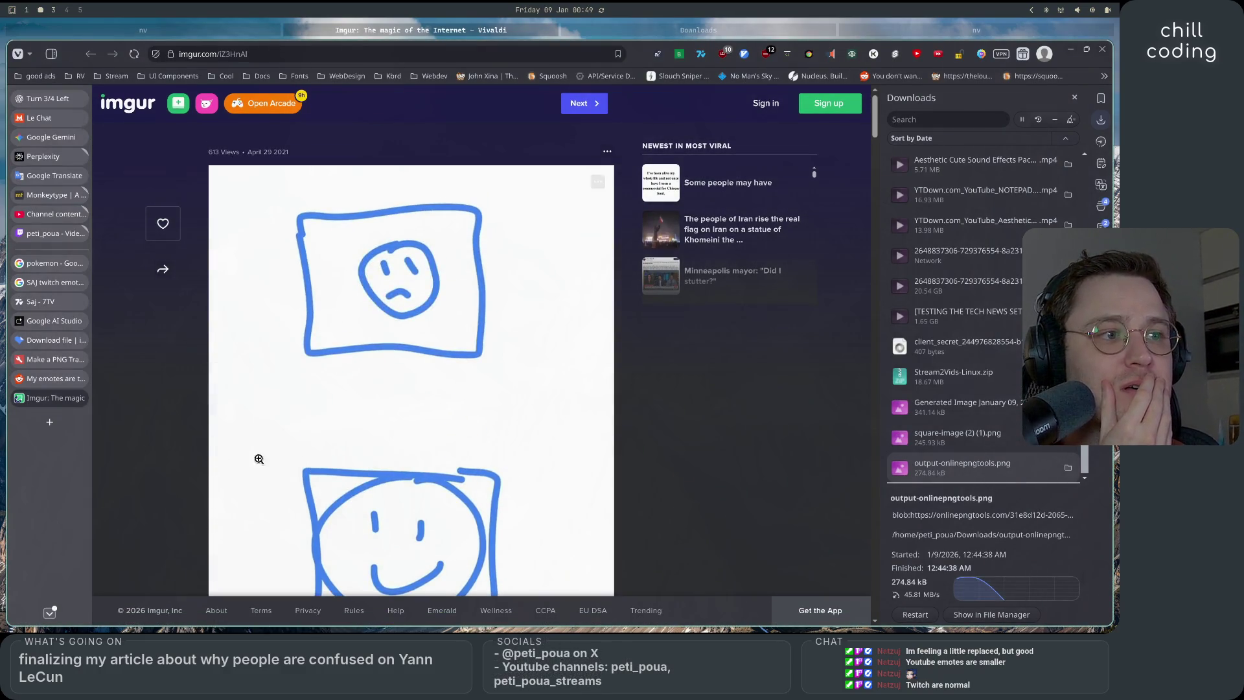
{"action": "scroll", "coordinate": [222, 453], "scroll_direction": "down", "scroll_amount": 5}
{"action": "left_click", "coordinate": [52, 384]}
{"action": "scroll", "coordinate": [387, 532], "scroll_direction": "down", "scroll_amount": 4}
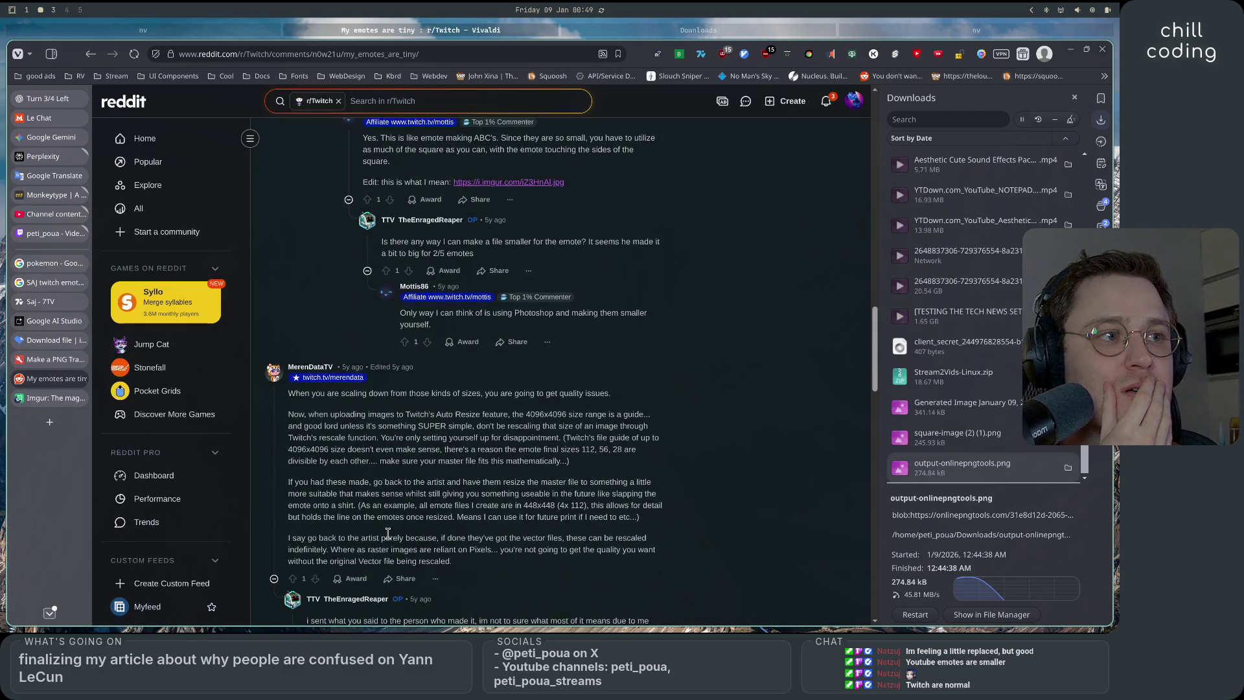
{"action": "scroll", "coordinate": [388, 533], "scroll_direction": "down", "scroll_amount": 7}
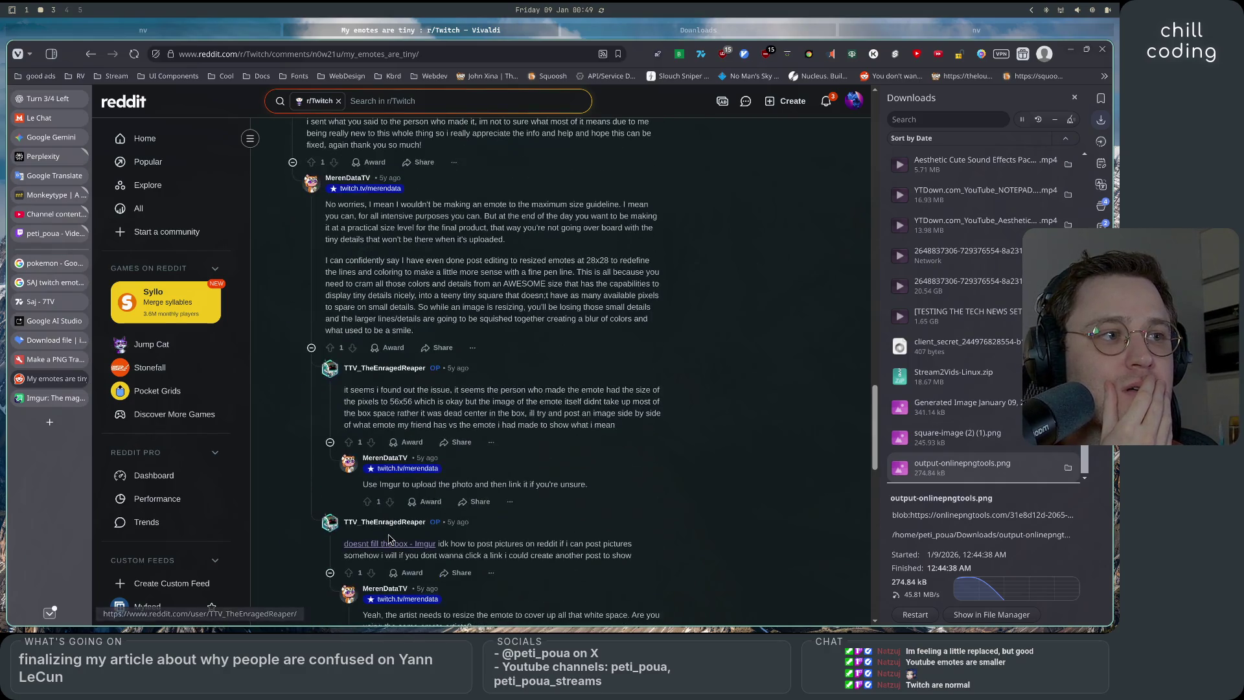
{"action": "left_click", "coordinate": [90, 54]}
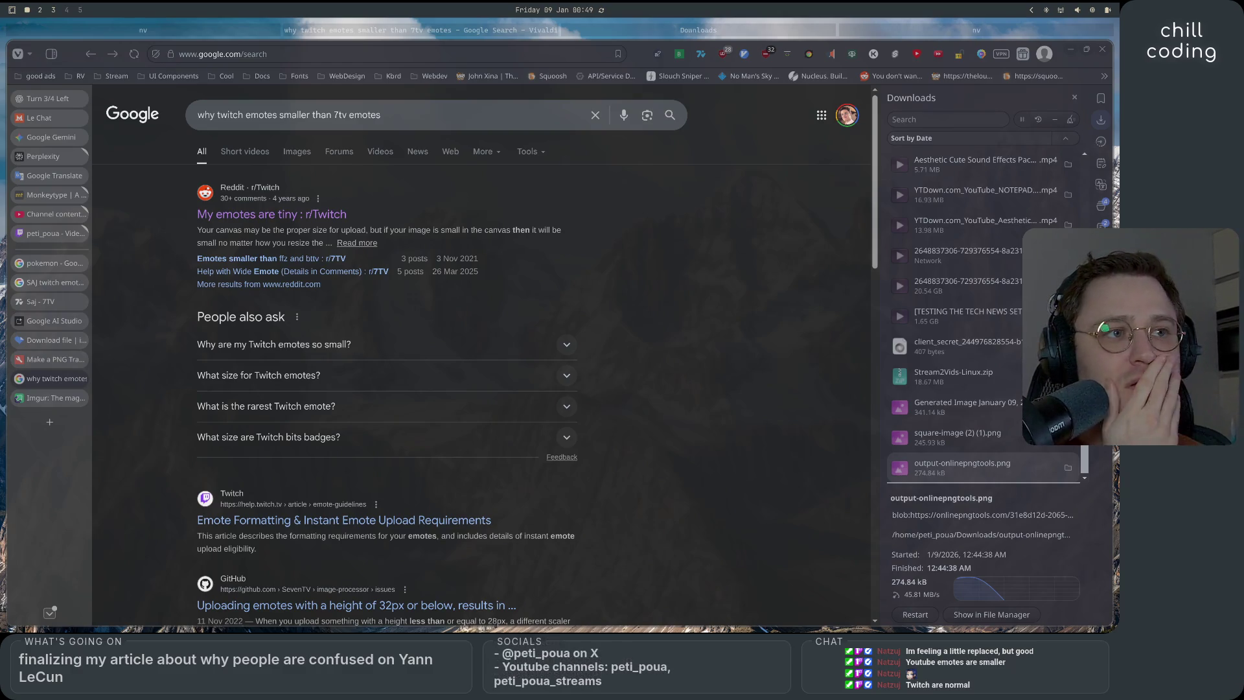
Read the r/7TV post 'Emotes smaller than ffz and bttv' and return to the results
{"action": "left_click", "coordinate": [321, 259]}
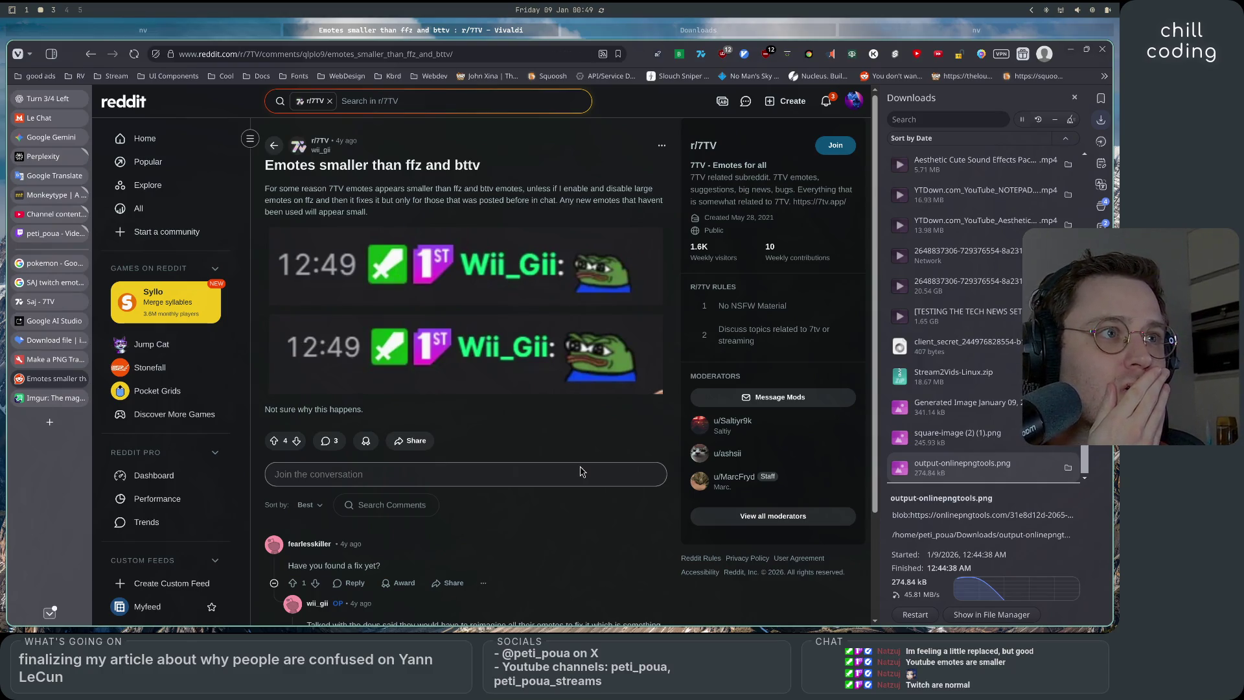
{"action": "left_click_drag", "start_coordinate": [303, 189], "coordinate": [584, 186]}
{"action": "left_click", "coordinate": [583, 186]}
{"action": "scroll", "coordinate": [499, 454], "scroll_direction": "down", "scroll_amount": 2}
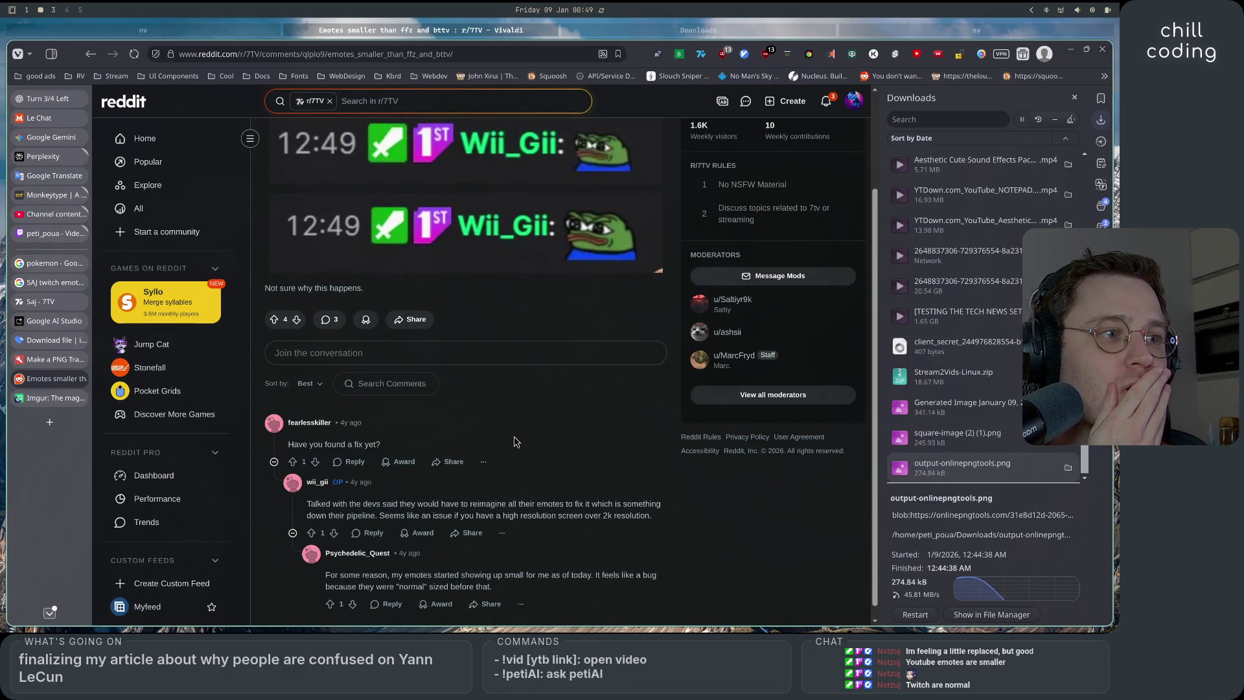
{"action": "scroll", "coordinate": [515, 441], "scroll_direction": "up", "scroll_amount": 1}
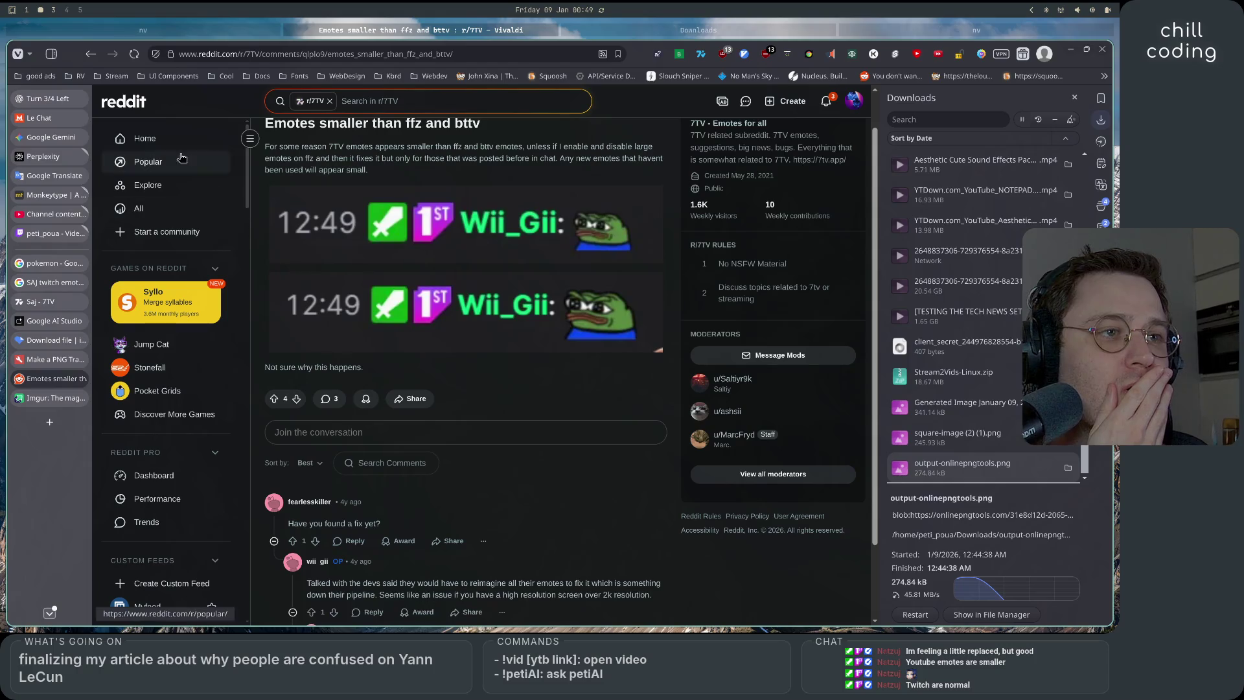
{"action": "left_click", "coordinate": [92, 56]}
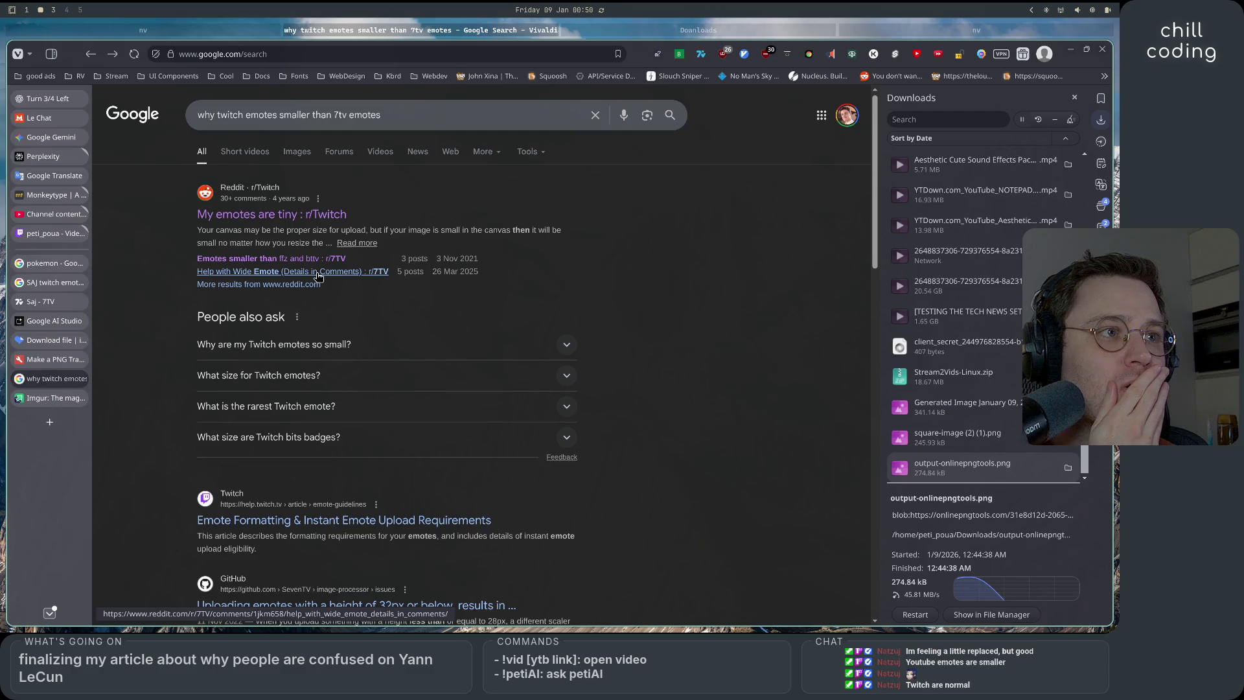
Check the Twitch Emote Resizer page and return to the Google results
{"action": "scroll", "coordinate": [321, 285], "scroll_direction": "down", "scroll_amount": 5}
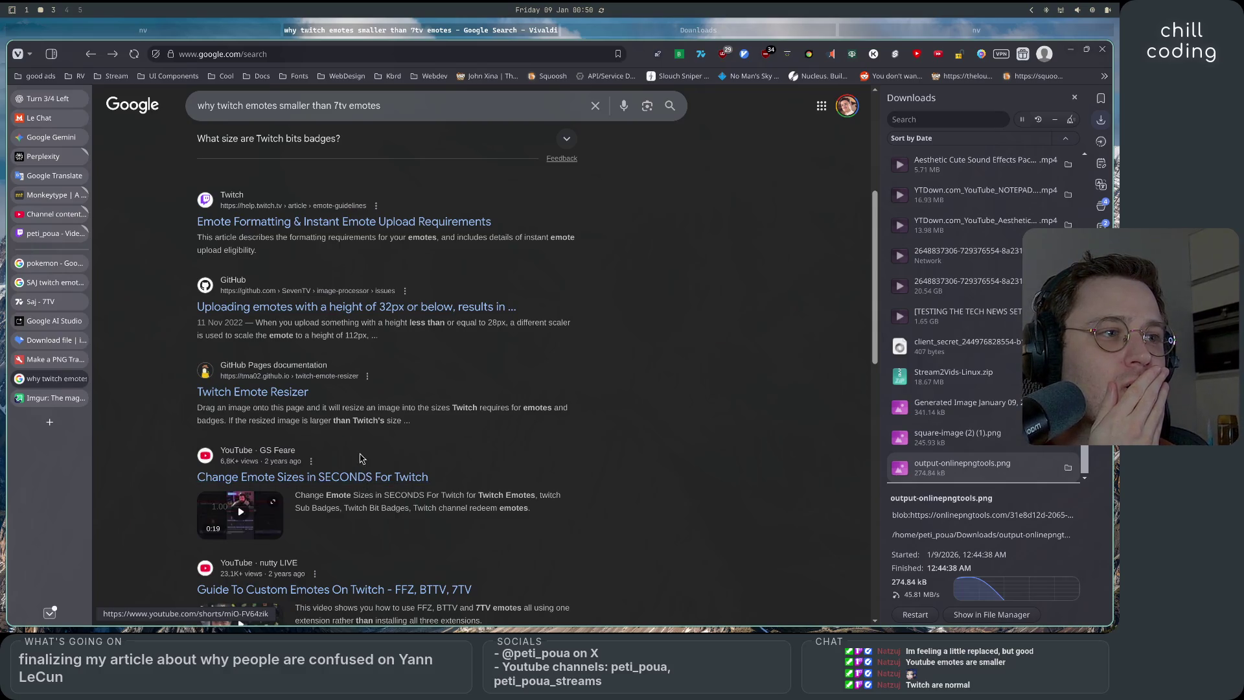
{"action": "scroll", "coordinate": [352, 442], "scroll_direction": "down", "scroll_amount": 1}
{"action": "scroll", "coordinate": [352, 442], "scroll_direction": "down", "scroll_amount": 2}
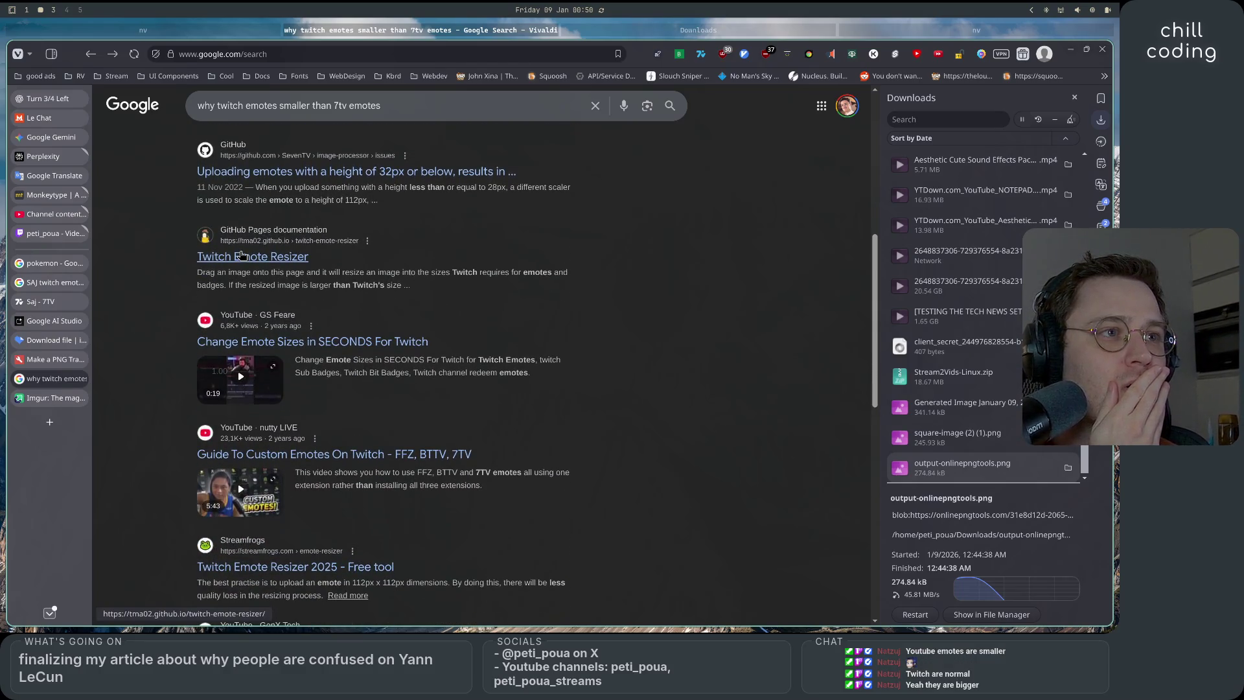
{"action": "left_click", "coordinate": [241, 256]}
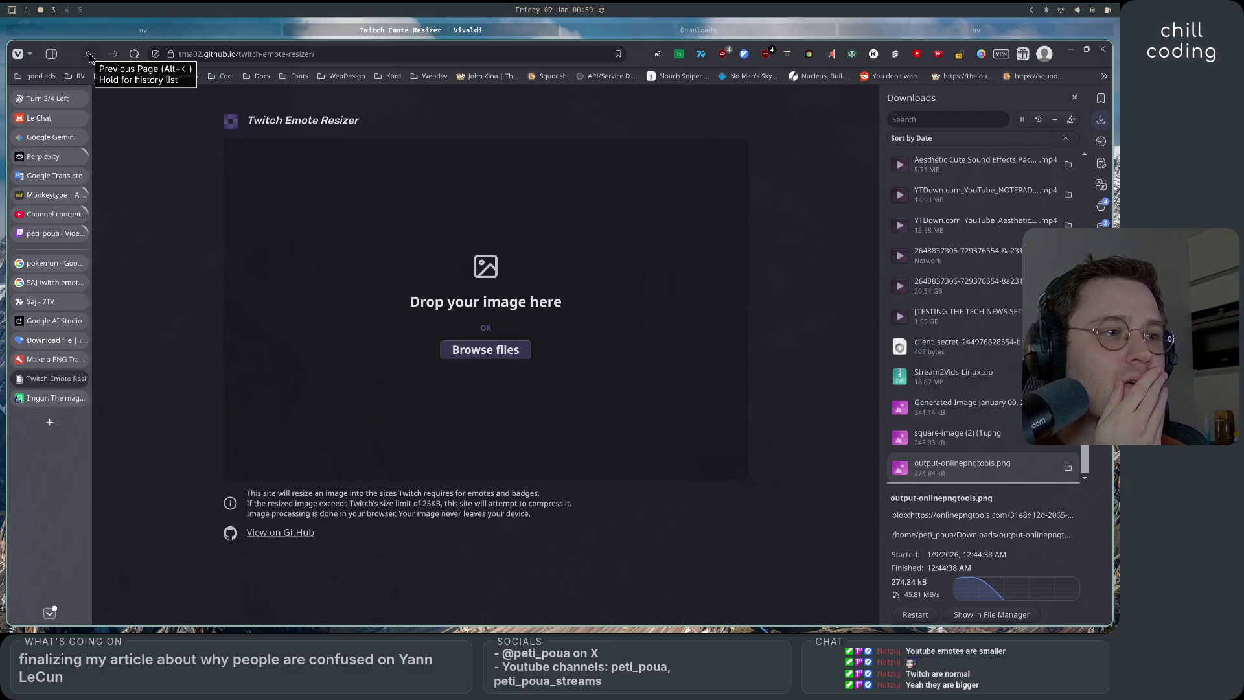
{"action": "left_click", "coordinate": [91, 57]}
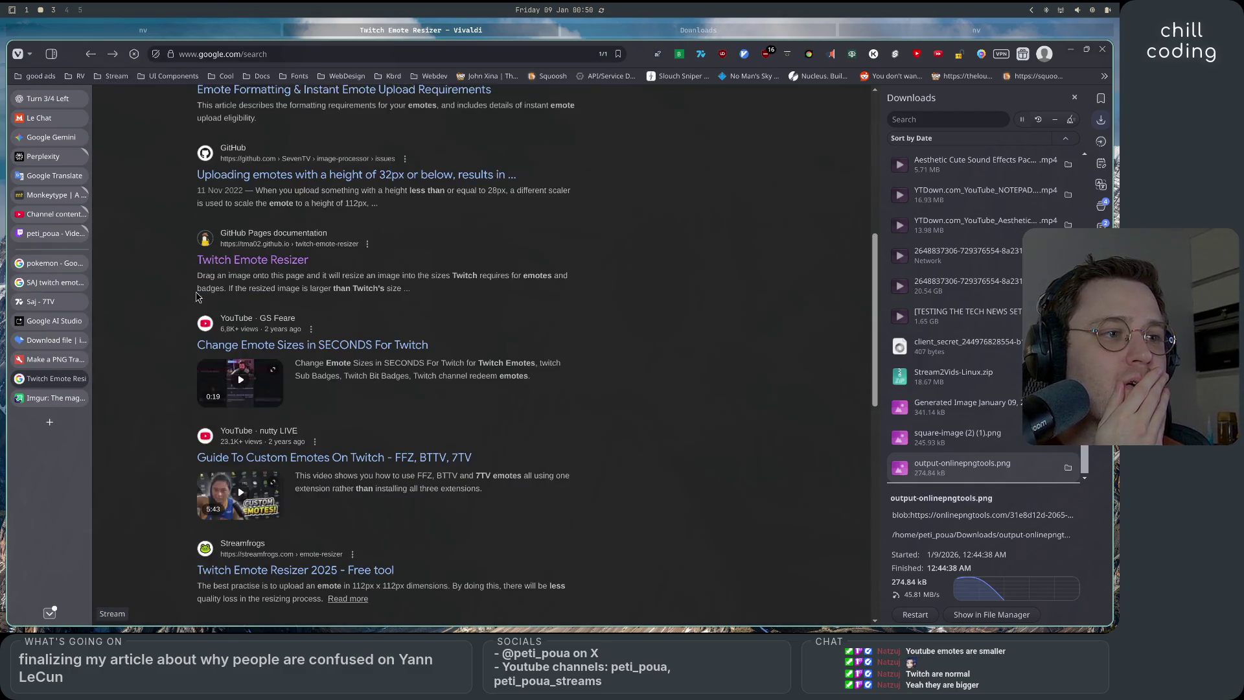
{"action": "scroll", "coordinate": [119, 527], "scroll_direction": "down", "scroll_amount": 3}
{"action": "scroll", "coordinate": [175, 499], "scroll_direction": "down", "scroll_amount": 3}
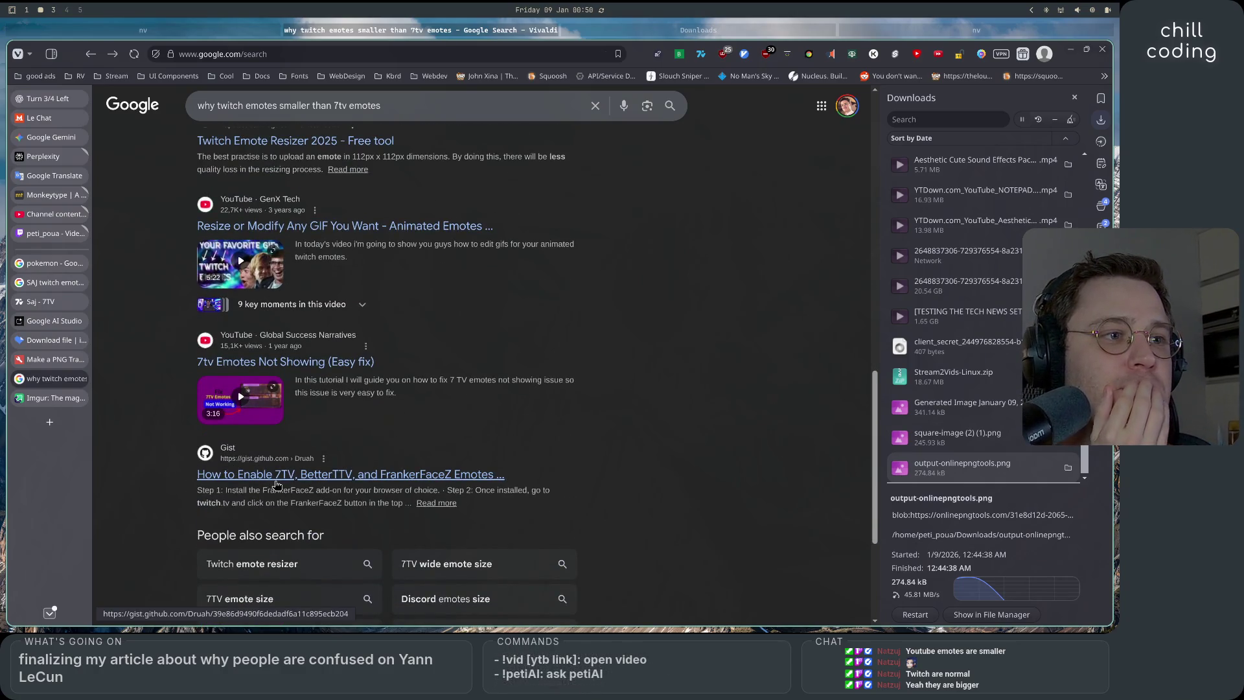
{"action": "scroll", "coordinate": [277, 485], "scroll_direction": "up", "scroll_amount": 8}
{"action": "scroll", "coordinate": [277, 484], "scroll_direction": "up", "scroll_amount": 4}
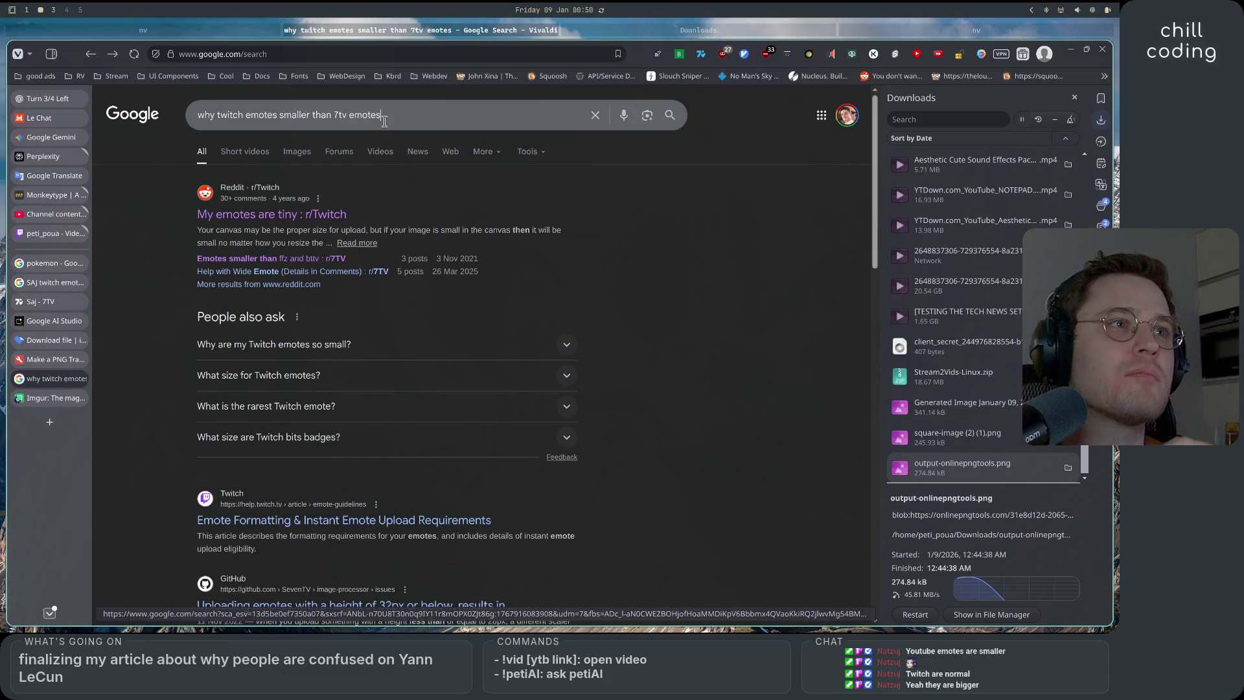
Append 'native' to the search query and search again
{"action": "left_click", "coordinate": [351, 118]}
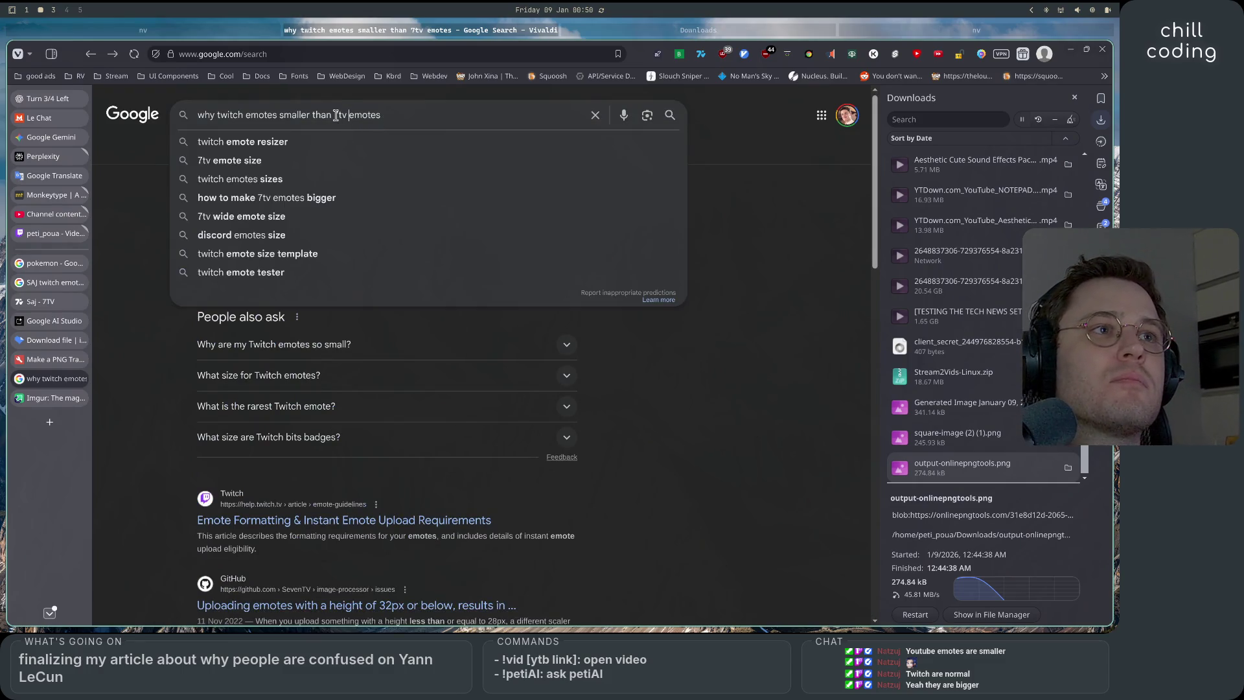
{"action": "left_click", "coordinate": [396, 115]}
{"action": "type", "text": "native"}
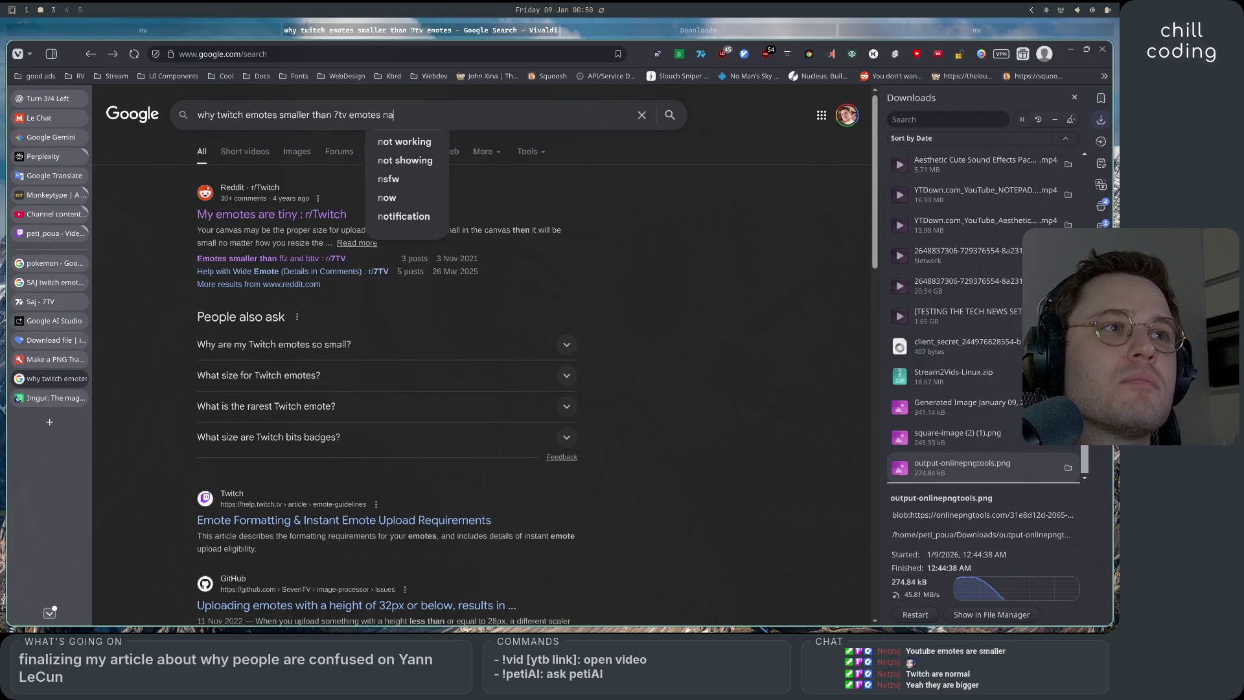
{"action": "key", "text": "Return"}
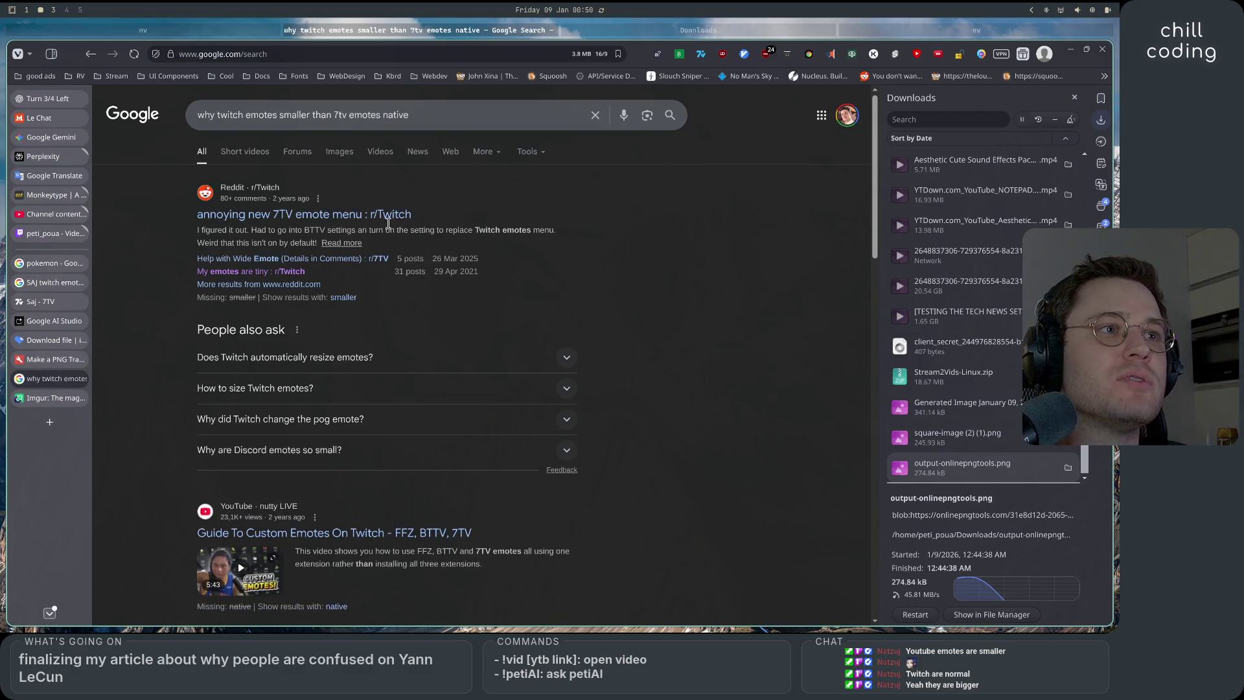